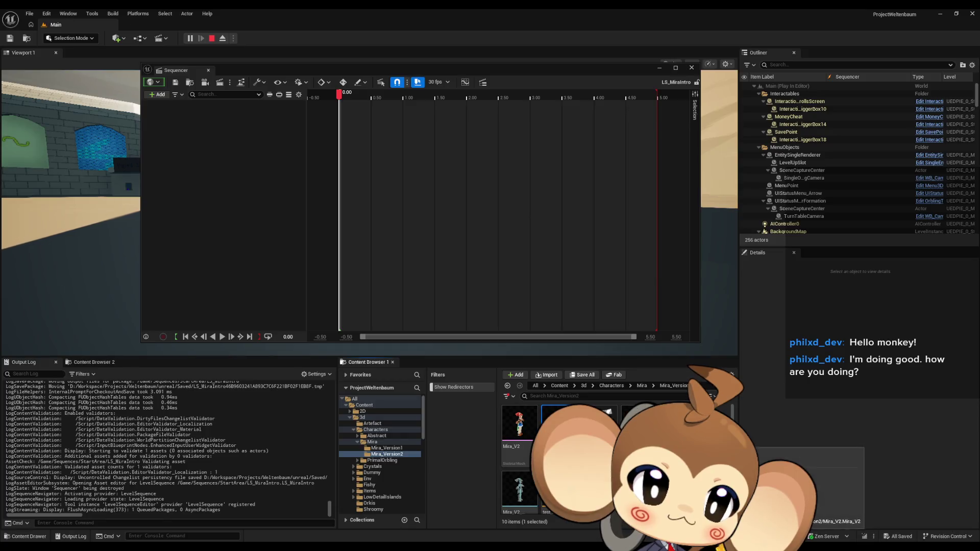
# Step: Add the Mira_V2 character to LS_MiraIntro as a spawnable binding with its Control Rig track
pyautogui.click(157, 96)
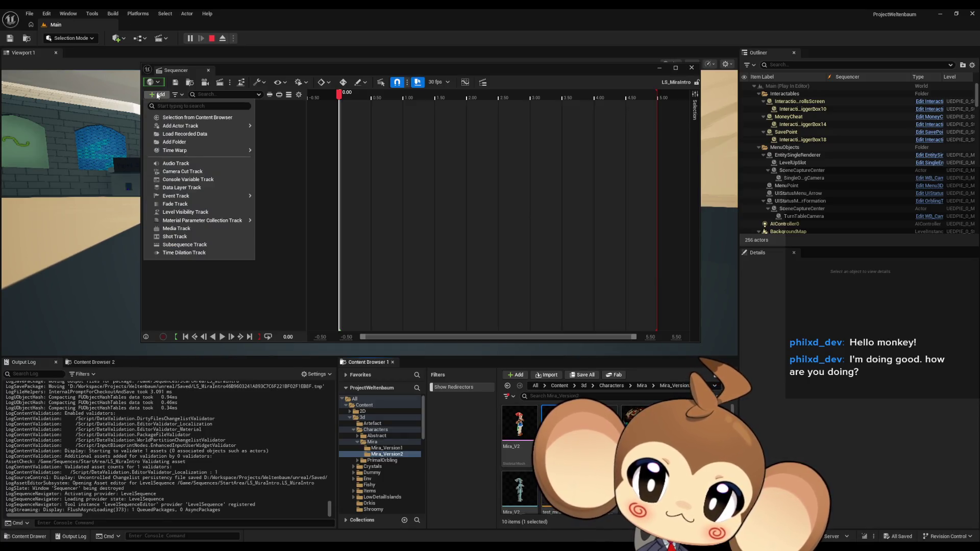
pyautogui.moveTo(204, 127)
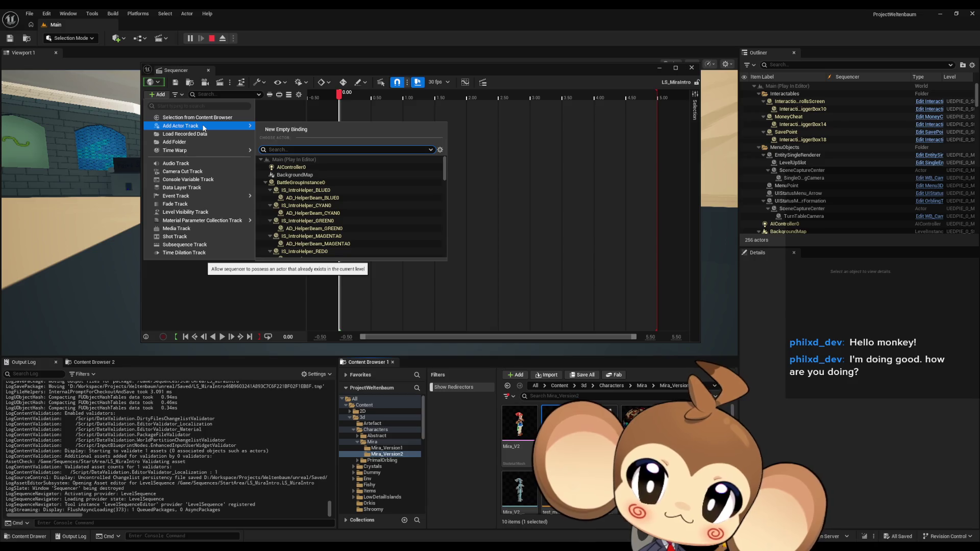
pyautogui.click(203, 117)
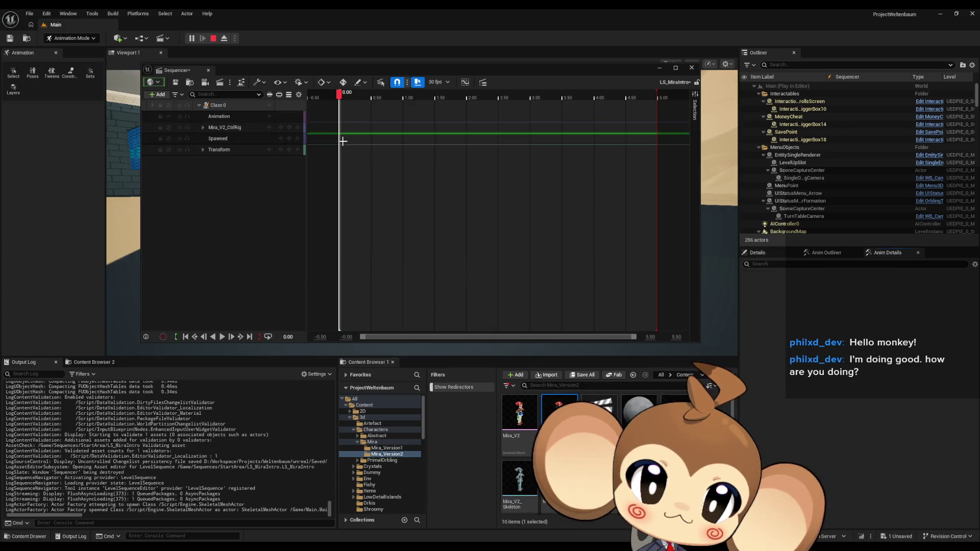
# Step: Move Sequencer to the bottom left, collapse the MenuObjects and BackgroundMap folders, and stop the play session
pyautogui.moveTo(324, 73); pyautogui.dragTo(324, 317)
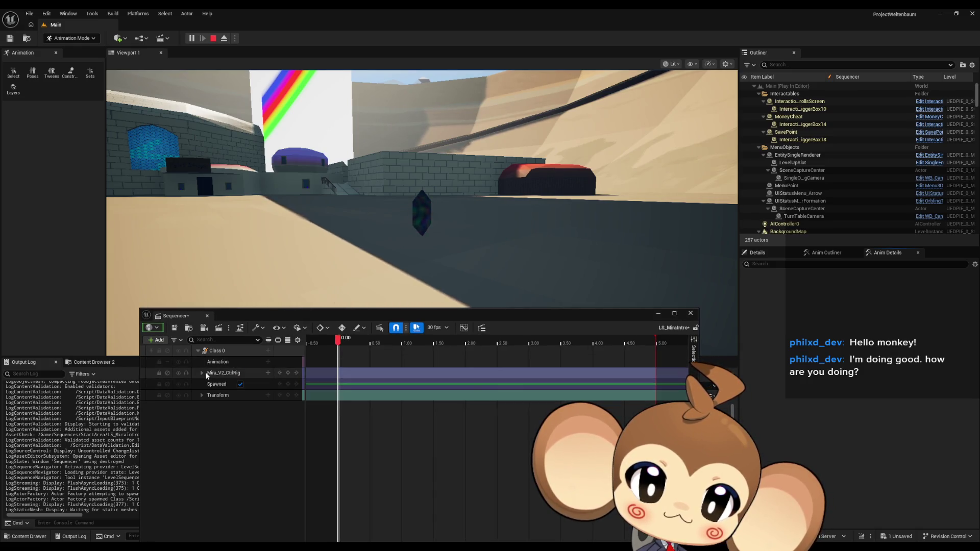
pyautogui.moveTo(328, 319); pyautogui.dragTo(311, 223)
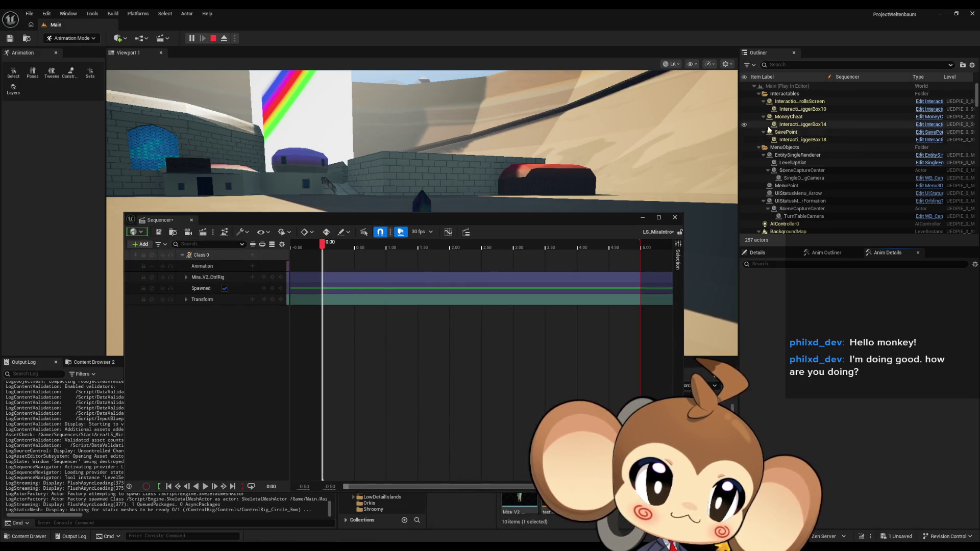
pyautogui.click(759, 147)
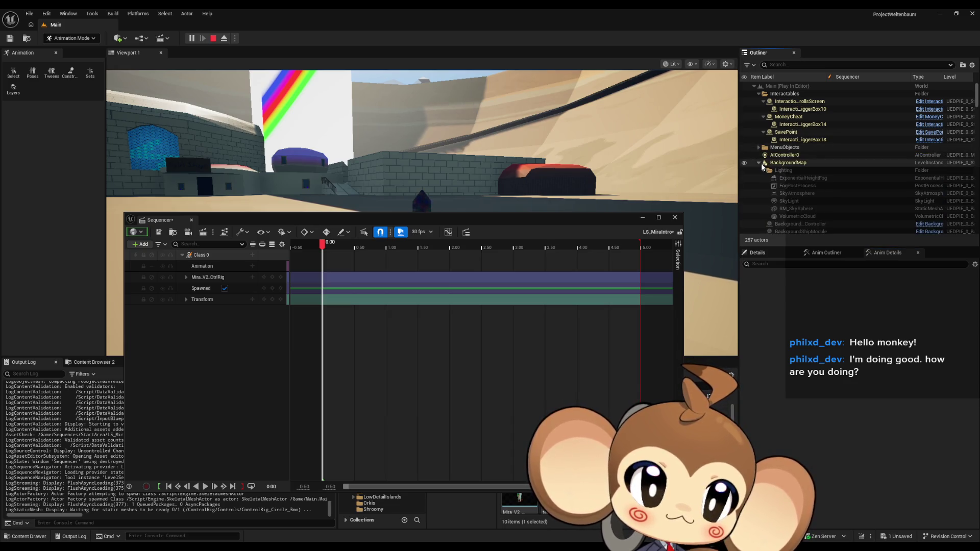
pyautogui.click(759, 163)
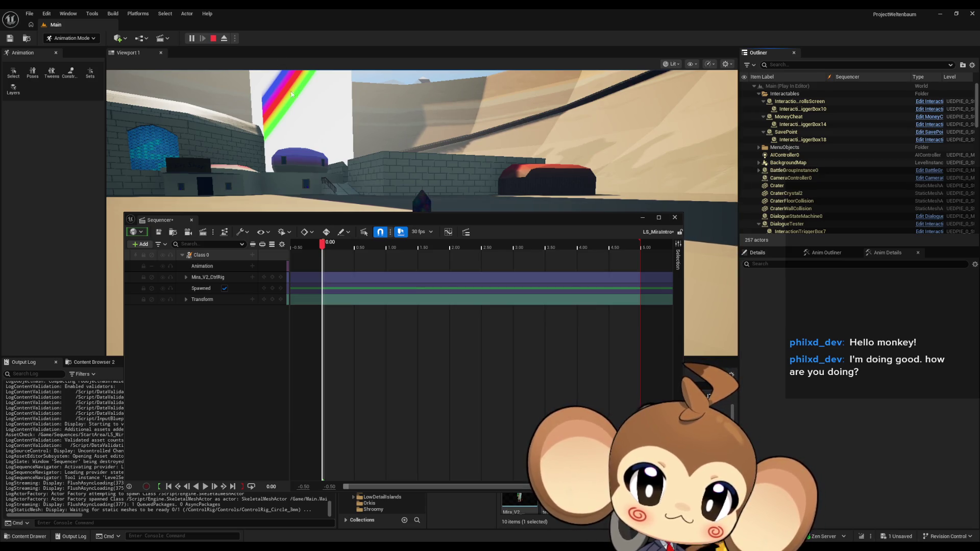
pyautogui.moveTo(348, 225)
pyautogui.mouseDown()
pyautogui.moveTo(341, 283)
pyautogui.moveTo(289, 353)
pyautogui.moveTo(149, 309)
pyautogui.moveTo(161, 266)
pyautogui.moveTo(160, 283)
pyautogui.mouseUp()
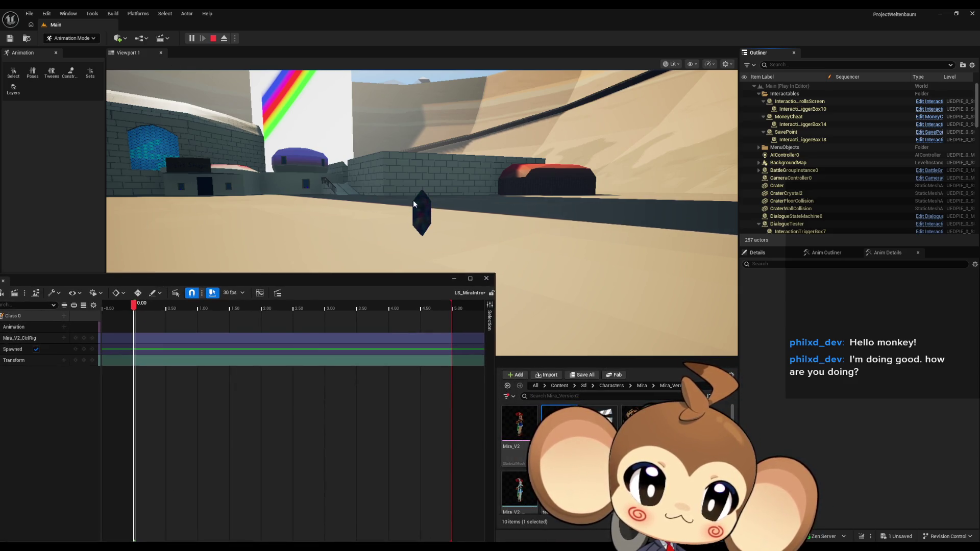
pyautogui.click(214, 38)
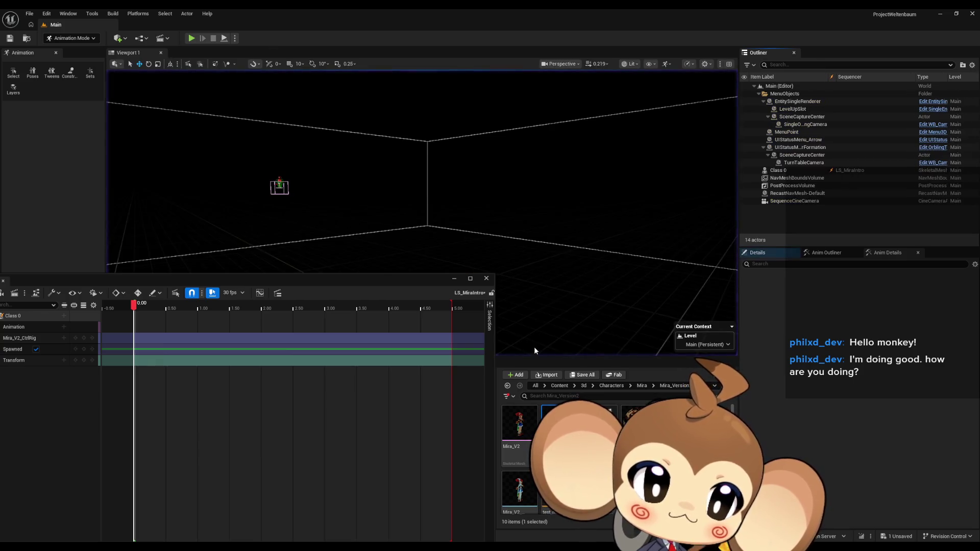
# Step: Load the Dummy > StartArea level, saving LS_MiraIntro when prompted
pyautogui.click(560, 386)
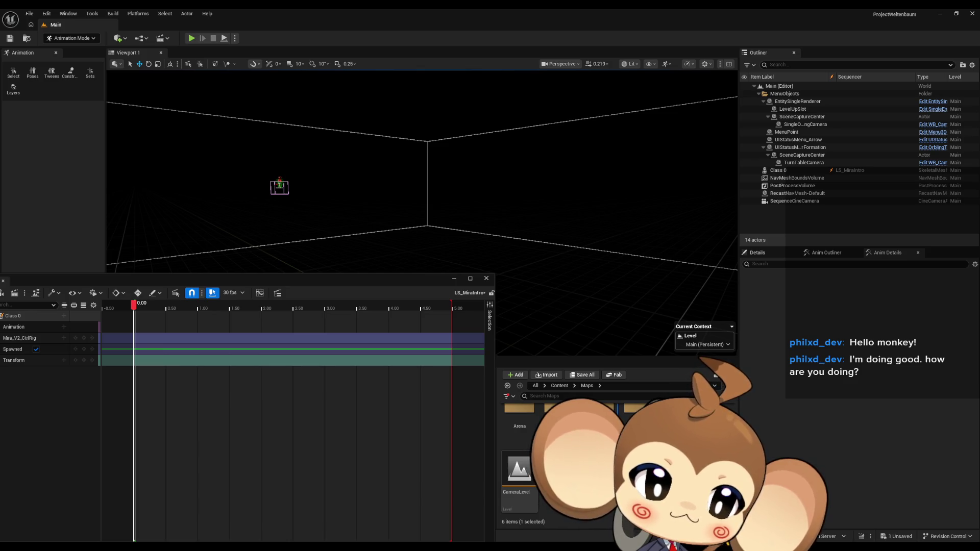
pyautogui.doubleClick(559, 408)
pyautogui.click(527, 473)
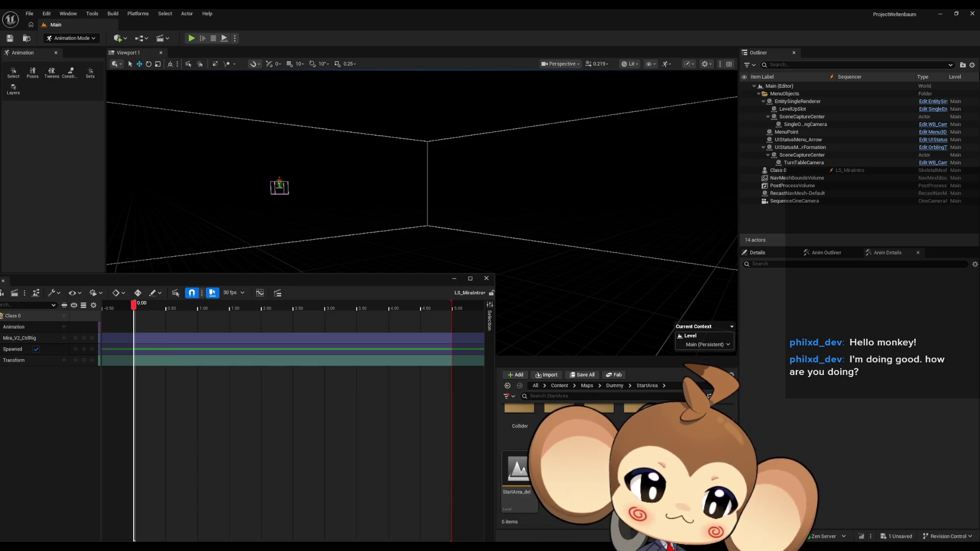
pyautogui.hotkey('ctrl', 'shift', 's')
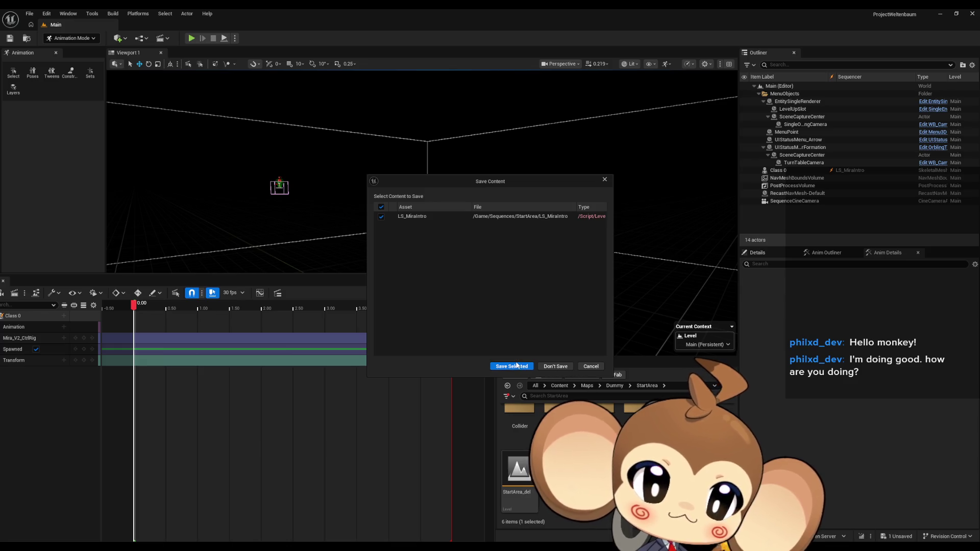
pyautogui.click(512, 366)
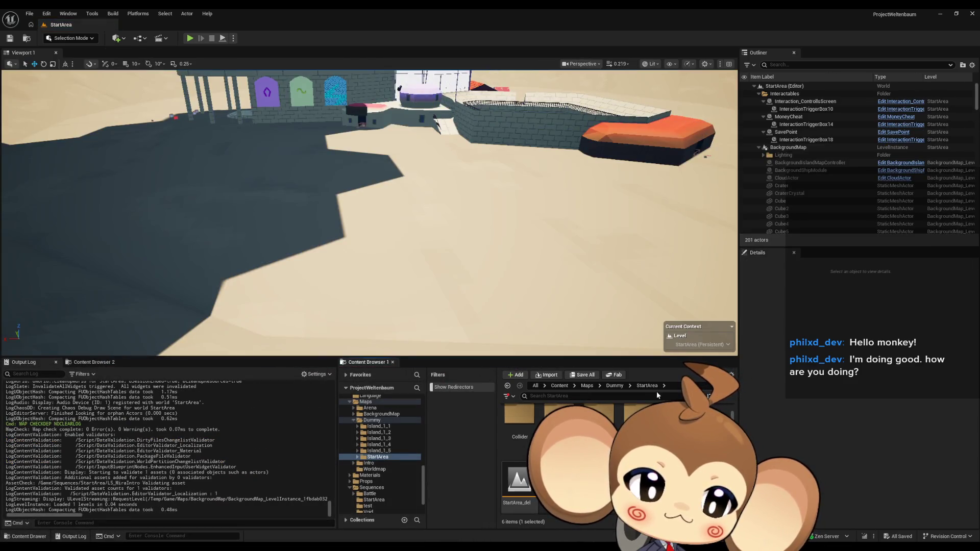
# Step: Reopen LS_MiraIntro from the Sequences > StartArea folder
pyautogui.click(587, 386)
pyautogui.click(560, 386)
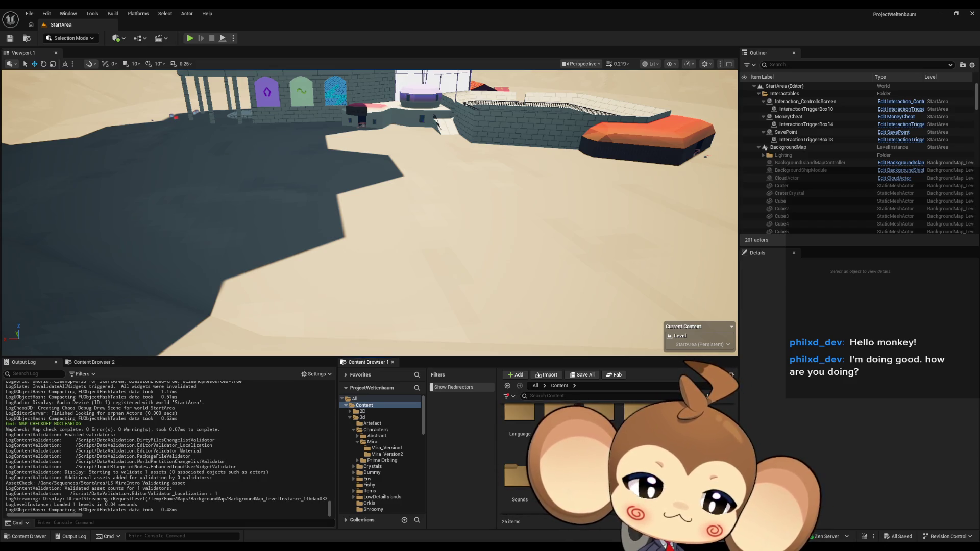
pyautogui.scroll(1, 613, 459)
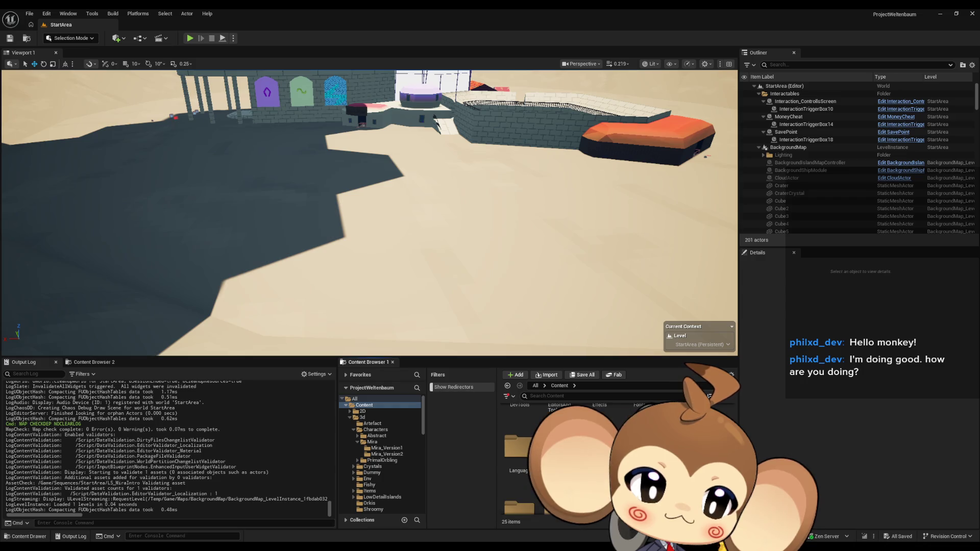
pyautogui.click(372, 456)
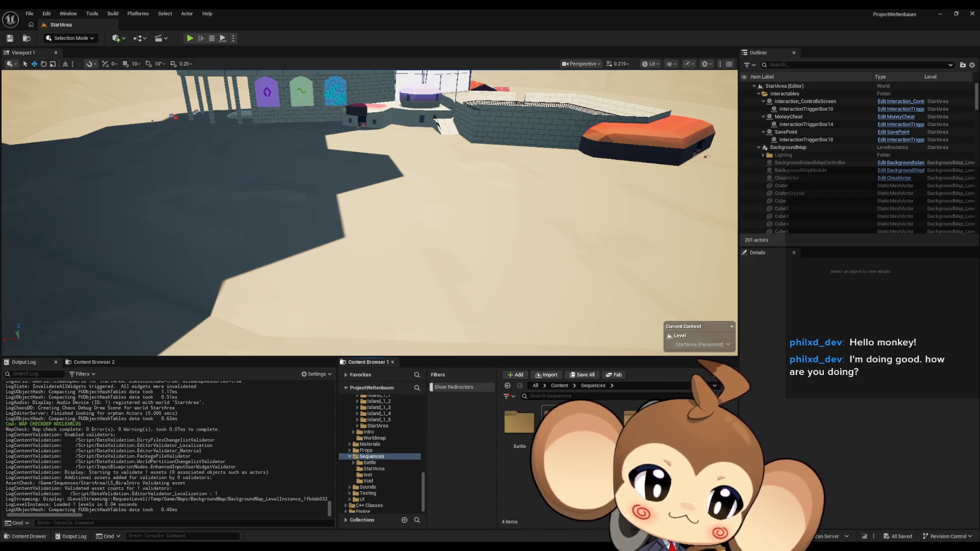
pyautogui.click(374, 469)
pyautogui.doubleClick(520, 441)
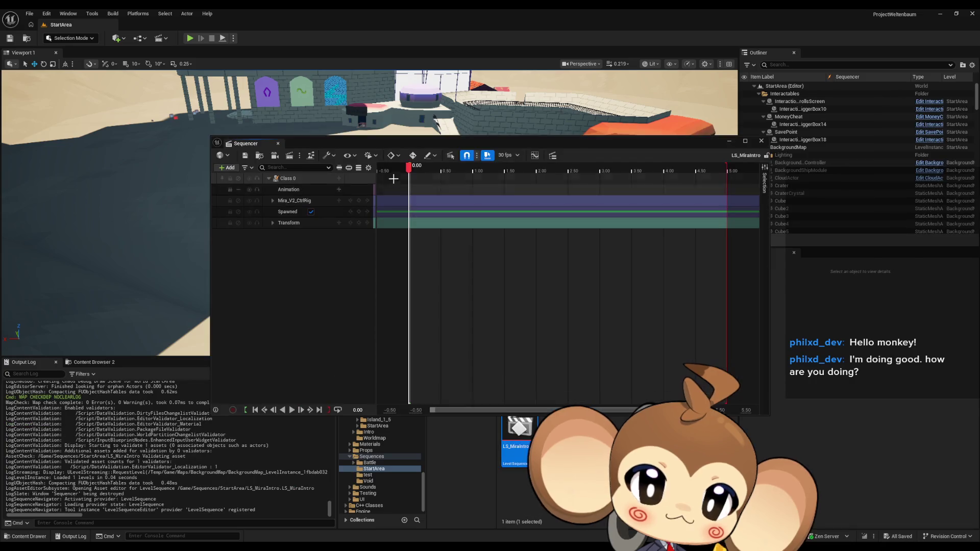
# Step: Frame Class 0 and drag Mira off the crater top onto the platform by the wall edge
pyautogui.moveTo(460, 144)
pyautogui.mouseDown()
pyautogui.moveTo(335, 297)
pyautogui.moveTo(279, 285)
pyautogui.mouseUp()
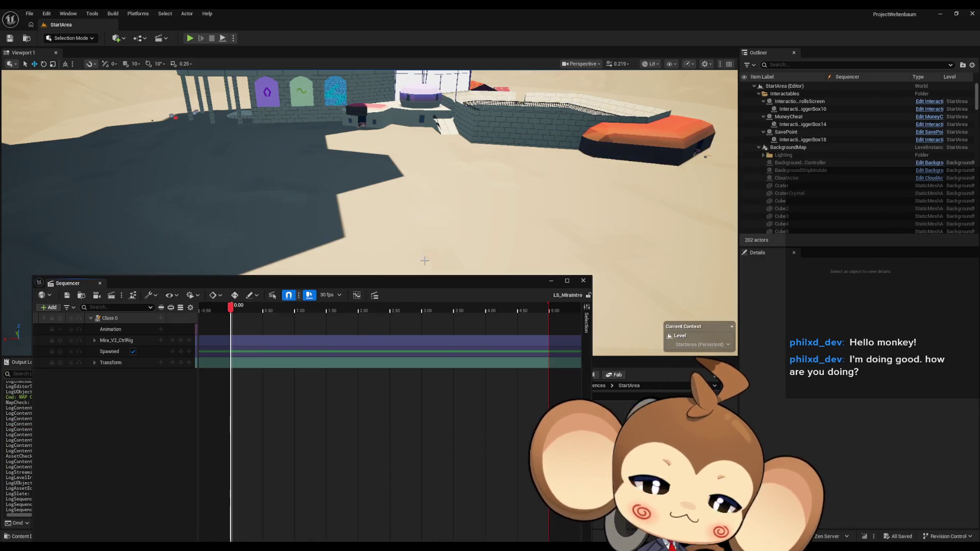
pyautogui.click(110, 318)
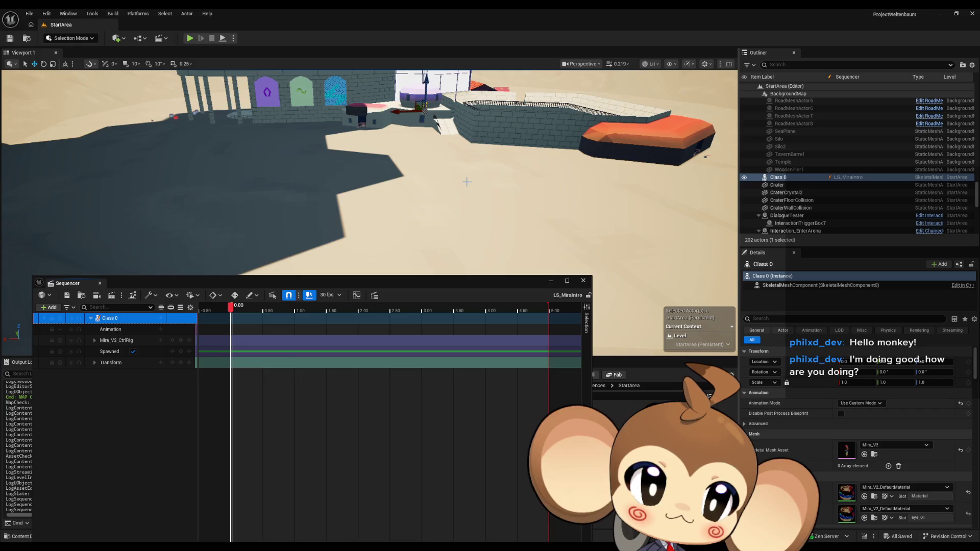
pyautogui.press('f')
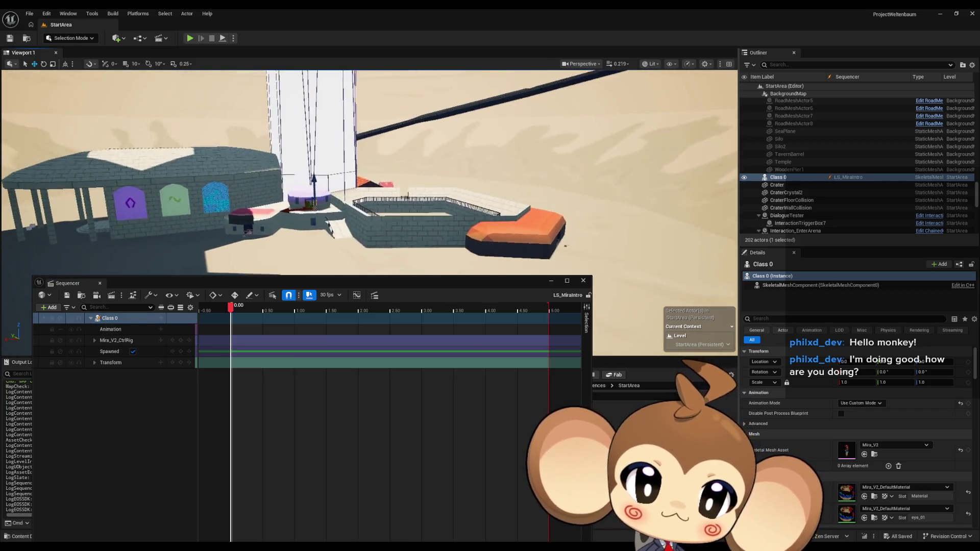
pyautogui.moveTo(318, 190); pyautogui.dragTo(405, 242)
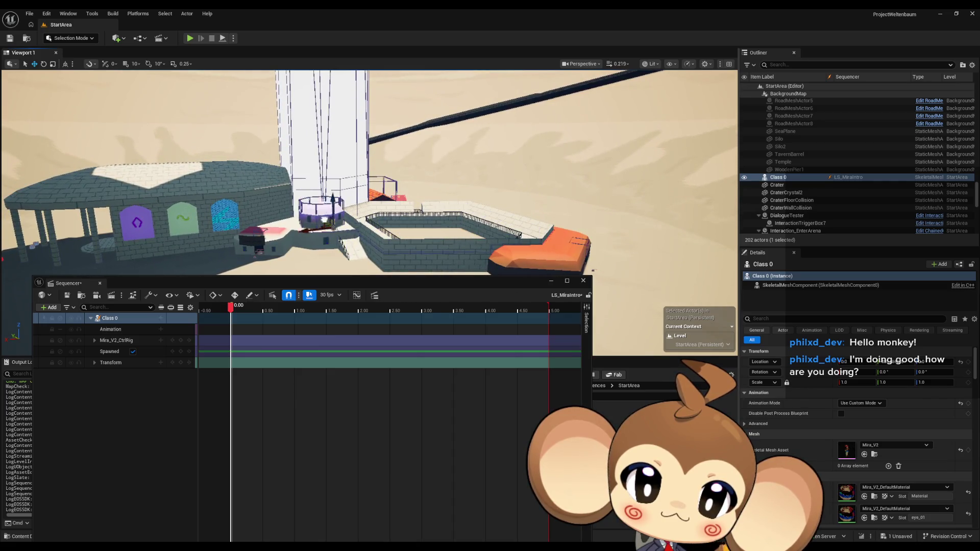
pyautogui.press('f')
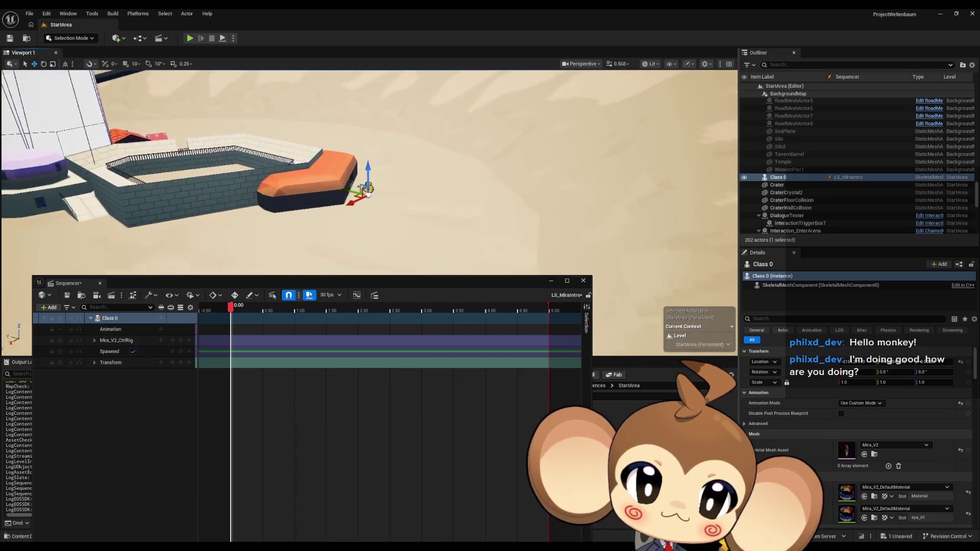
pyautogui.scroll(2, 368, 174)
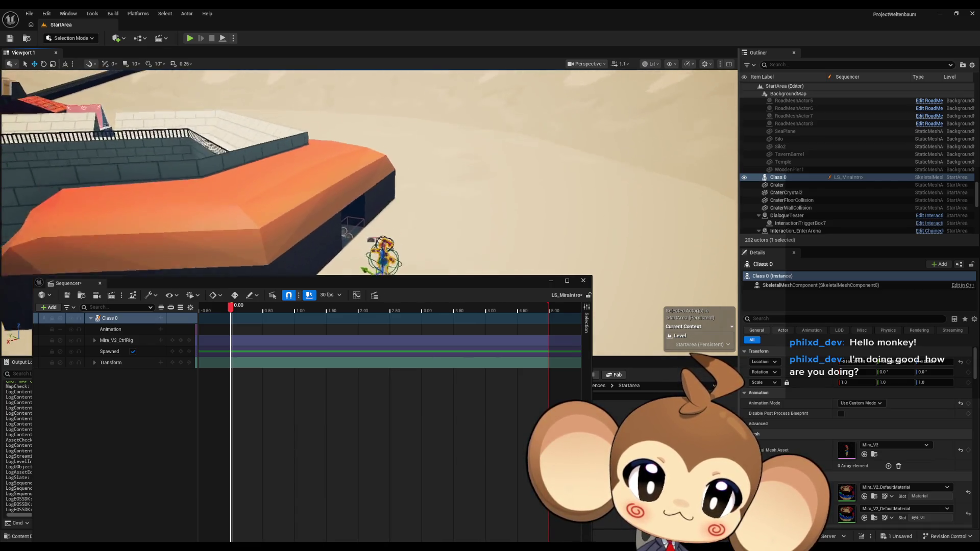
pyautogui.moveTo(380, 223)
pyautogui.mouseDown()
pyautogui.moveTo(342, 128)
pyautogui.moveTo(321, 124)
pyautogui.moveTo(335, 127)
pyautogui.moveTo(337, 152)
pyautogui.mouseUp()
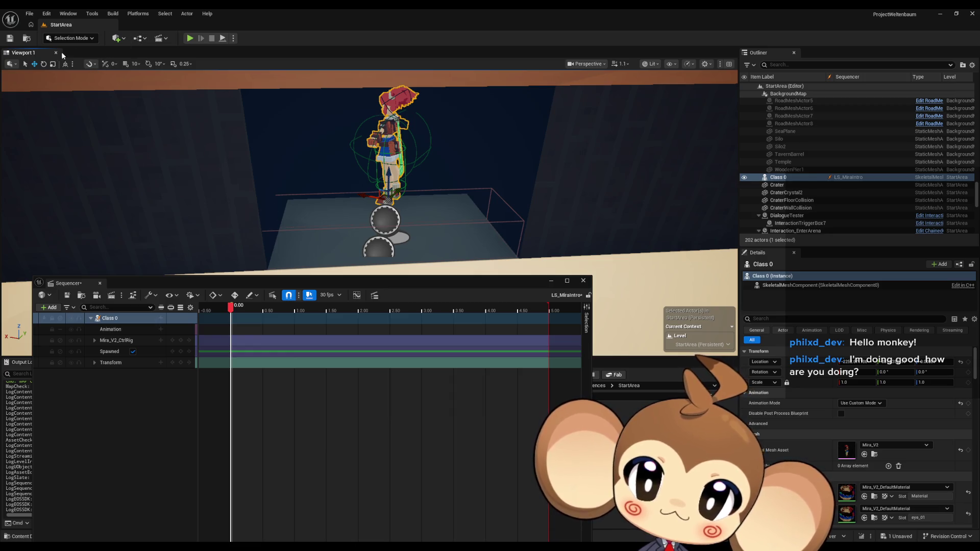
pyautogui.click(44, 64)
# Step: Rotate Mira to face the front, undoing an accidental move
pyautogui.moveTo(398, 215)
pyautogui.mouseDown()
pyautogui.moveTo(352, 212)
pyautogui.moveTo(394, 220)
pyautogui.moveTo(326, 142)
pyautogui.mouseUp()
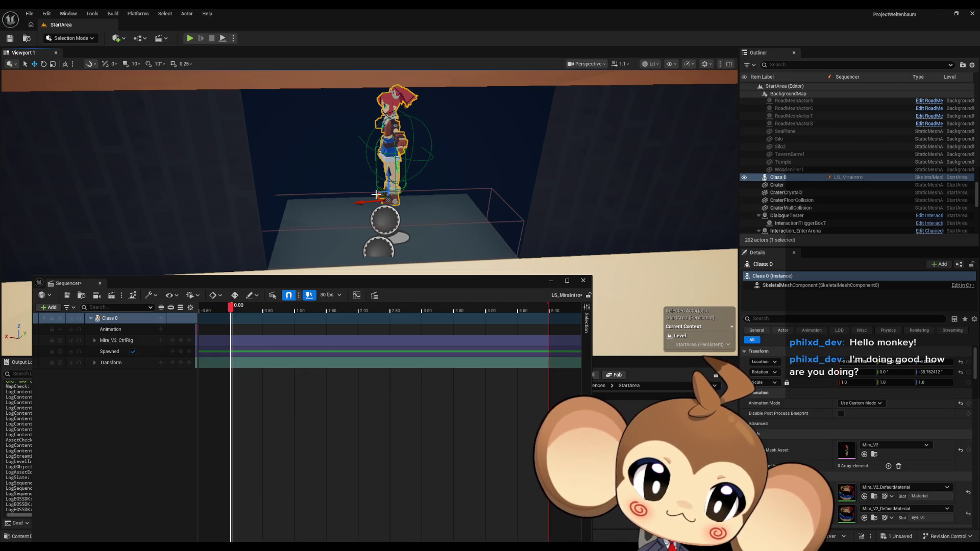
pyautogui.moveTo(376, 196); pyautogui.dragTo(385, 189)
pyautogui.hotkey('ctrl', 'z')
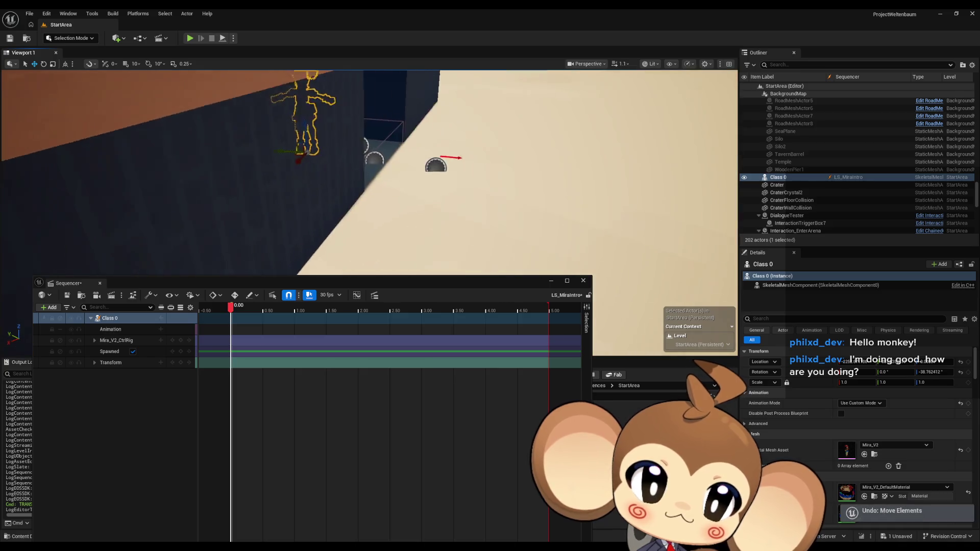
# Step: Orbit close to Mira's front, reselect her, and open the Mira_V2 skeletal mesh editor
pyautogui.moveTo(331, 155)
pyautogui.mouseDown()
pyautogui.moveTo(373, 156)
pyautogui.moveTo(574, 214)
pyautogui.mouseUp()
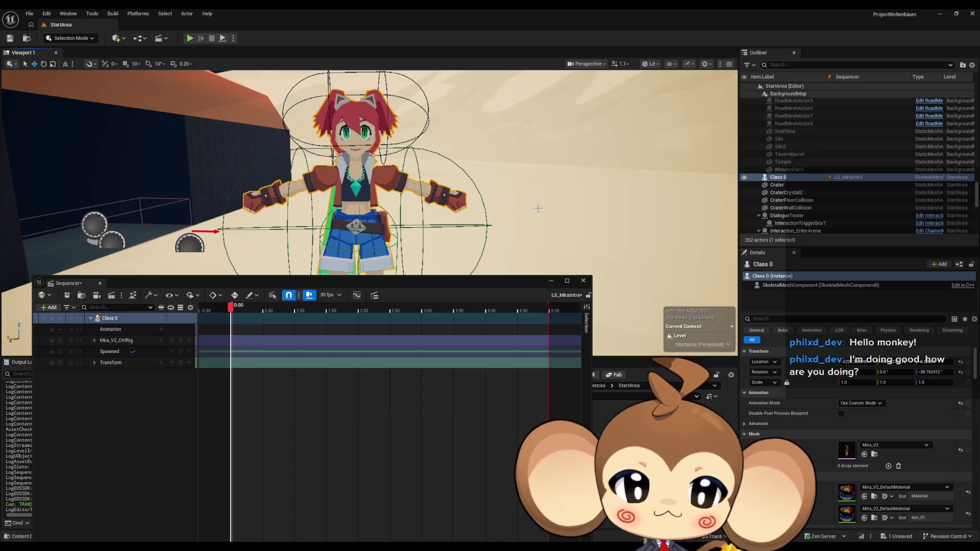
pyautogui.moveTo(461, 237)
pyautogui.mouseDown()
pyautogui.moveTo(399, 181)
pyautogui.moveTo(449, 181)
pyautogui.moveTo(363, 216)
pyautogui.moveTo(201, 210)
pyautogui.mouseUp()
pyautogui.click(402, 179)
pyautogui.click(364, 216)
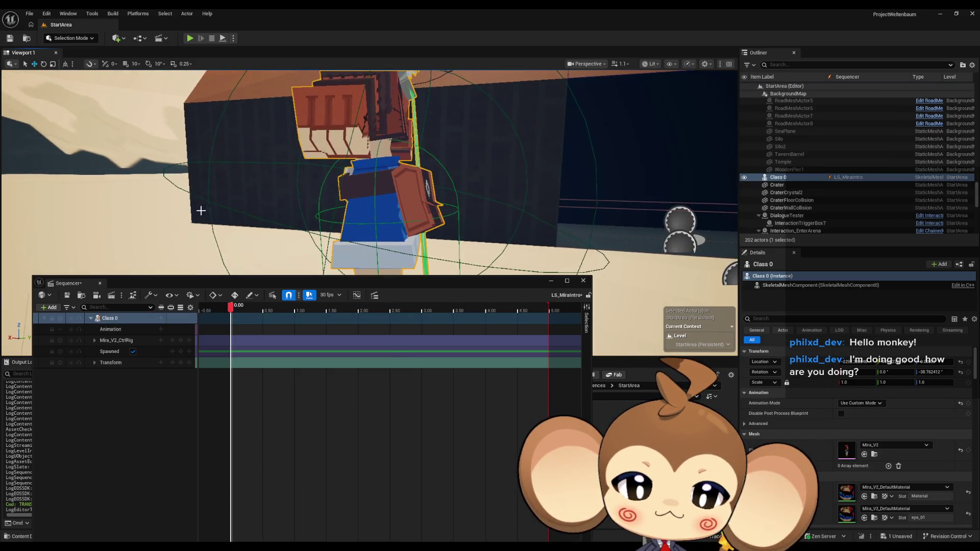
pyautogui.moveTo(274, 164)
pyautogui.mouseDown()
pyautogui.moveTo(153, 165)
pyautogui.moveTo(133, 209)
pyautogui.moveTo(123, 199)
pyautogui.moveTo(95, 215)
pyautogui.mouseUp()
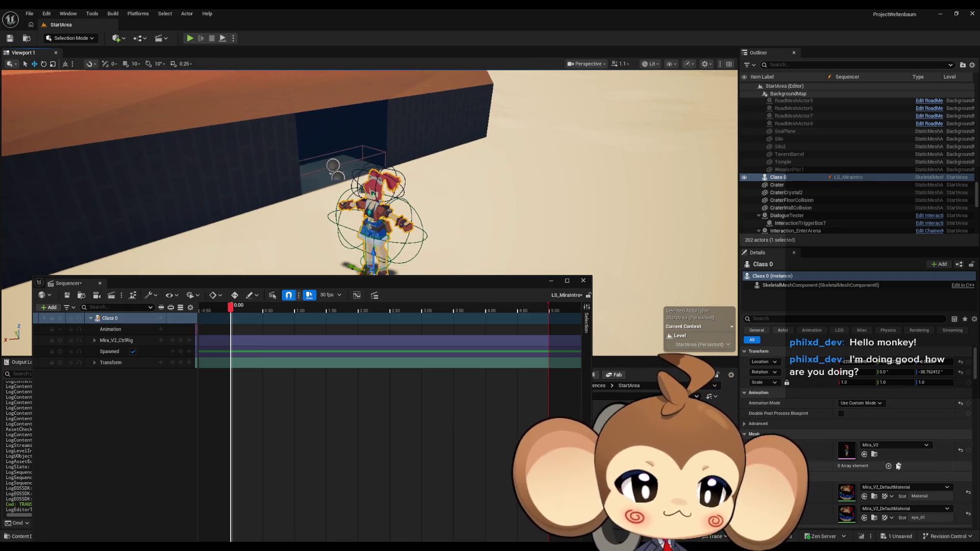
pyautogui.doubleClick(842, 453)
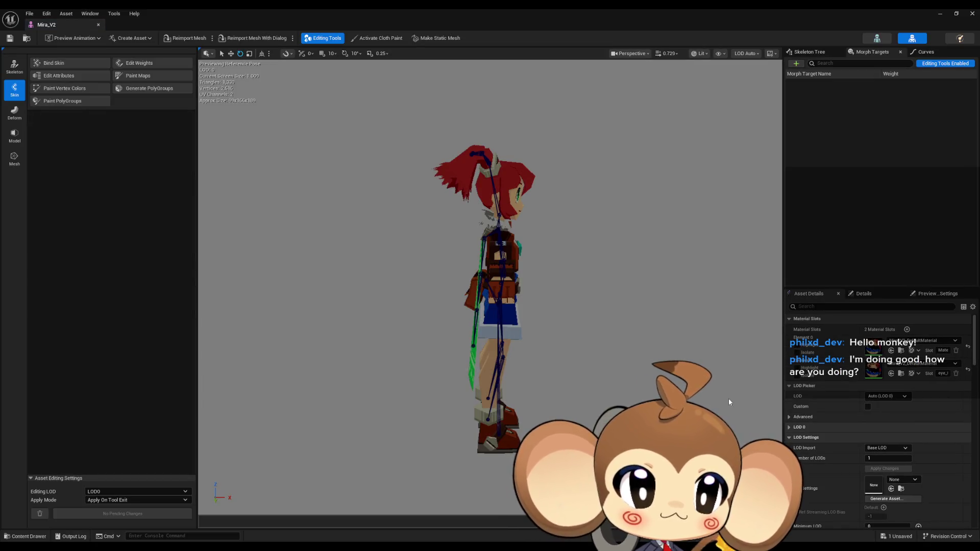
# Step: Search the Mira_V2 asset details for 'col', then clear it and show selection details
pyautogui.moveTo(975, 337); pyautogui.dragTo(976, 398)
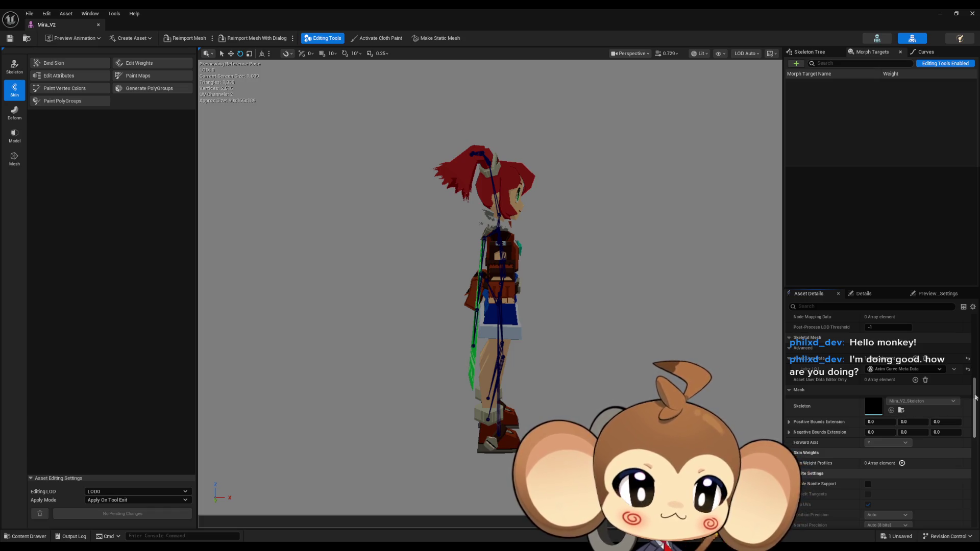
pyautogui.scroll(5, 835, 333)
pyautogui.click(832, 307)
pyautogui.write('col')
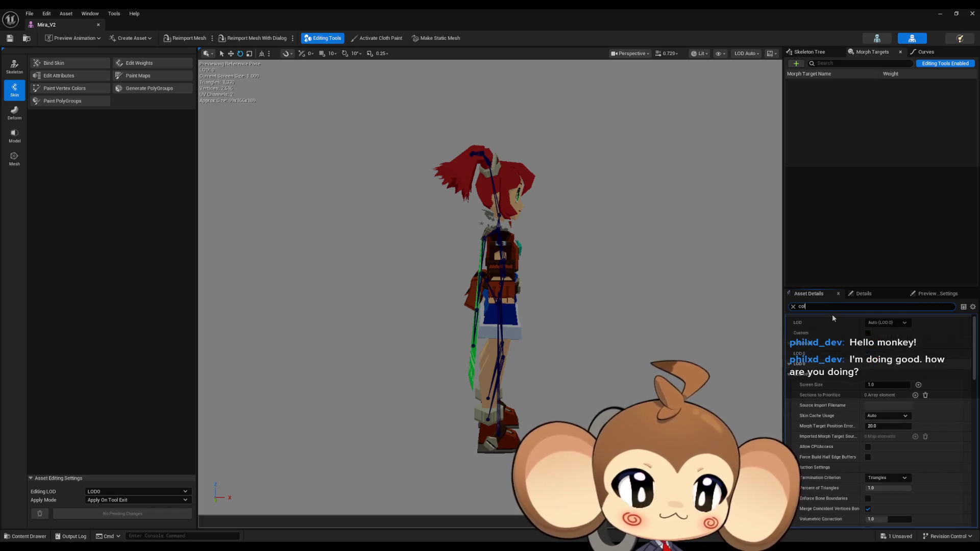
pyautogui.press('BackSpace')
pyautogui.press('BackSpace')
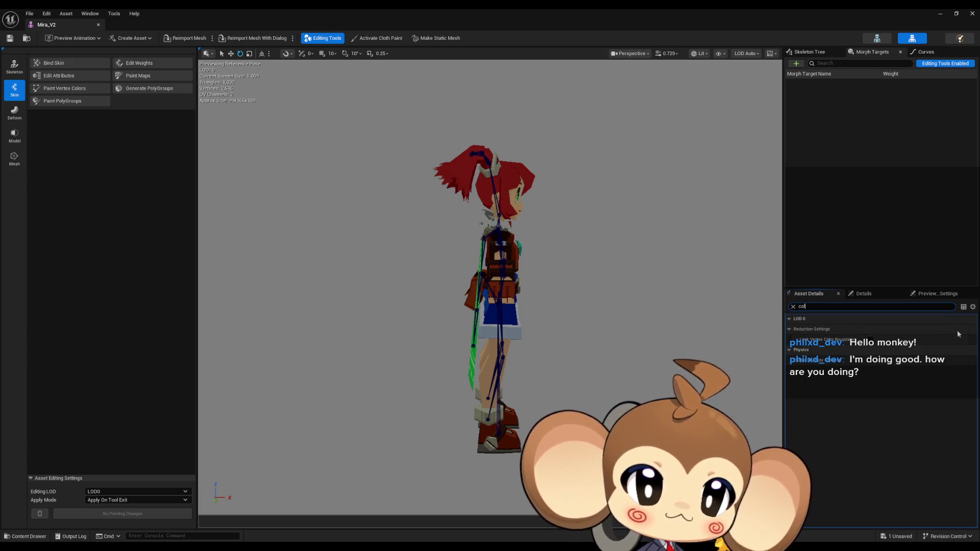
pyautogui.press('BackSpace')
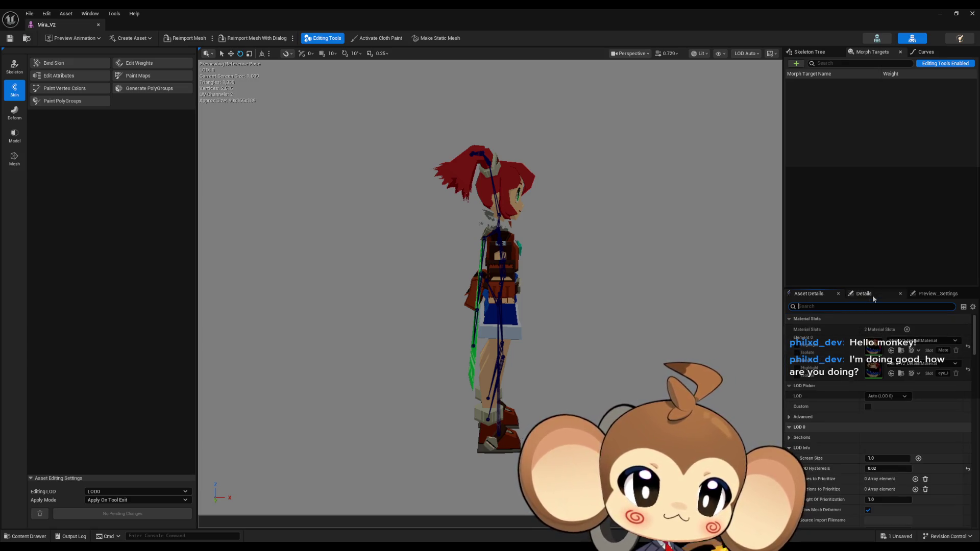
pyautogui.click(871, 295)
# Step: Select the spine_004 bone and switch to the Mira_V2 Skeleton editor
pyautogui.click(491, 186)
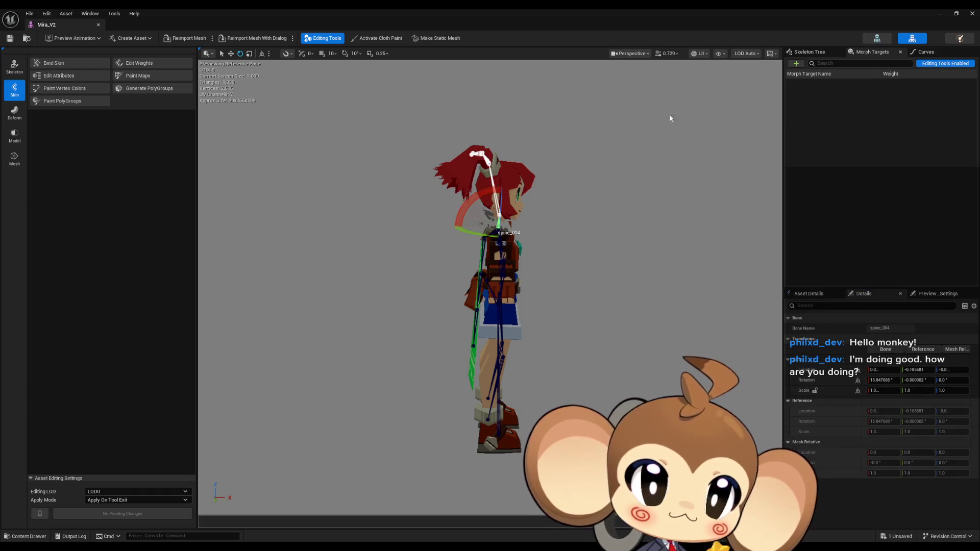
pyautogui.moveTo(759, 94)
pyautogui.mouseDown()
pyautogui.moveTo(616, 96)
pyautogui.moveTo(592, 56)
pyautogui.mouseUp()
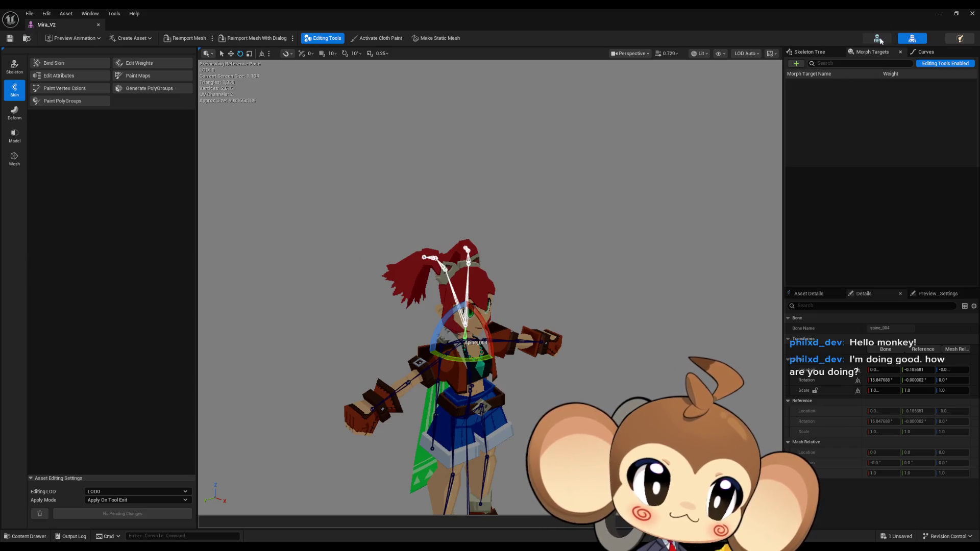
pyautogui.click(879, 39)
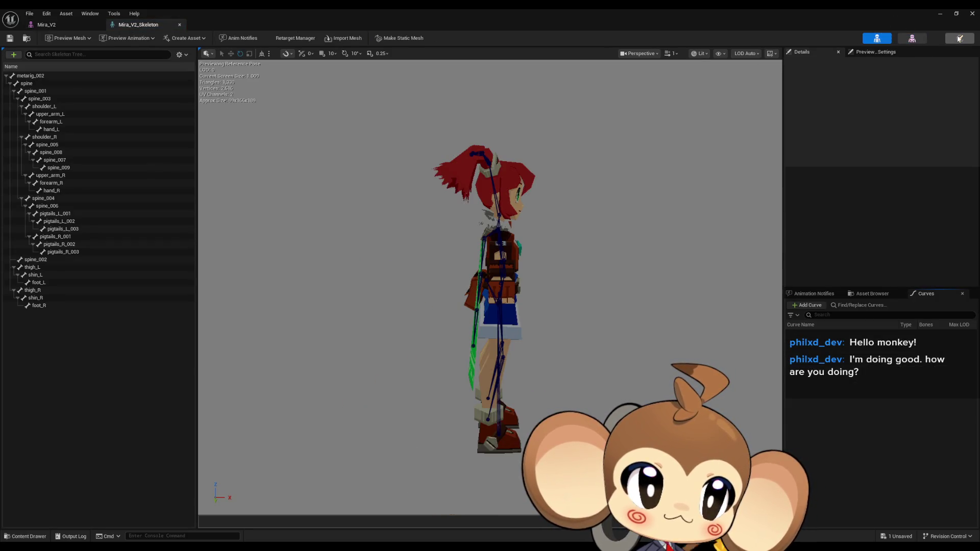
# Step: Switch to the Mira_V2_PhysicsAsset physics editor
pyautogui.click(960, 39)
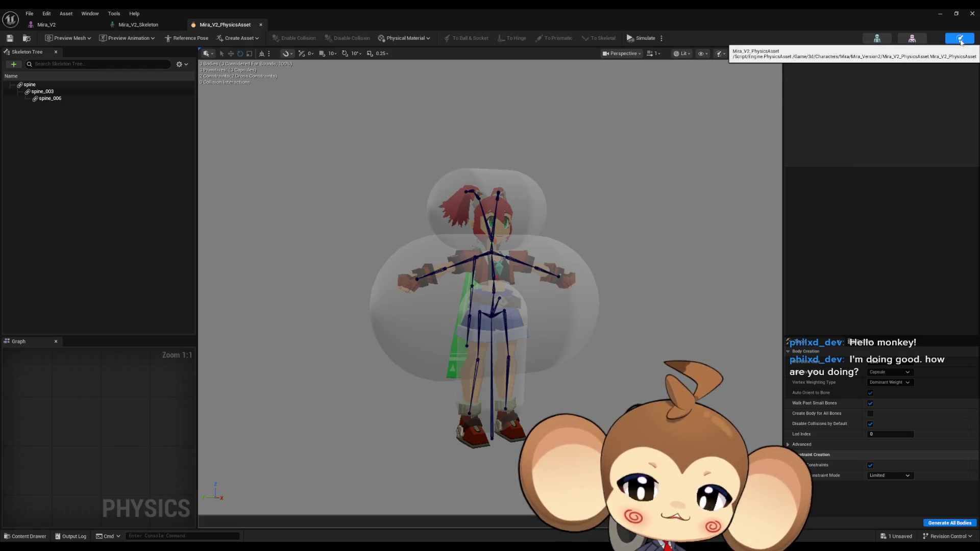
# Step: Delete the spine_006, spine_003 and spine physics bodies, then minimize the Physics Asset editor
pyautogui.click(49, 100)
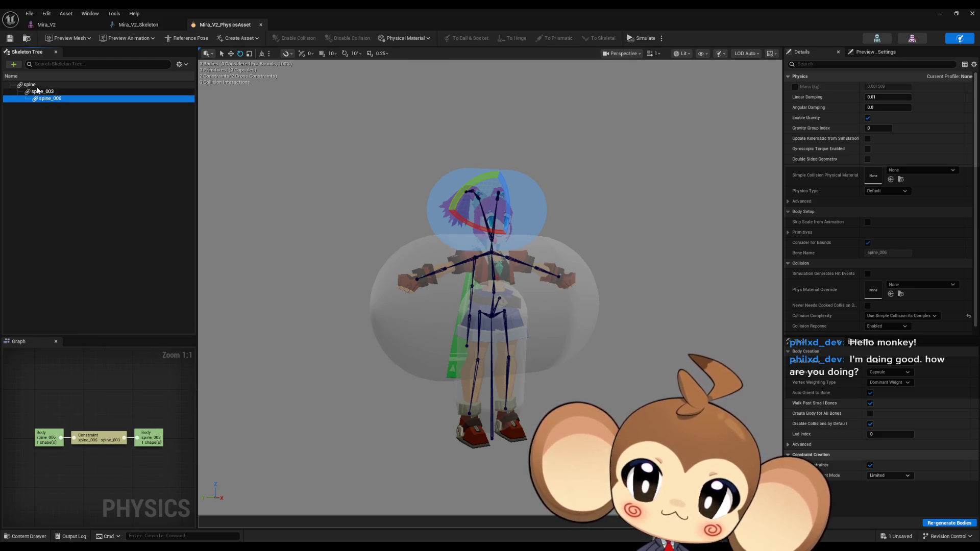
pyautogui.press('Delete')
pyautogui.click(46, 92)
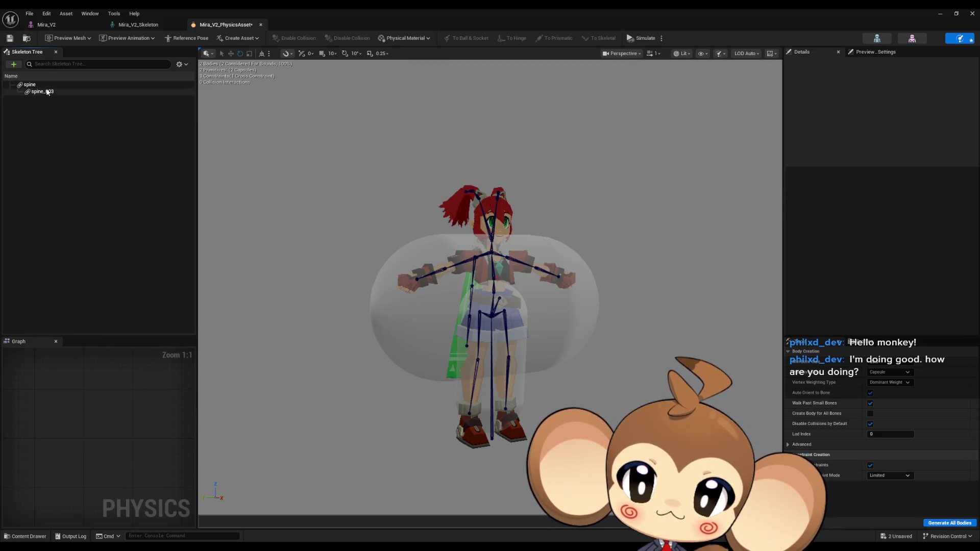
pyautogui.press('Delete')
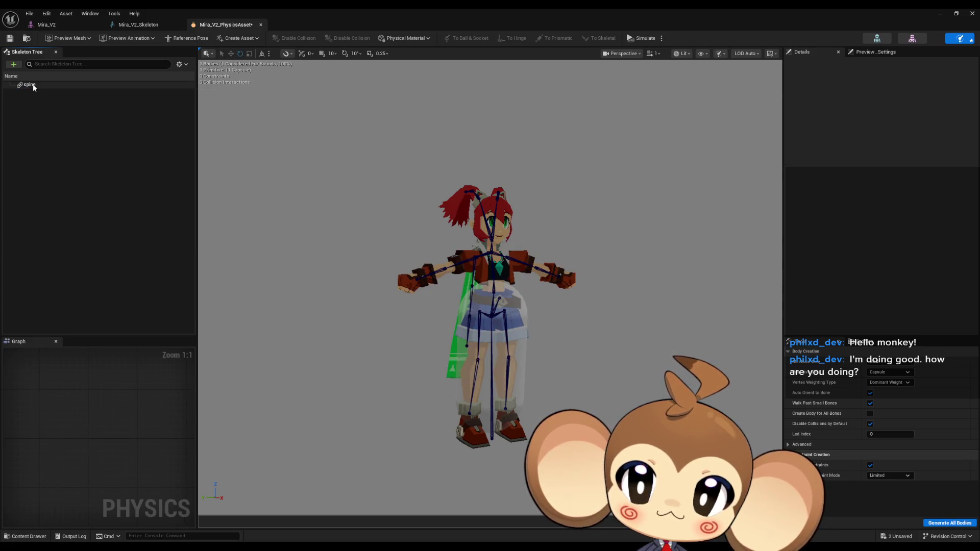
pyautogui.click(34, 86)
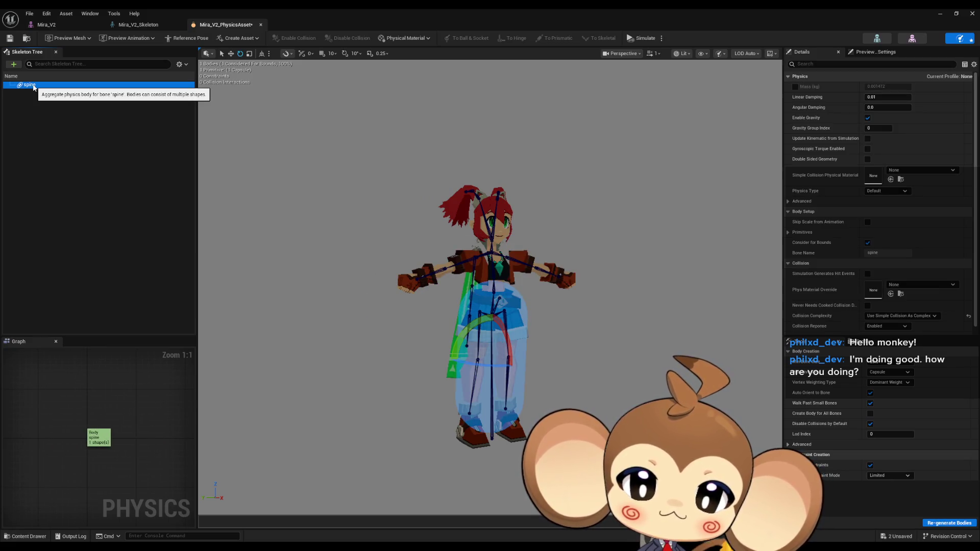
pyautogui.press('Delete')
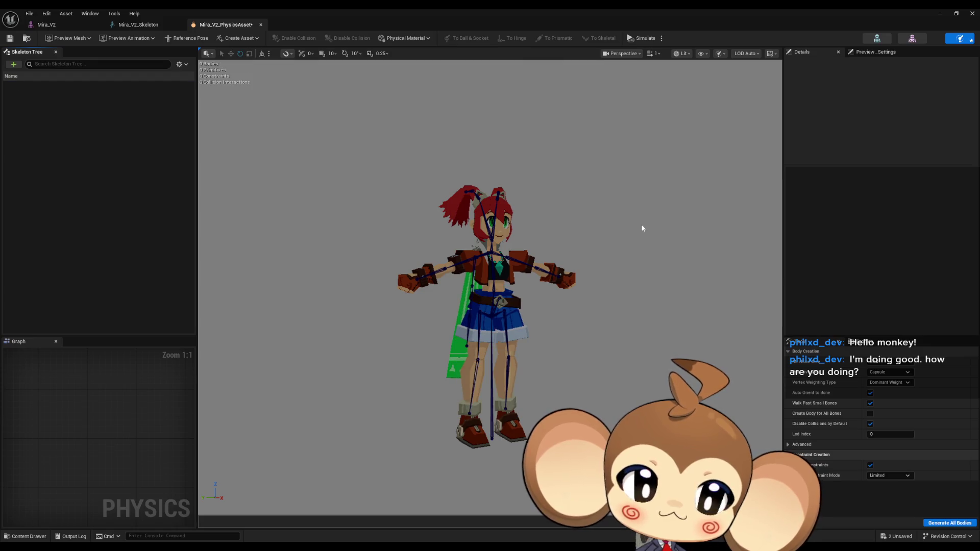
pyautogui.moveTo(527, 309); pyautogui.dragTo(319, 210)
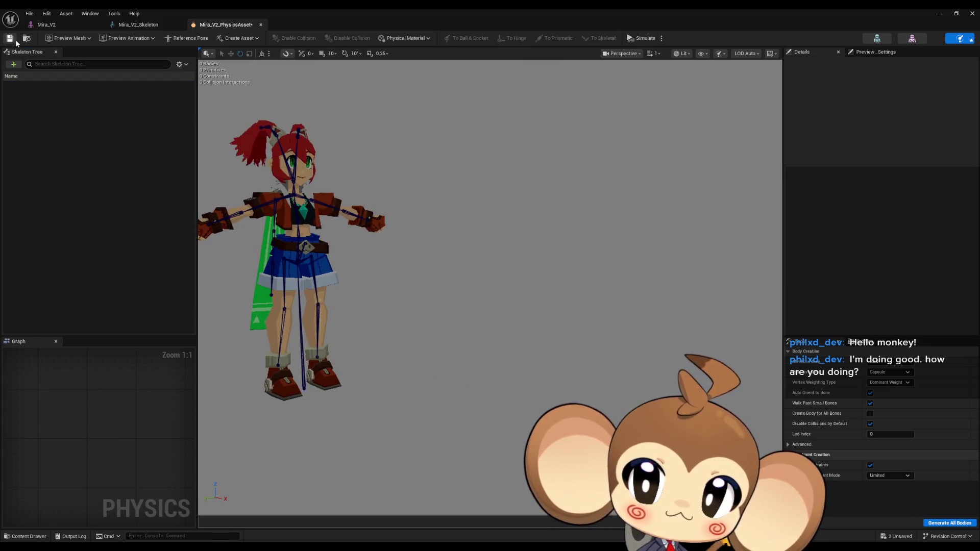
pyautogui.click(945, 16)
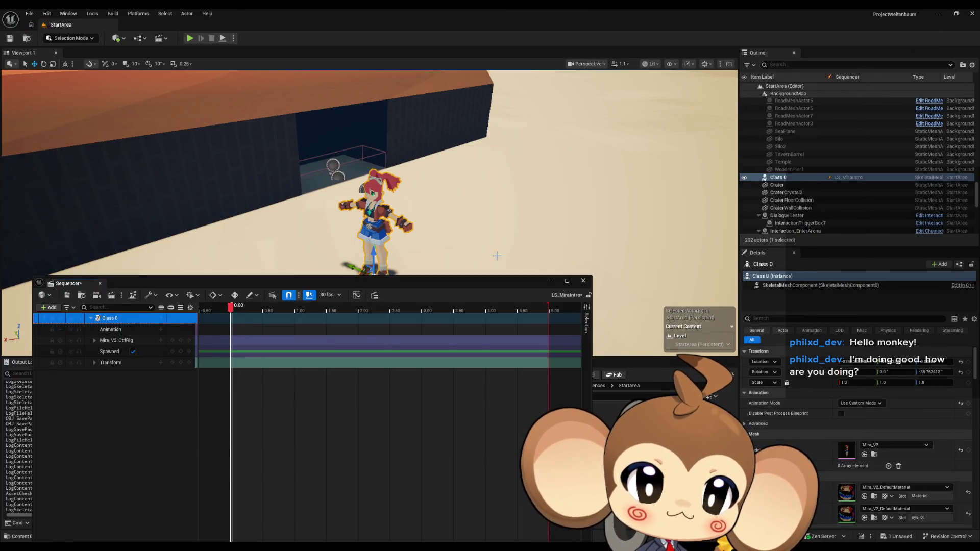
# Step: Move Sequencer beside Mira, expand the Mira_V2_CtrlRig track and select the metarig control
pyautogui.moveTo(464, 284)
pyautogui.mouseDown()
pyautogui.moveTo(562, 289)
pyautogui.moveTo(635, 321)
pyautogui.mouseUp()
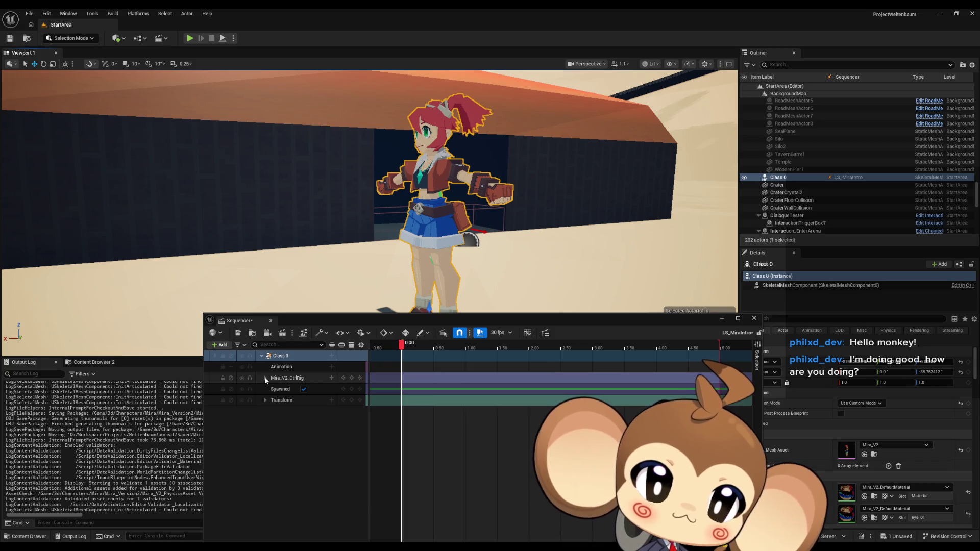
pyautogui.click(265, 379)
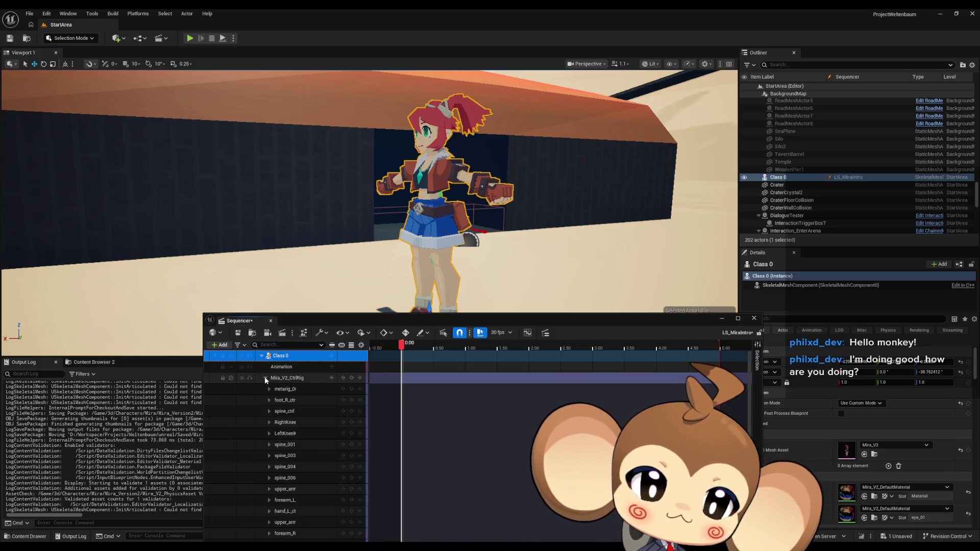
pyautogui.scroll(-1, 304, 390)
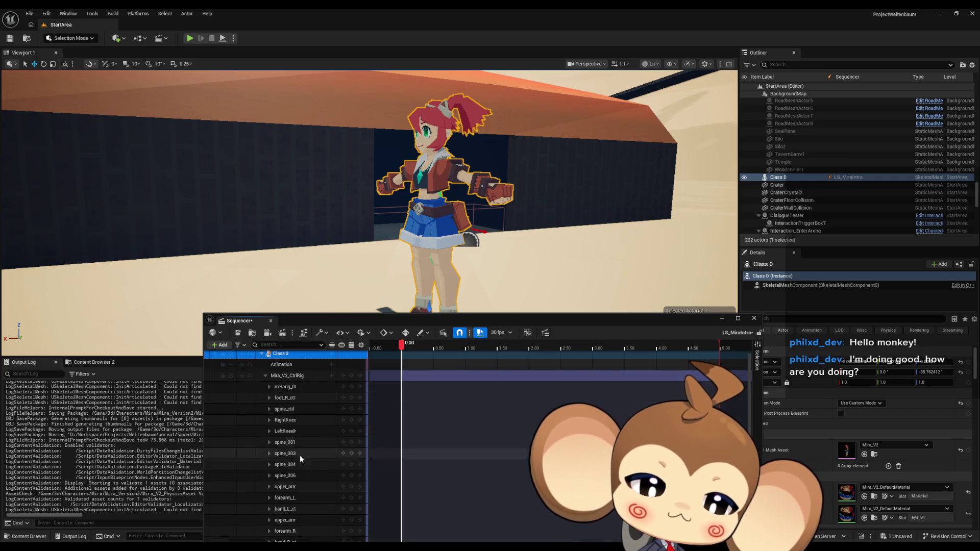
pyautogui.click(294, 387)
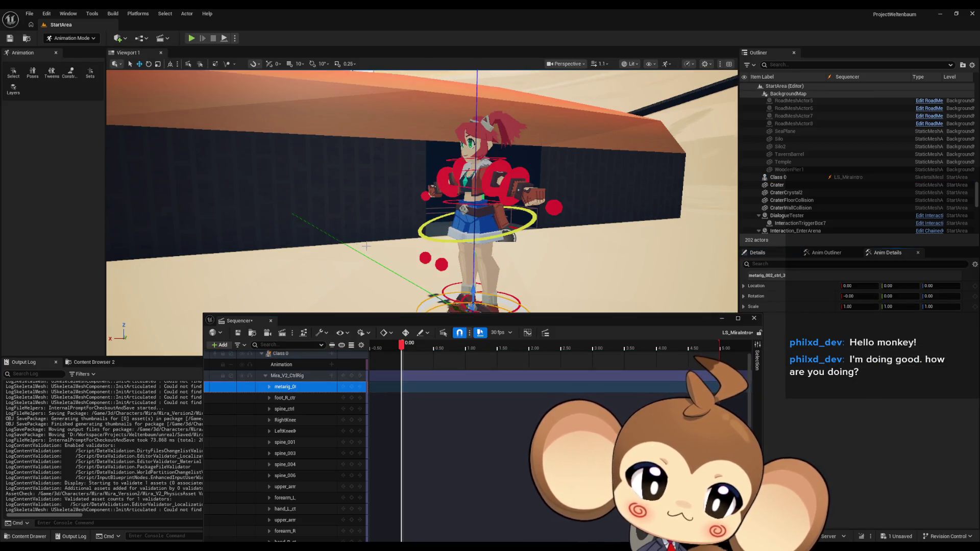
# Step: Select the left upper arm control and rotate it down out of the T-pose
pyautogui.scroll(3, 371, 248)
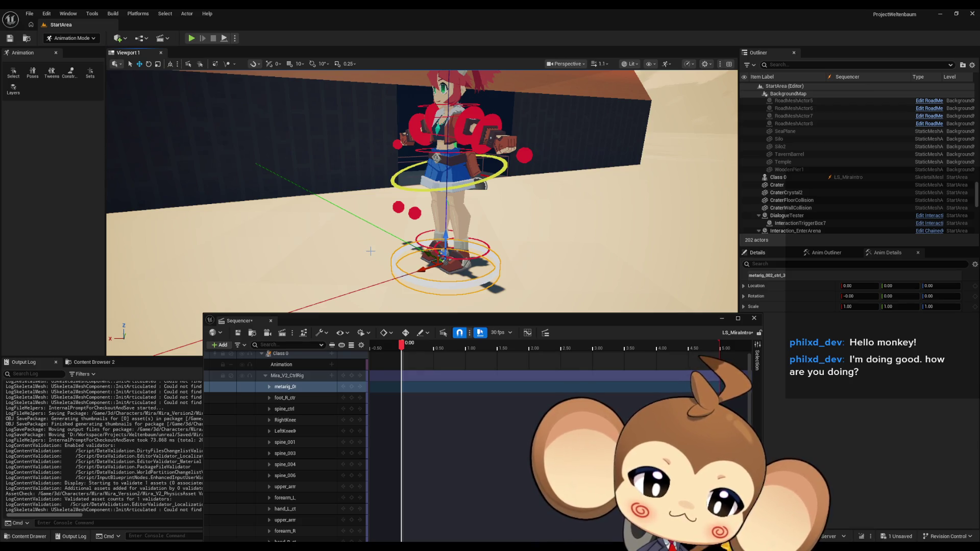
pyautogui.moveTo(406, 225)
pyautogui.mouseDown()
pyautogui.moveTo(485, 214)
pyautogui.moveTo(490, 194)
pyautogui.moveTo(499, 224)
pyautogui.moveTo(224, 129)
pyautogui.mouseUp()
pyautogui.click(499, 224)
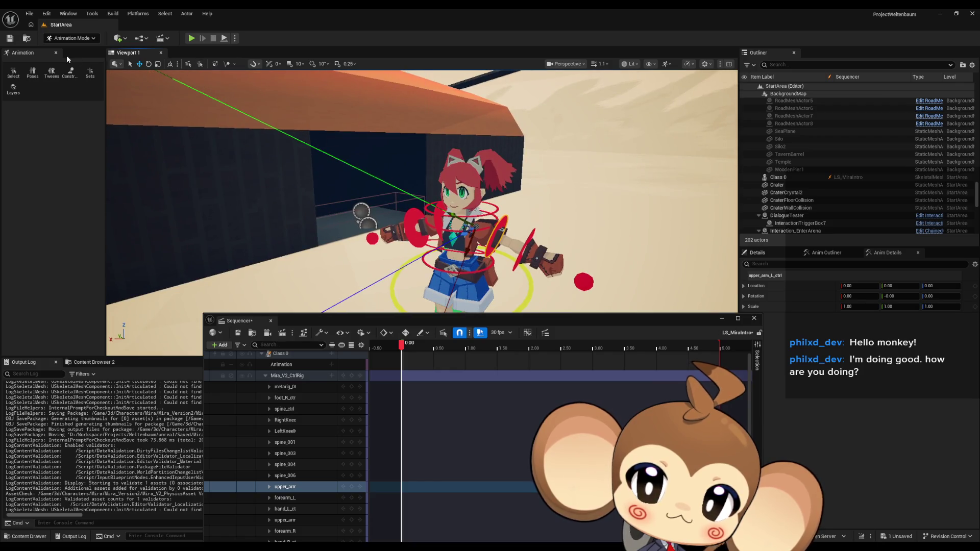
pyautogui.click(147, 64)
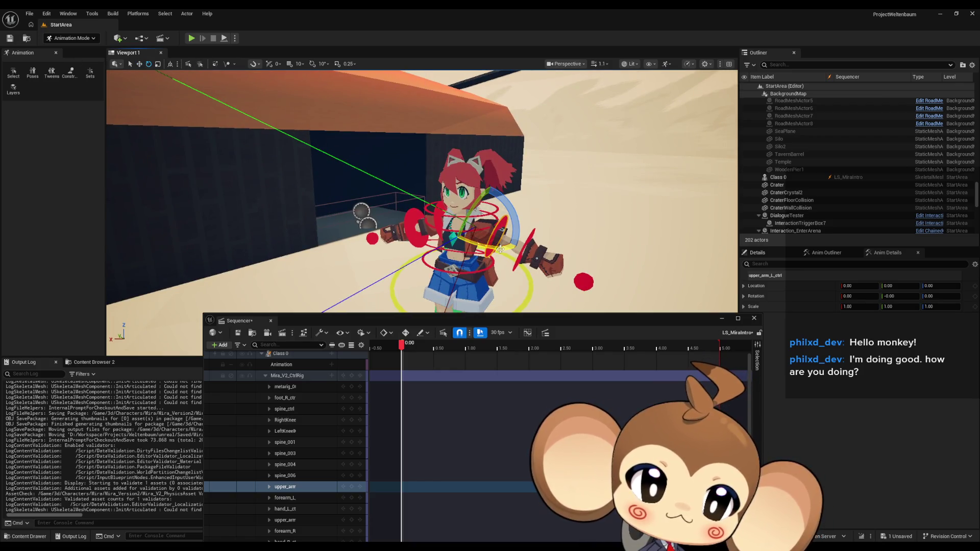
pyautogui.moveTo(500, 248); pyautogui.dragTo(519, 281)
# Step: Lower the left upper arm further, undoing an overshoot, to about -23.91, -80.72, 75.91
pyautogui.moveTo(422, 191)
pyautogui.mouseDown()
pyautogui.moveTo(377, 209)
pyautogui.moveTo(516, 240)
pyautogui.moveTo(373, 194)
pyautogui.moveTo(326, 199)
pyautogui.moveTo(311, 214)
pyautogui.mouseUp()
pyautogui.moveTo(460, 153)
pyautogui.mouseDown()
pyautogui.moveTo(490, 149)
pyautogui.moveTo(490, 174)
pyautogui.moveTo(501, 176)
pyautogui.mouseUp()
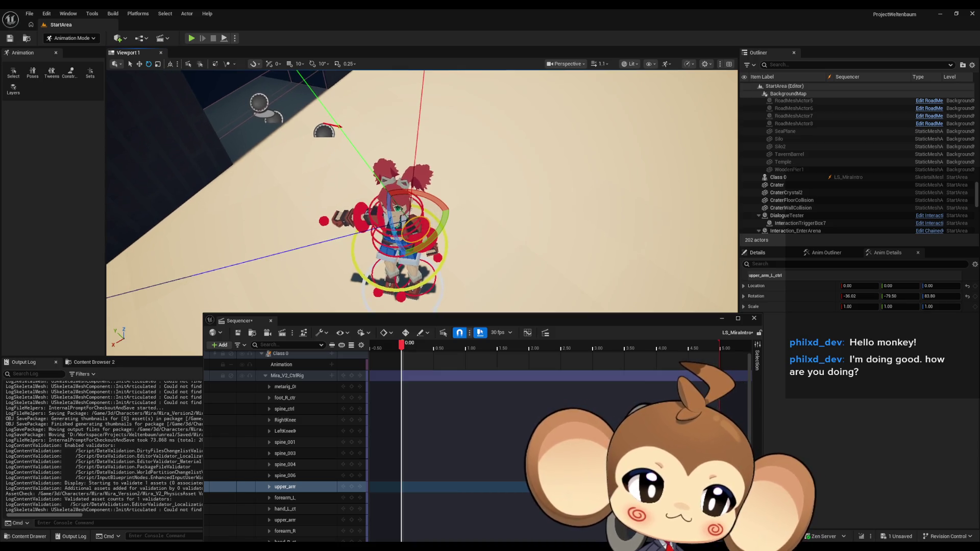
pyautogui.scroll(6, 422, 191)
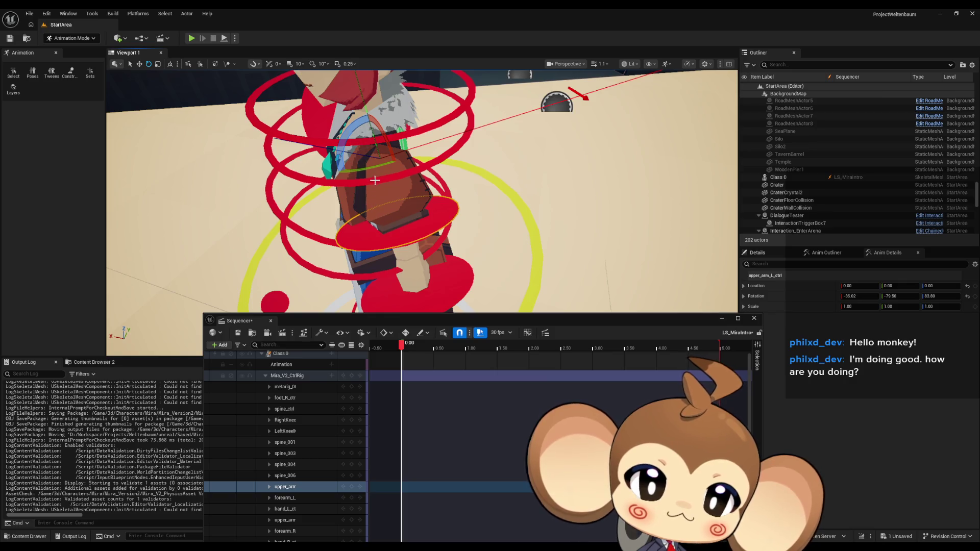
pyautogui.moveTo(374, 168)
pyautogui.mouseDown()
pyautogui.moveTo(419, 149)
pyautogui.moveTo(385, 169)
pyautogui.moveTo(403, 188)
pyautogui.moveTo(375, 205)
pyautogui.moveTo(399, 190)
pyautogui.mouseUp()
pyautogui.hotkey('ctrl', 'z')
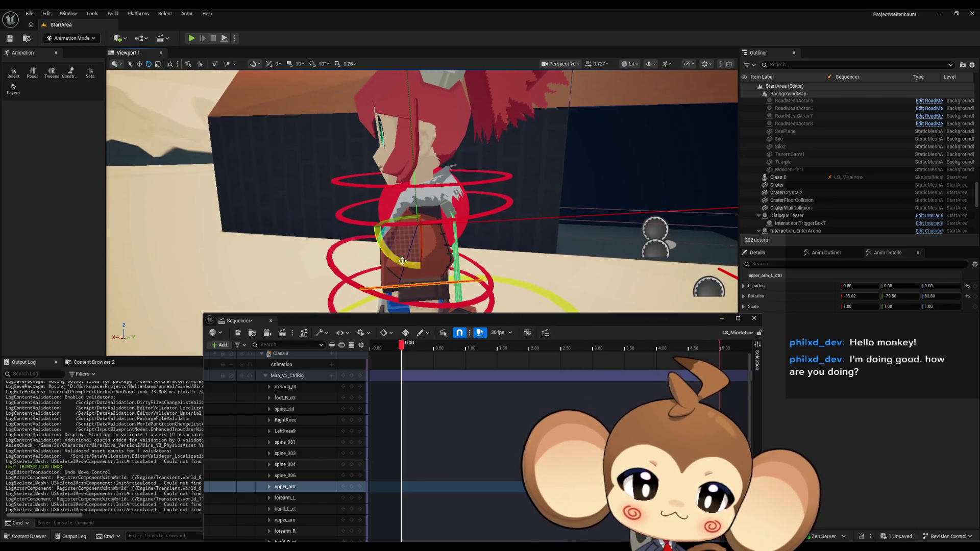
pyautogui.moveTo(403, 261)
pyautogui.mouseDown()
pyautogui.moveTo(439, 242)
pyautogui.moveTo(435, 253)
pyautogui.moveTo(429, 225)
pyautogui.moveTo(456, 202)
pyautogui.mouseUp()
pyautogui.click(420, 232)
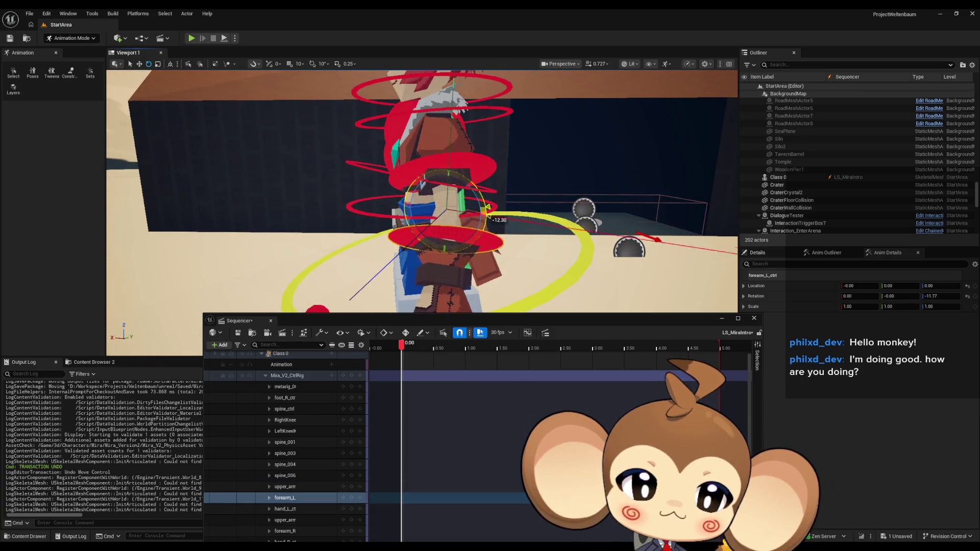
# Step: Twist Mira's left forearm control around with the rotate gizmo, checking it from several angles
pyautogui.moveTo(422, 230)
pyautogui.mouseDown()
pyautogui.moveTo(460, 250)
pyautogui.moveTo(462, 240)
pyautogui.moveTo(439, 240)
pyautogui.mouseUp()
pyautogui.scroll(-5, 421, 191)
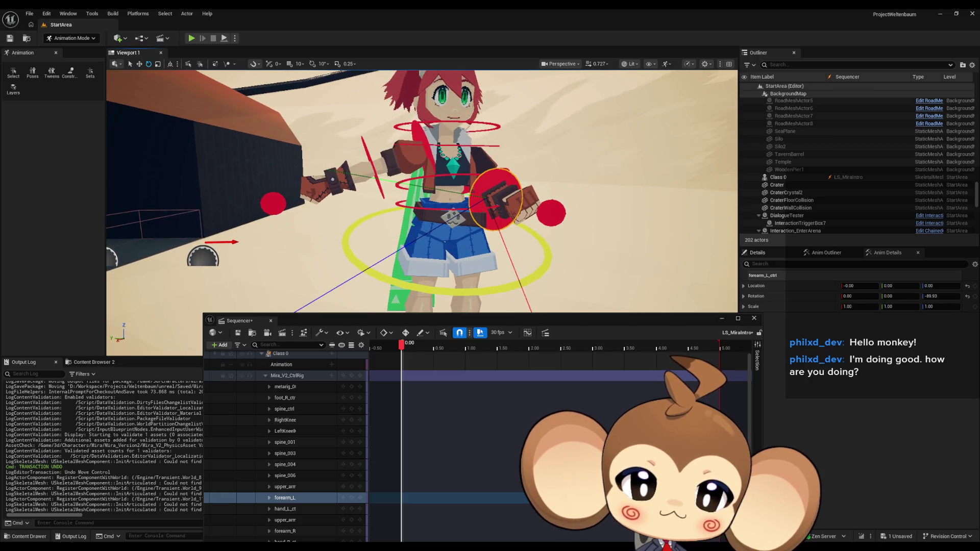
pyautogui.moveTo(422, 191); pyautogui.dragTo(364, 197)
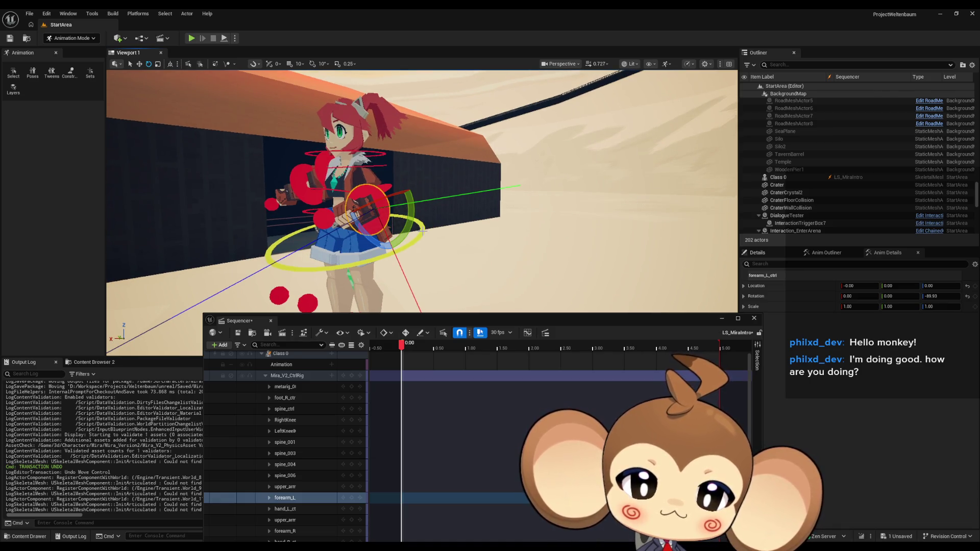
pyautogui.moveTo(361, 195); pyautogui.dragTo(352, 156)
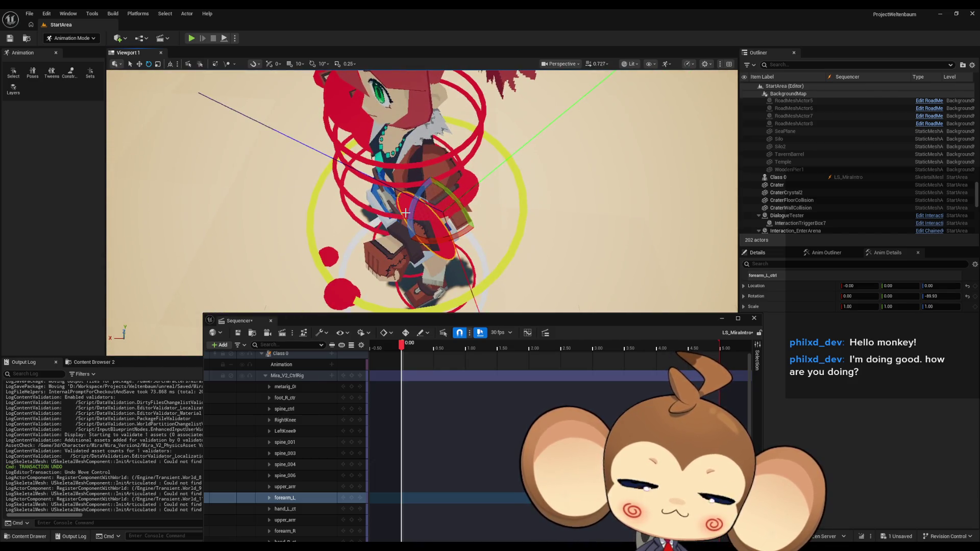
pyautogui.moveTo(406, 212)
pyautogui.mouseDown()
pyautogui.moveTo(485, 229)
pyautogui.moveTo(492, 245)
pyautogui.moveTo(523, 238)
pyautogui.moveTo(463, 223)
pyautogui.mouseUp()
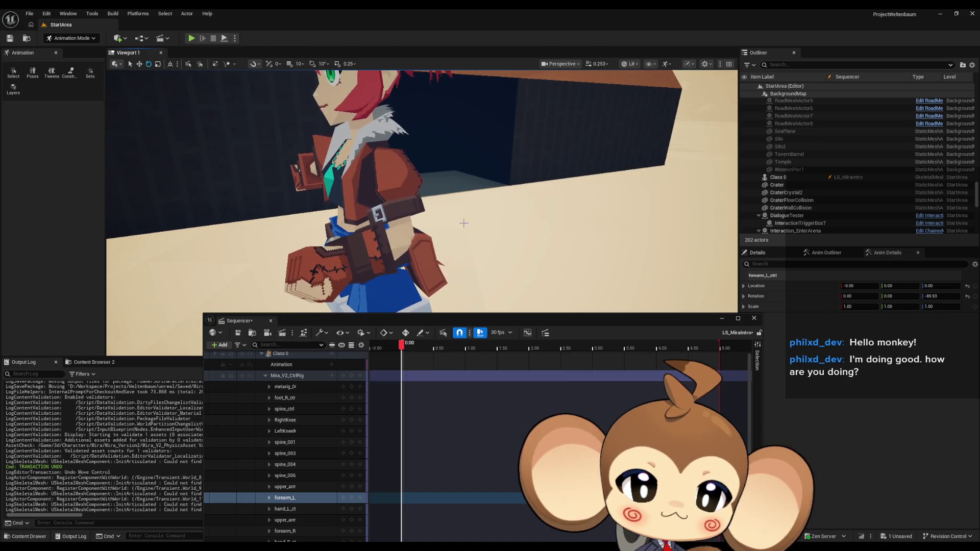
pyautogui.press('g')
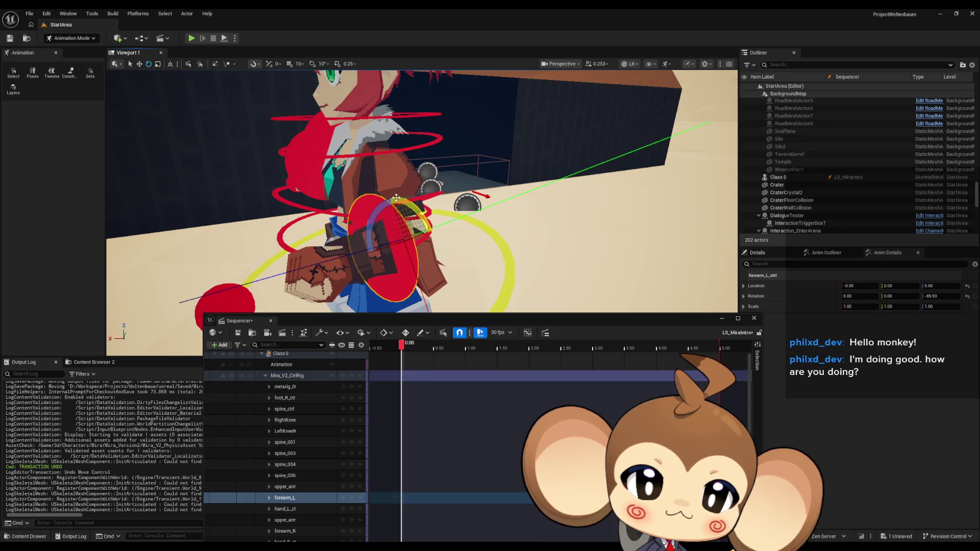
pyautogui.moveTo(433, 217)
pyautogui.mouseDown()
pyautogui.moveTo(433, 251)
pyautogui.moveTo(511, 240)
pyautogui.moveTo(449, 203)
pyautogui.moveTo(428, 204)
pyautogui.mouseUp()
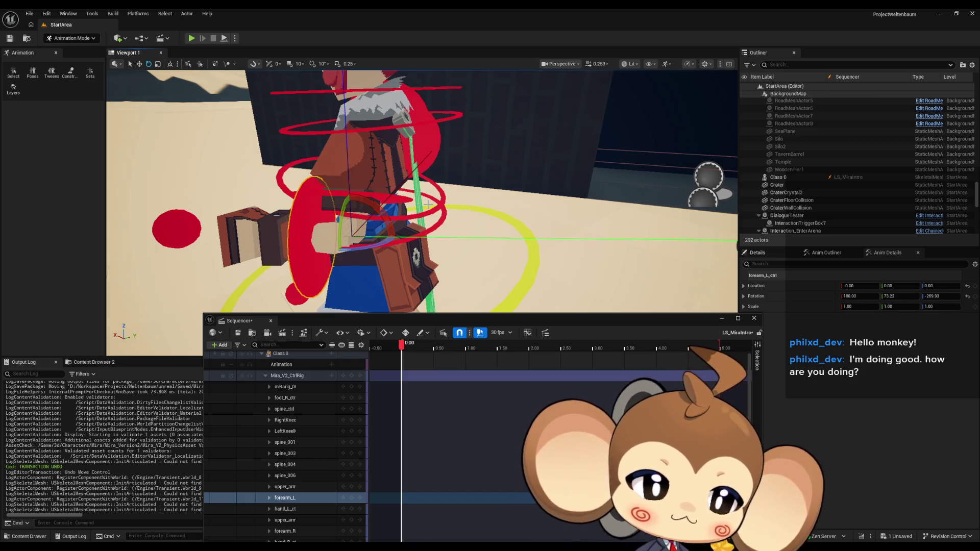
# Step: Rotate the right upper arm control down toward her side, then select the right forearm control
pyautogui.moveTo(407, 163)
pyautogui.mouseDown()
pyautogui.moveTo(378, 219)
pyautogui.moveTo(338, 261)
pyautogui.moveTo(273, 262)
pyautogui.mouseUp()
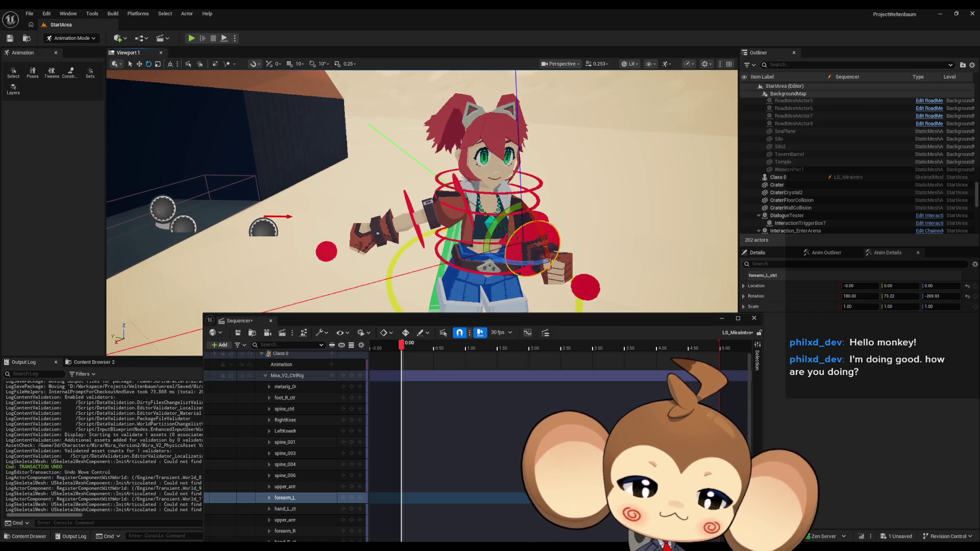
pyautogui.click(465, 200)
pyautogui.moveTo(431, 189)
pyautogui.mouseDown()
pyautogui.moveTo(429, 169)
pyautogui.moveTo(396, 209)
pyautogui.moveTo(432, 191)
pyautogui.mouseUp()
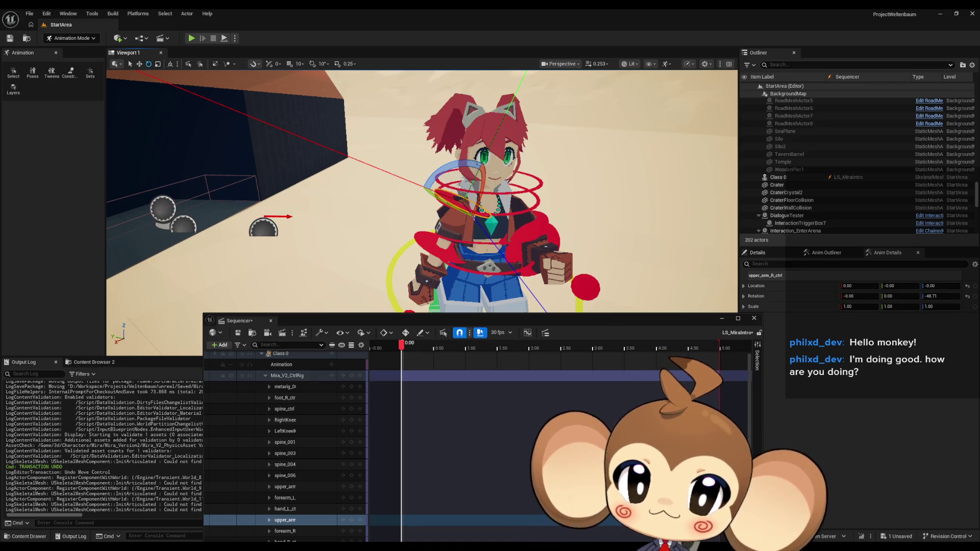
pyautogui.click(516, 285)
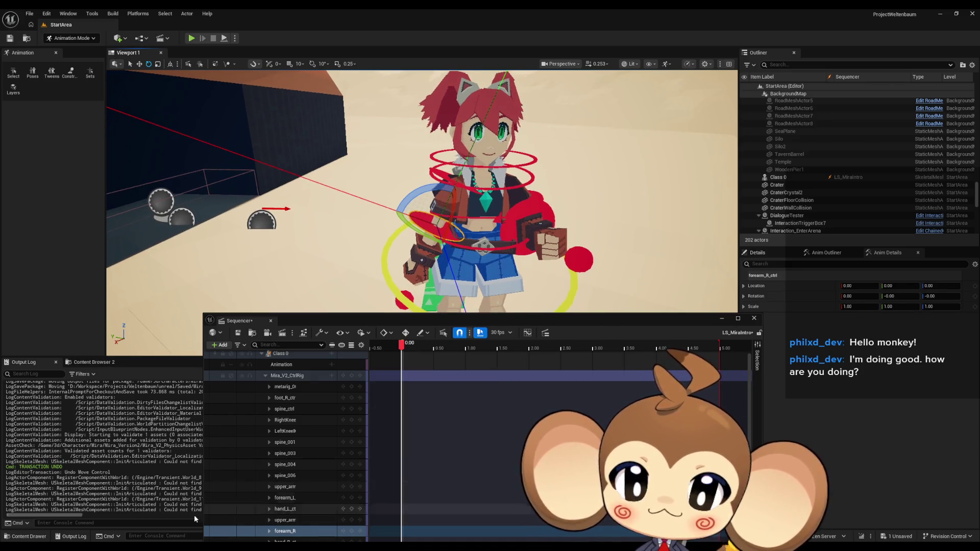
pyautogui.moveTo(374, 319); pyautogui.dragTo(374, 94)
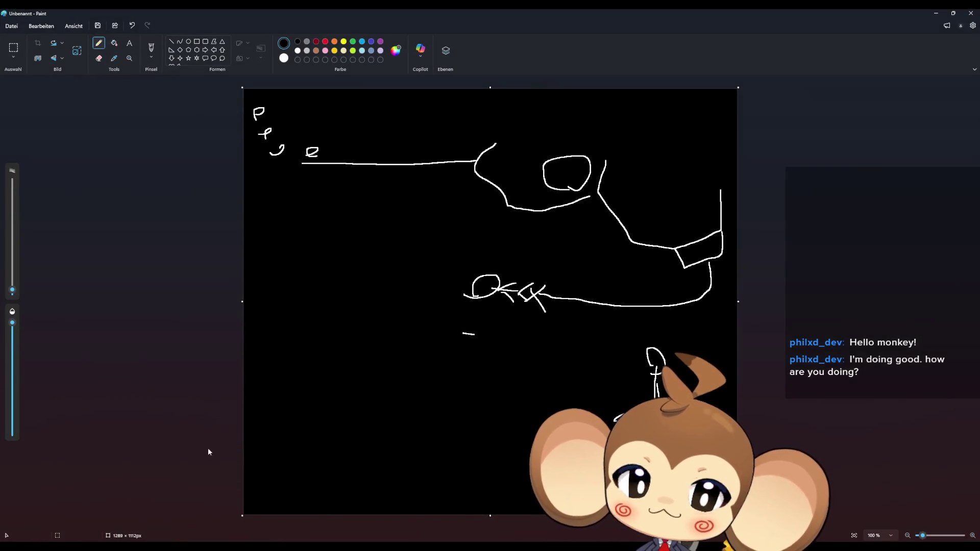
# Step: Close the old drawing and sketch a monkey face with eyes, mouth, muzzle and big ears
pyautogui.click(970, 14)
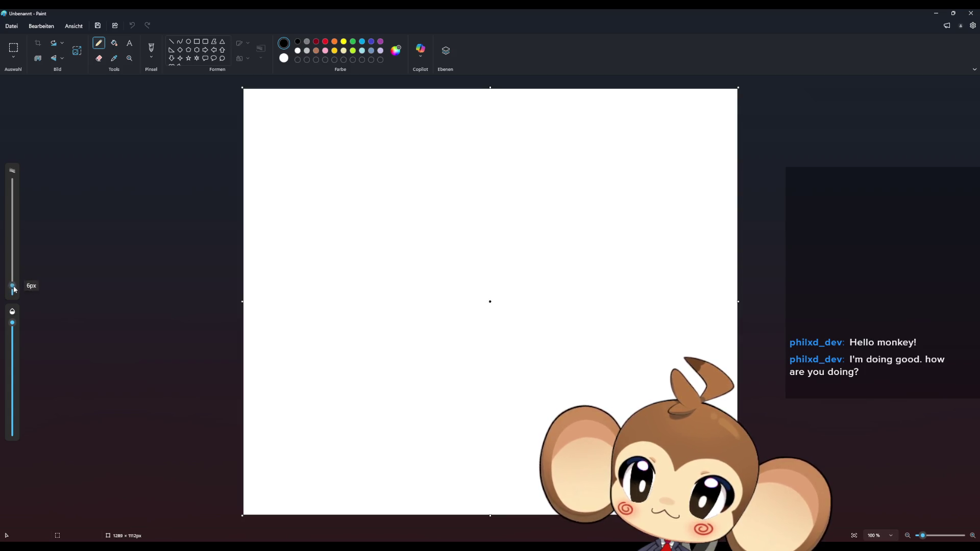
pyautogui.scroll(5, 418, 209)
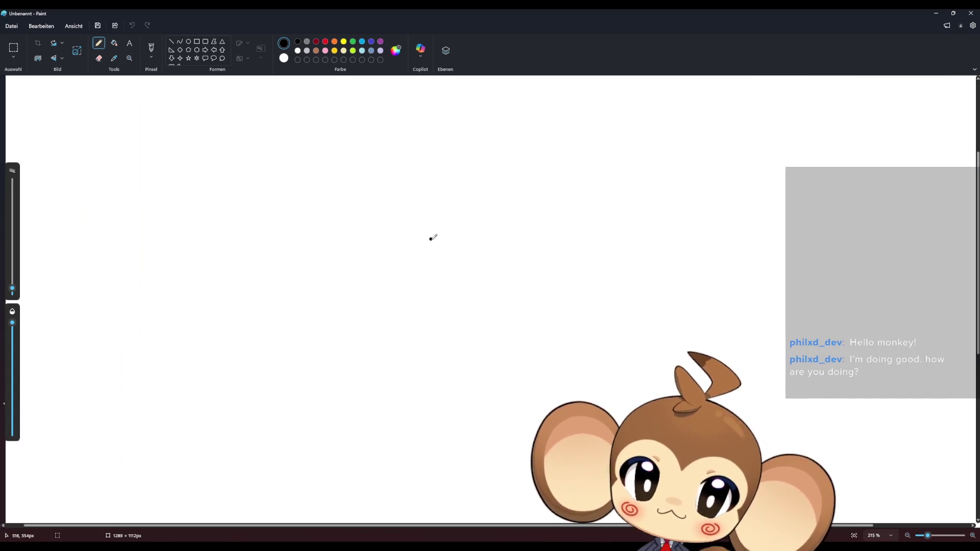
pyautogui.moveTo(379, 251); pyautogui.dragTo(516, 263)
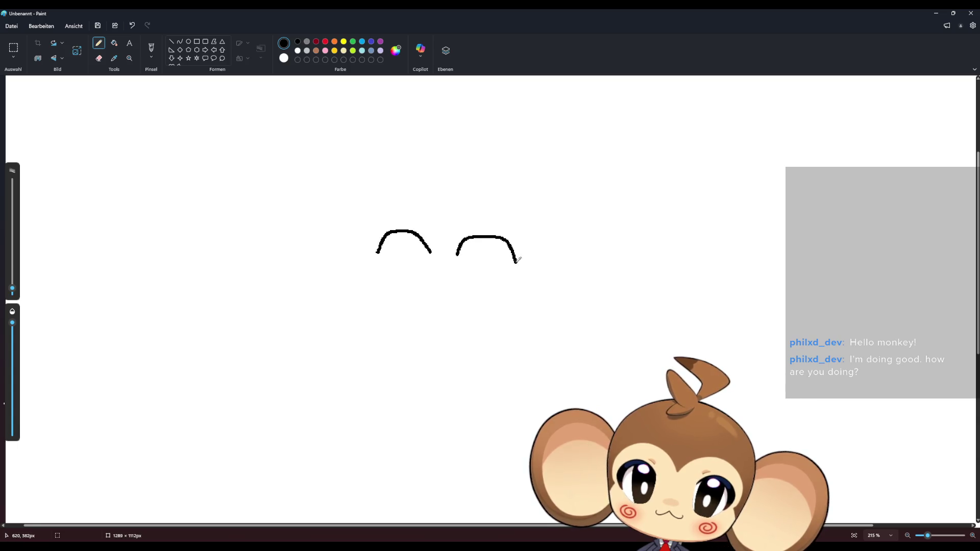
pyautogui.moveTo(407, 321); pyautogui.dragTo(516, 318)
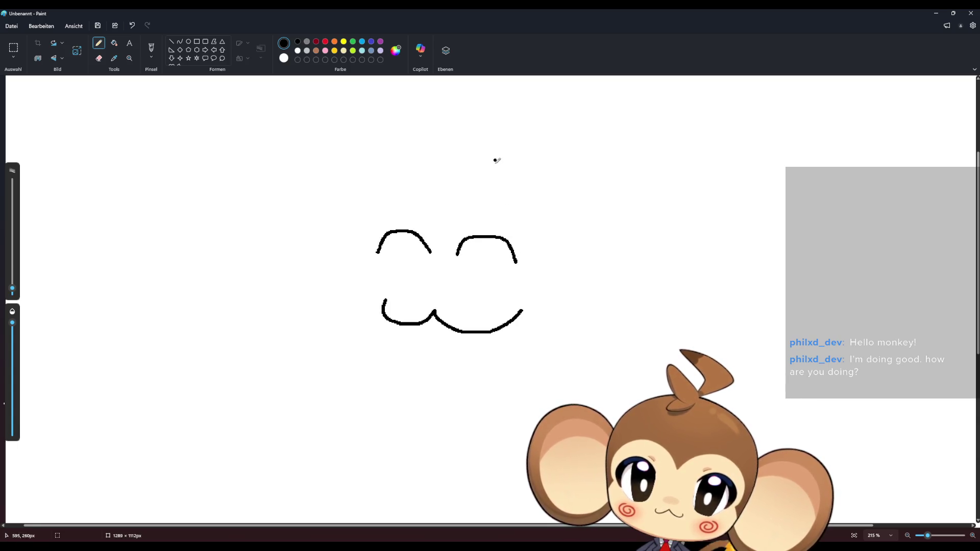
pyautogui.moveTo(437, 156)
pyautogui.mouseDown()
pyautogui.moveTo(304, 245)
pyautogui.moveTo(366, 376)
pyautogui.moveTo(499, 385)
pyautogui.moveTo(565, 298)
pyautogui.moveTo(531, 185)
pyautogui.mouseUp()
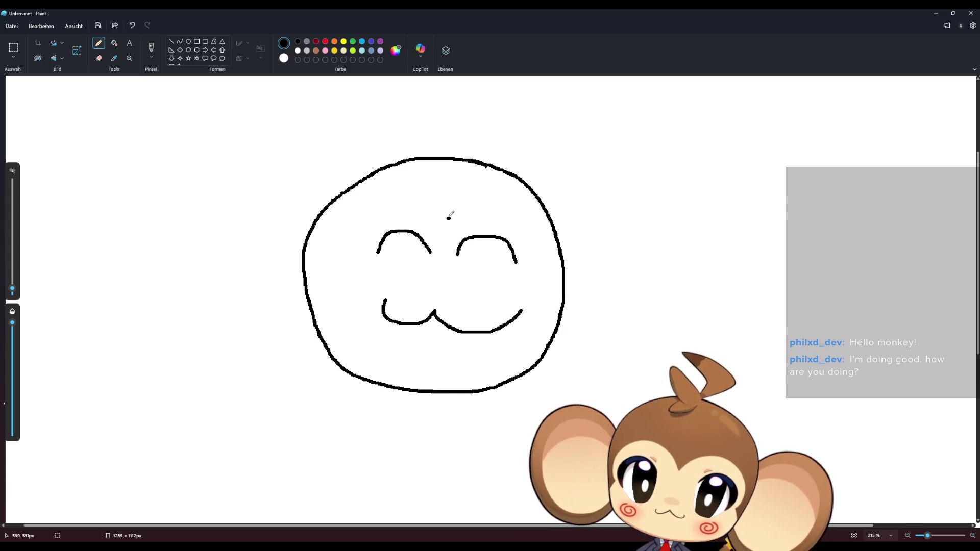
pyautogui.moveTo(449, 218); pyautogui.dragTo(341, 273)
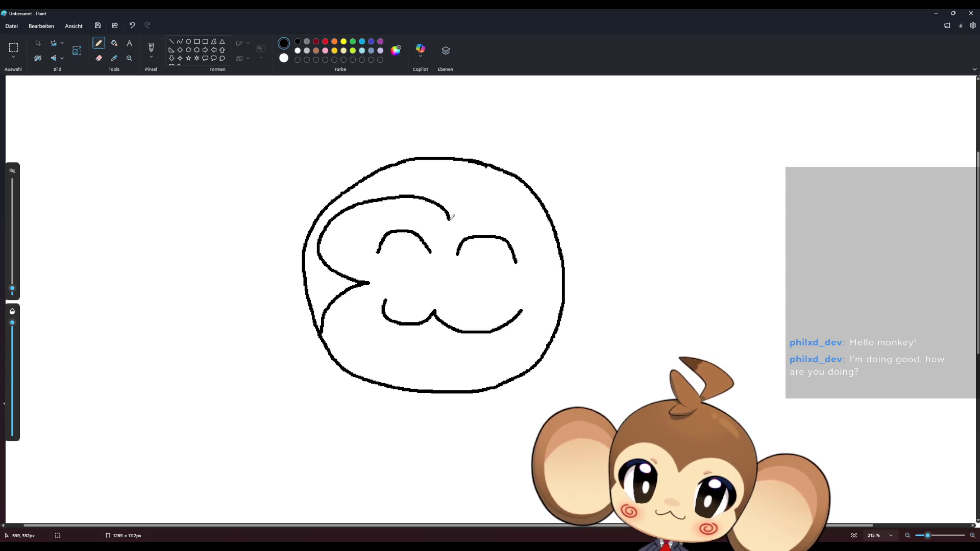
pyautogui.moveTo(516, 212); pyautogui.dragTo(519, 281)
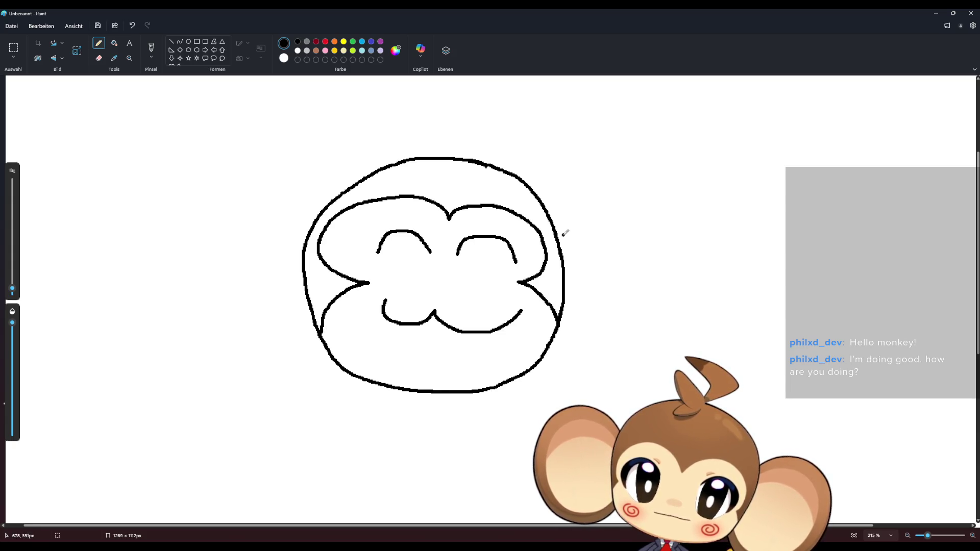
pyautogui.moveTo(556, 225)
pyautogui.mouseDown()
pyautogui.moveTo(664, 243)
pyautogui.moveTo(567, 290)
pyautogui.mouseUp()
pyautogui.moveTo(530, 185)
pyautogui.mouseDown()
pyautogui.moveTo(615, 151)
pyautogui.moveTo(620, 323)
pyautogui.mouseUp()
pyautogui.moveTo(313, 214)
pyautogui.mouseDown()
pyautogui.moveTo(260, 187)
pyautogui.moveTo(302, 273)
pyautogui.mouseUp()
pyautogui.moveTo(337, 193)
pyautogui.mouseDown()
pyautogui.moveTo(159, 169)
pyautogui.moveTo(252, 306)
pyautogui.mouseUp()
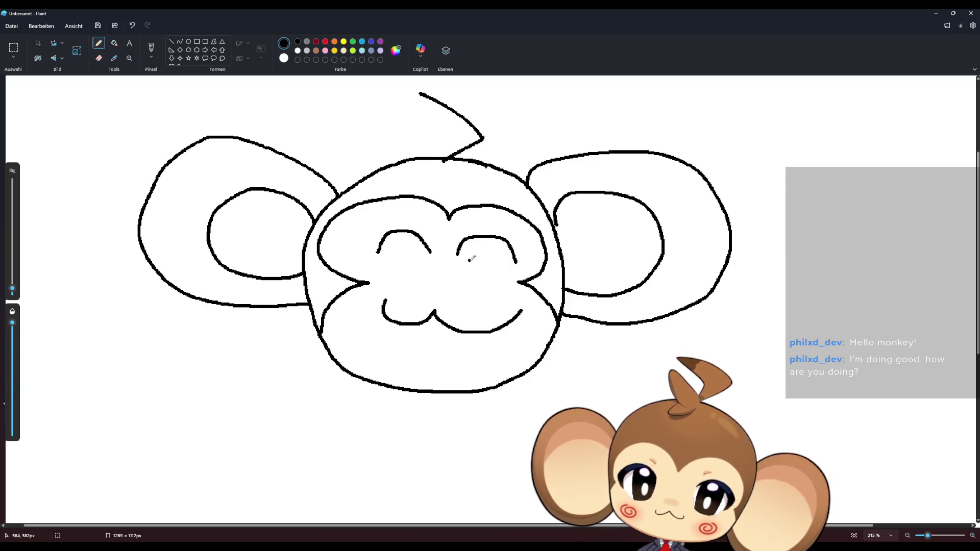
# Step: Write 'BRB' by hand below the monkey face
pyautogui.moveTo(226, 394)
pyautogui.mouseDown()
pyautogui.moveTo(189, 451)
pyautogui.moveTo(258, 444)
pyautogui.mouseUp()
pyautogui.moveTo(296, 418); pyautogui.dragTo(284, 480)
pyautogui.moveTo(283, 420)
pyautogui.mouseDown()
pyautogui.moveTo(320, 429)
pyautogui.moveTo(334, 476)
pyautogui.mouseUp()
pyautogui.moveTo(360, 423); pyautogui.dragTo(353, 465)
pyautogui.moveTo(358, 423); pyautogui.dragTo(340, 460)
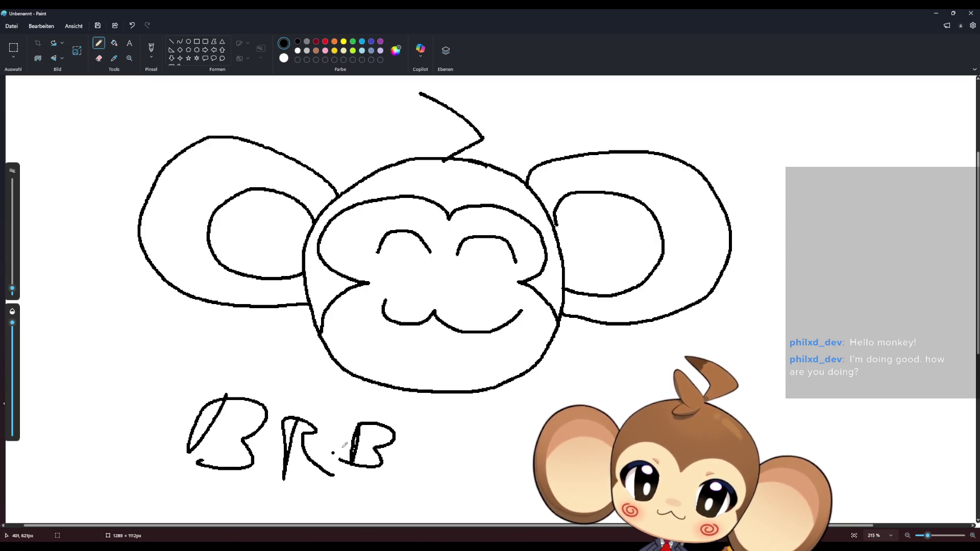
# Step: Draw dark red spirals on both cheeks with a 2px brush
pyautogui.click(316, 41)
pyautogui.moveTo(367, 291)
pyautogui.mouseDown()
pyautogui.moveTo(343, 301)
pyautogui.moveTo(363, 313)
pyautogui.mouseUp()
pyautogui.hotkey('ctrl', 'z')
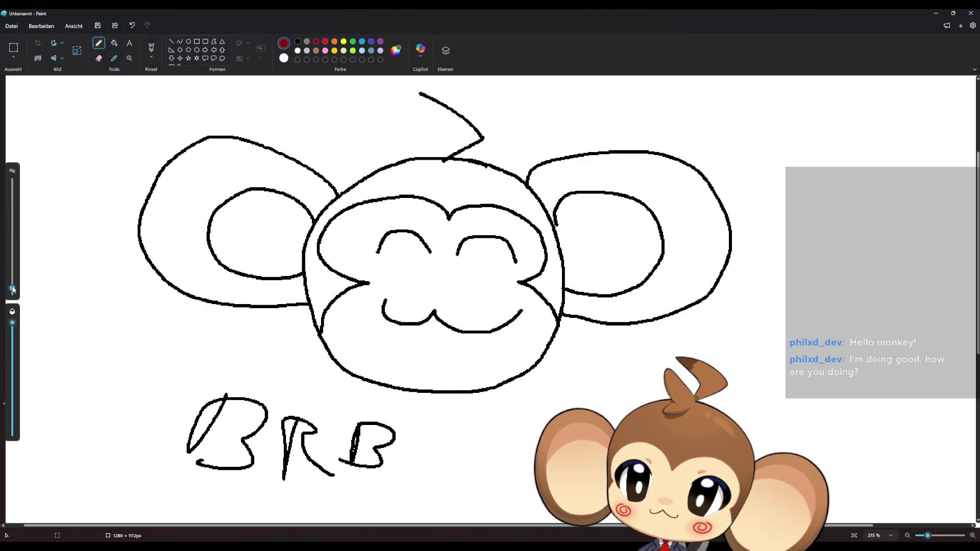
pyautogui.moveTo(12, 288); pyautogui.dragTo(12, 290)
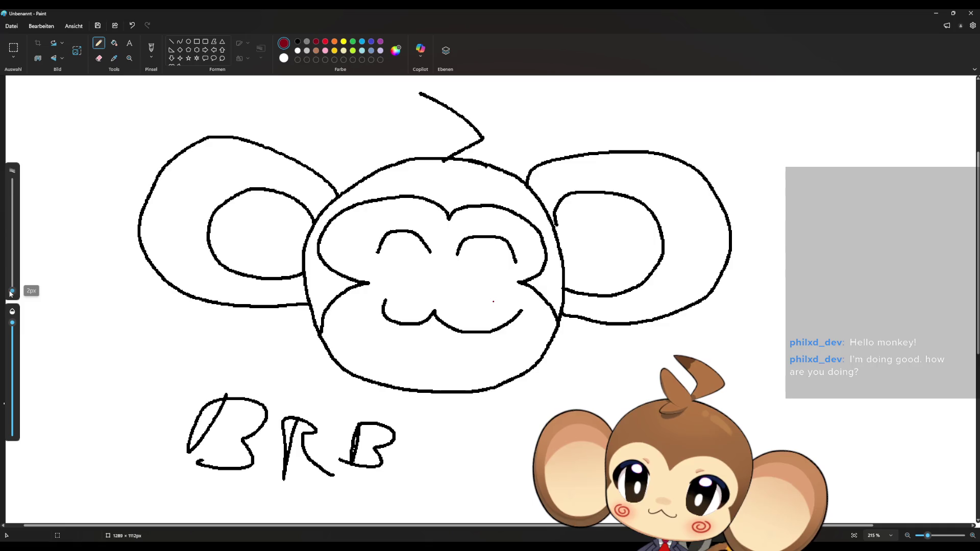
pyautogui.moveTo(366, 295)
pyautogui.mouseDown()
pyautogui.moveTo(351, 318)
pyautogui.moveTo(363, 306)
pyautogui.mouseUp()
pyautogui.moveTo(524, 294)
pyautogui.mouseDown()
pyautogui.moveTo(555, 322)
pyautogui.moveTo(554, 310)
pyautogui.moveTo(532, 319)
pyautogui.moveTo(543, 316)
pyautogui.mouseUp()
pyautogui.hotkey('ctrl', 'z')
pyautogui.hotkey('ctrl', 'z')
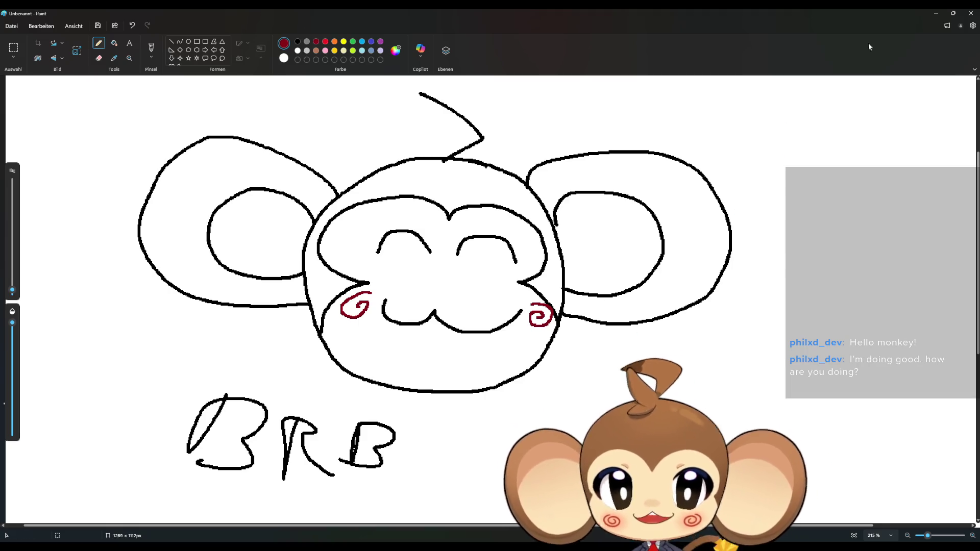
# Step: Close Paint and choose 'Nicht speichern' to discard the BRB drawing
pyautogui.click(969, 13)
pyautogui.click(490, 298)
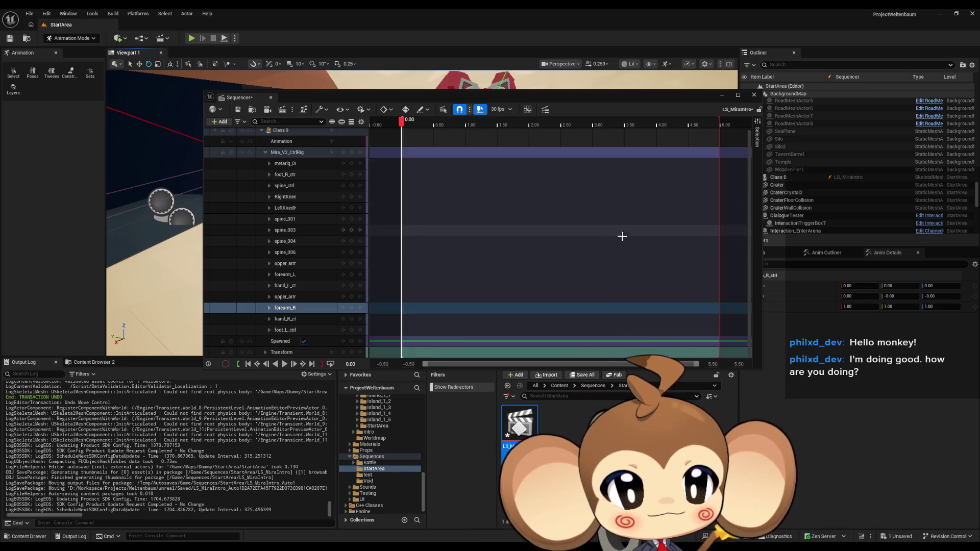
# Step: Move the Sequencer aside, collapse the Mira_V2_CtrlRig track, and close Sequencer with Shift+1
pyautogui.moveTo(421, 102)
pyautogui.mouseDown()
pyautogui.moveTo(648, 142)
pyautogui.moveTo(471, 435)
pyautogui.mouseUp()
pyautogui.scroll(3, 498, 251)
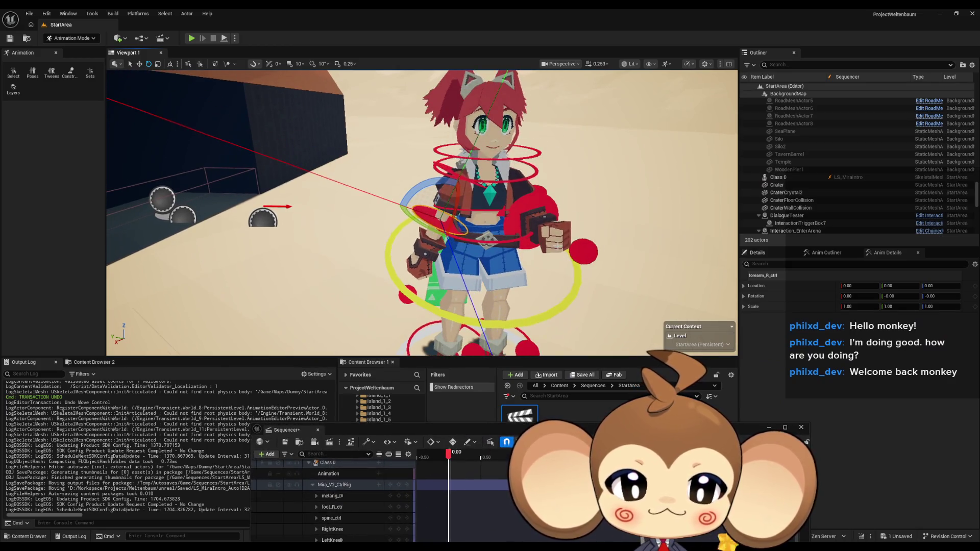
pyautogui.scroll(-5, 499, 252)
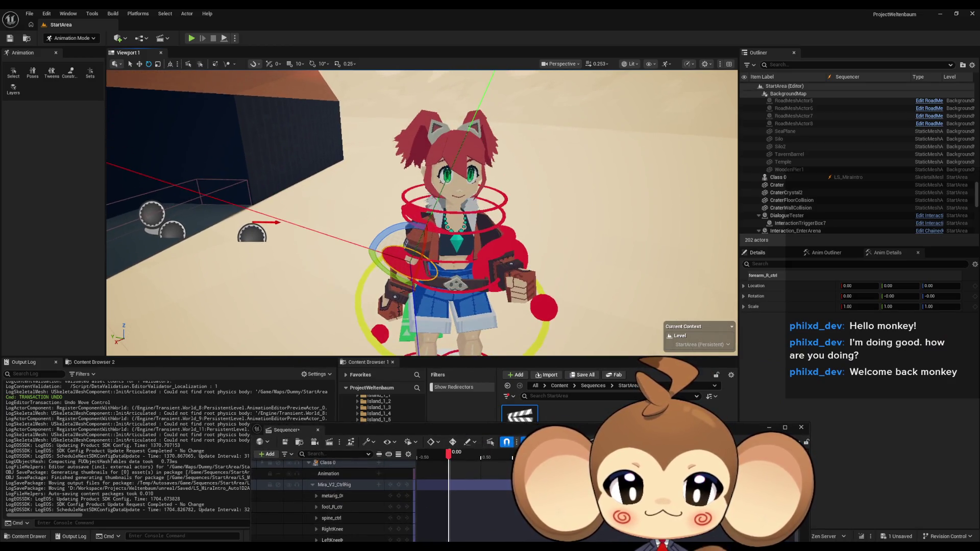
pyautogui.scroll(-3, 499, 252)
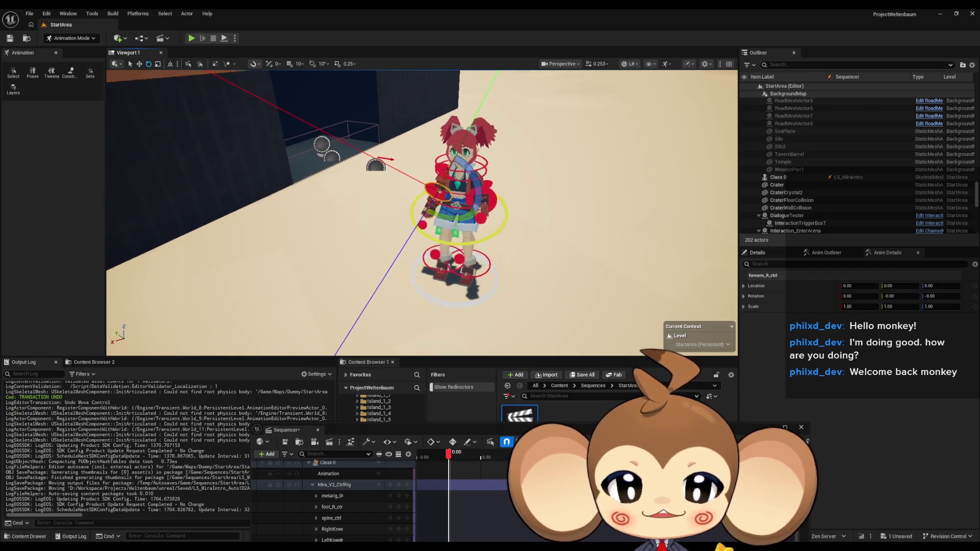
pyautogui.moveTo(474, 426)
pyautogui.mouseDown()
pyautogui.moveTo(504, 279)
pyautogui.moveTo(491, 321)
pyautogui.moveTo(482, 323)
pyautogui.mouseUp()
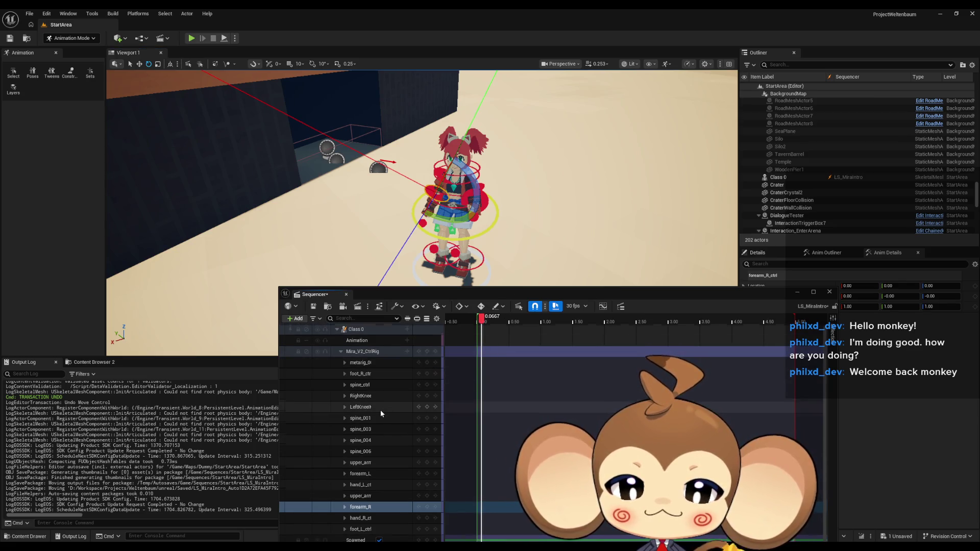
pyautogui.click(341, 351)
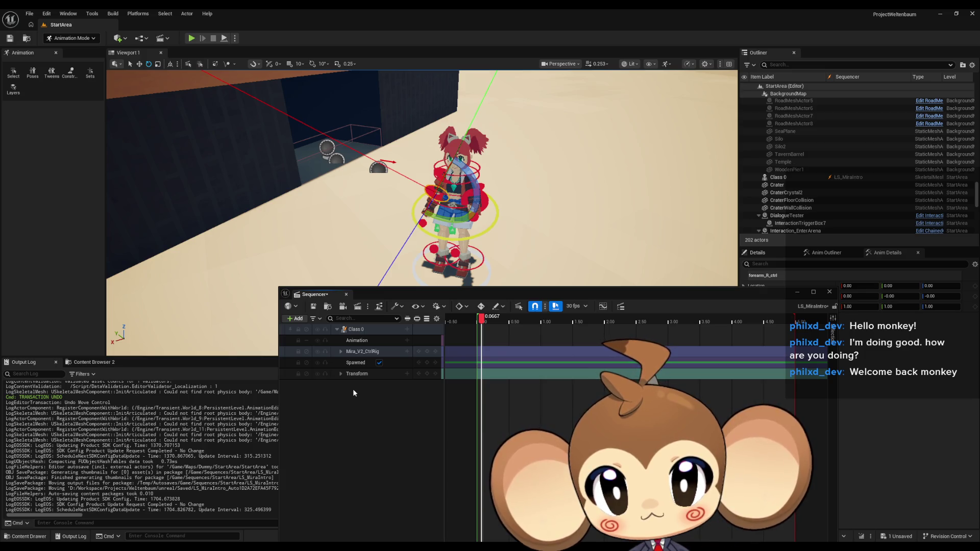
pyautogui.hotkey('shift', '1')
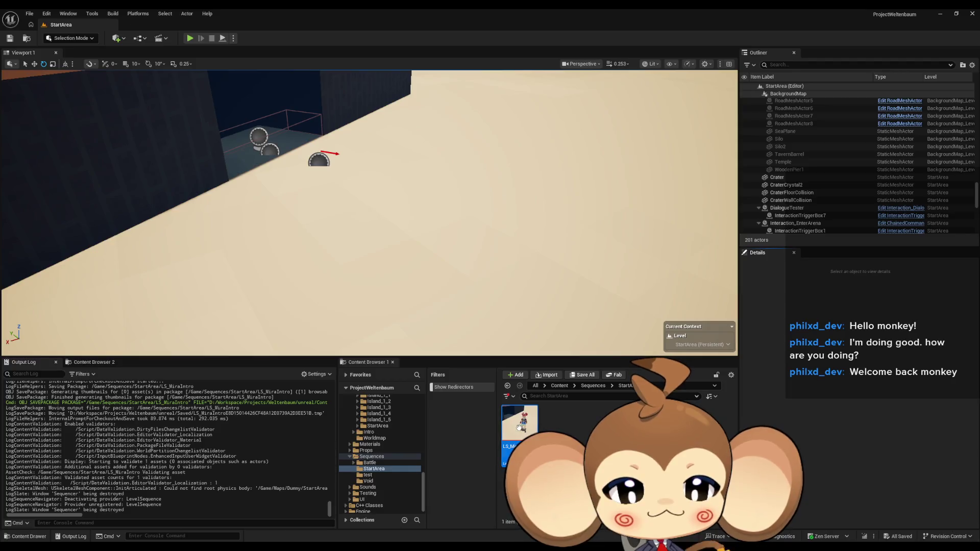
# Step: Reopen LS_MiraIntro and expand the left forearm control's transform channels
pyautogui.doubleClick(519, 431)
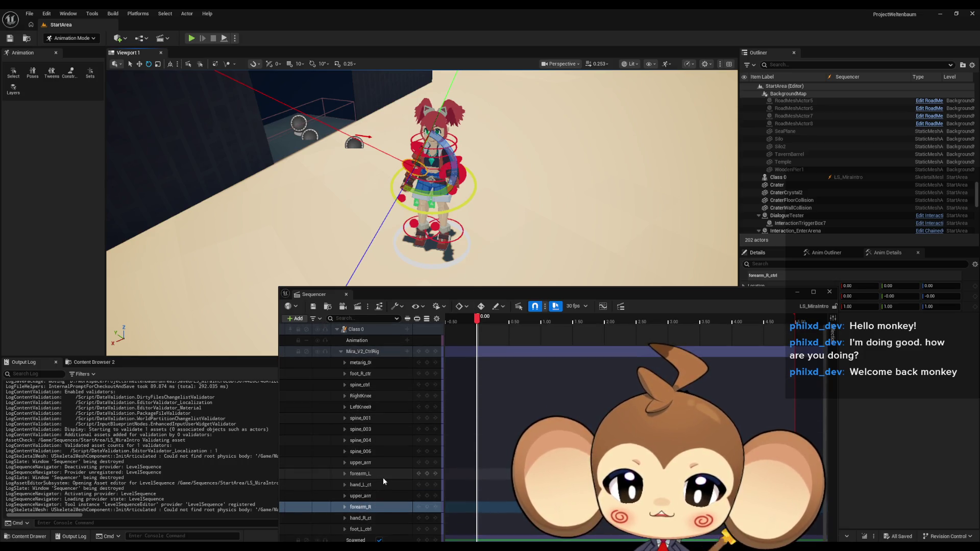
pyautogui.click(345, 507)
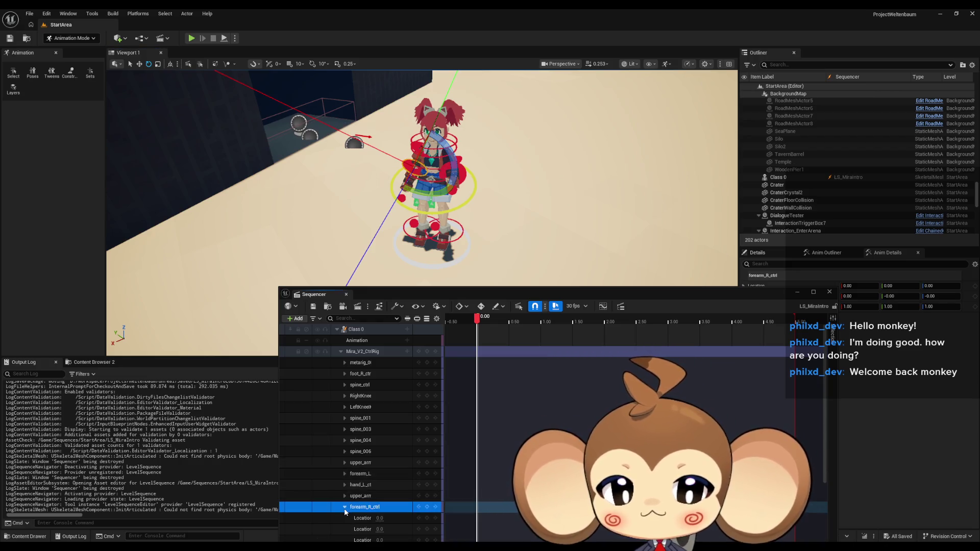
pyautogui.scroll(-3, 402, 516)
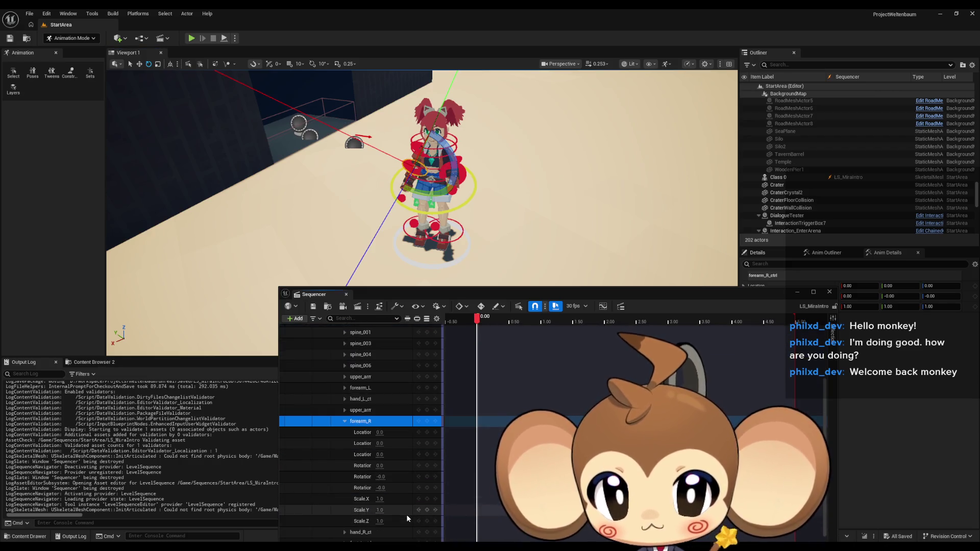
pyautogui.click(345, 421)
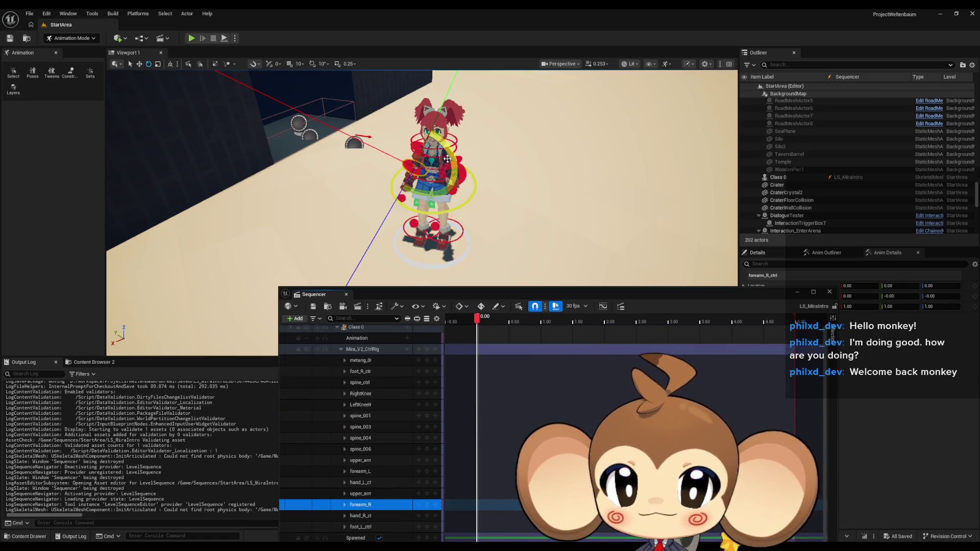
pyautogui.click(461, 172)
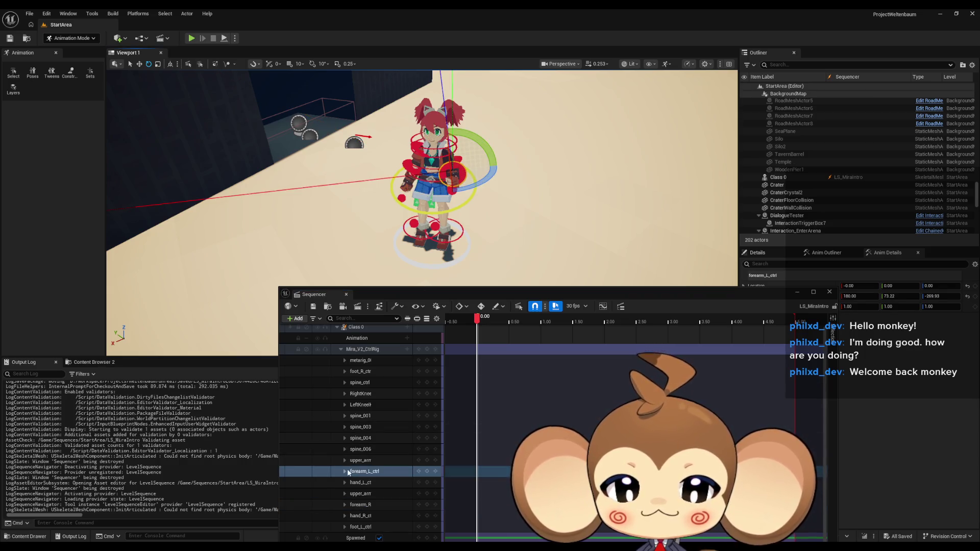
pyautogui.click(345, 471)
pyautogui.scroll(-1, 408, 462)
pyautogui.scroll(-1, 409, 475)
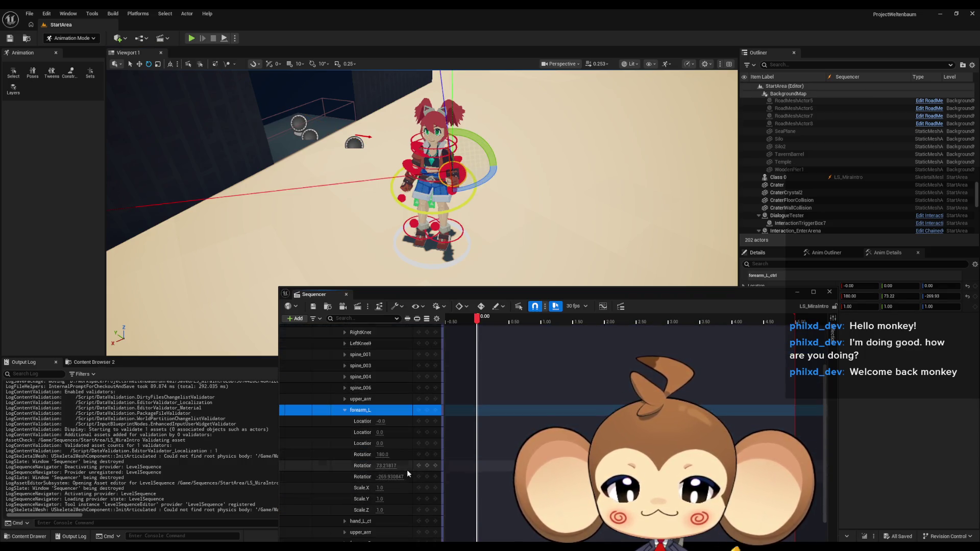
# Step: Set forearm_L_ctrl's rotation to 0, 0, 0 and frame the arm
pyautogui.click(384, 455)
pyautogui.click(384, 454)
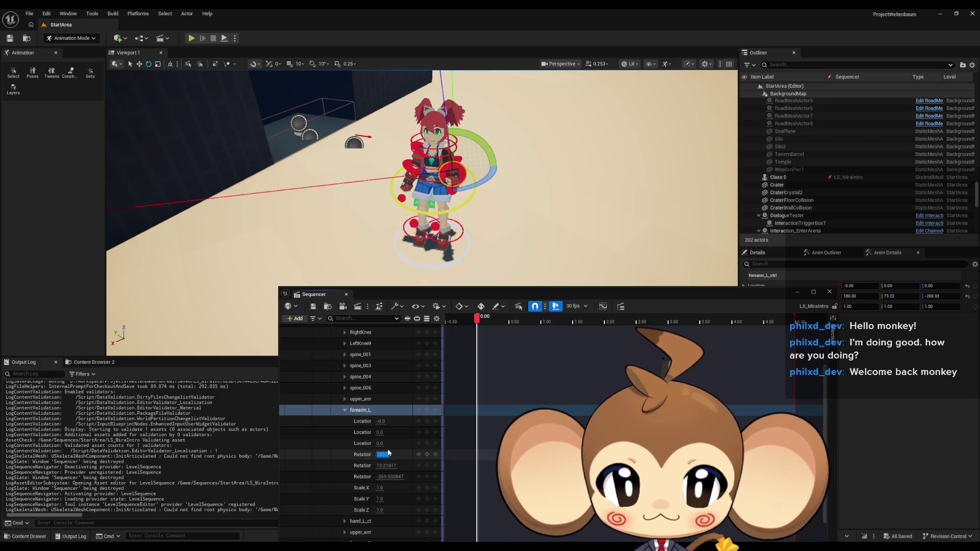
pyautogui.press('Tab')
pyautogui.write('0')
pyautogui.press('Tab')
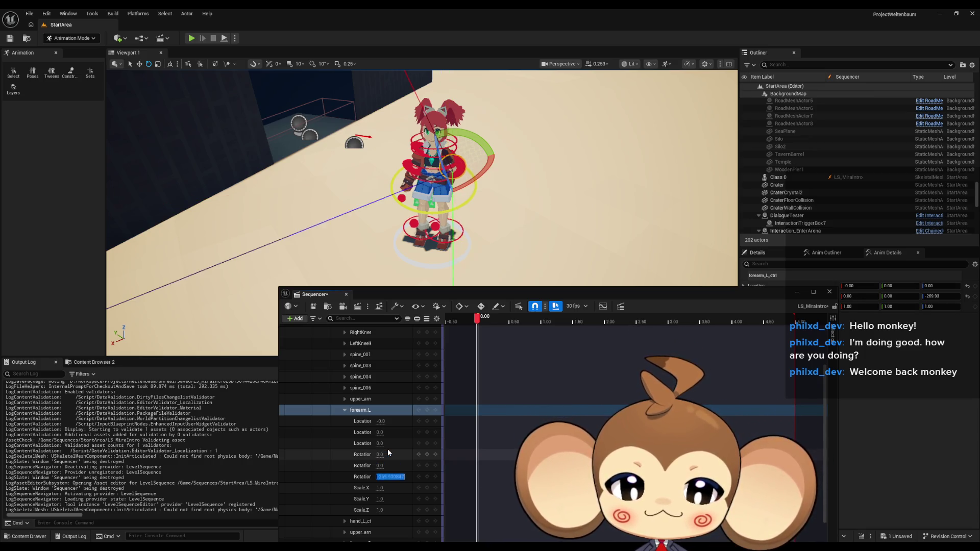
pyautogui.write('0')
pyautogui.press('Return')
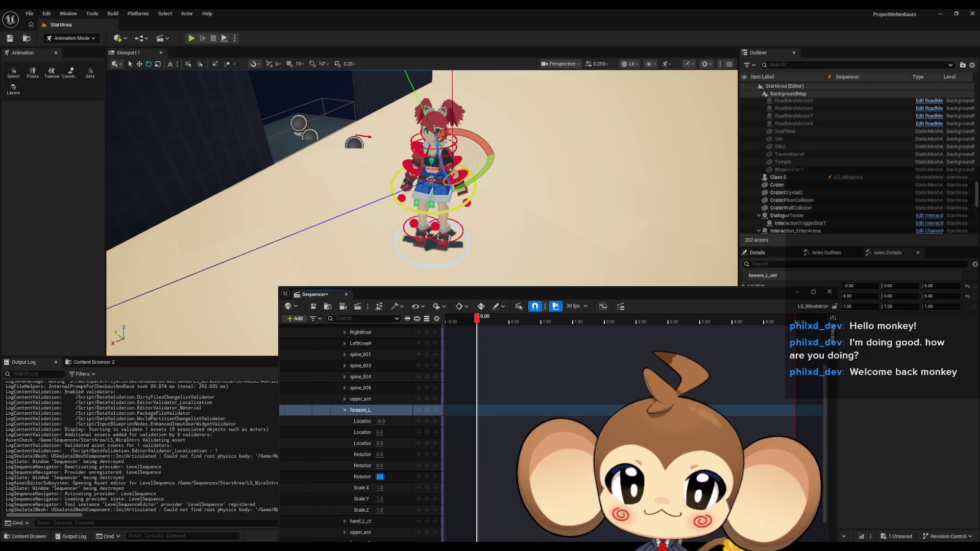
pyautogui.press('f')
pyautogui.moveTo(460, 144)
pyautogui.mouseDown()
pyautogui.moveTo(444, 117)
pyautogui.moveTo(465, 138)
pyautogui.moveTo(454, 220)
pyautogui.moveTo(448, 179)
pyautogui.mouseUp()
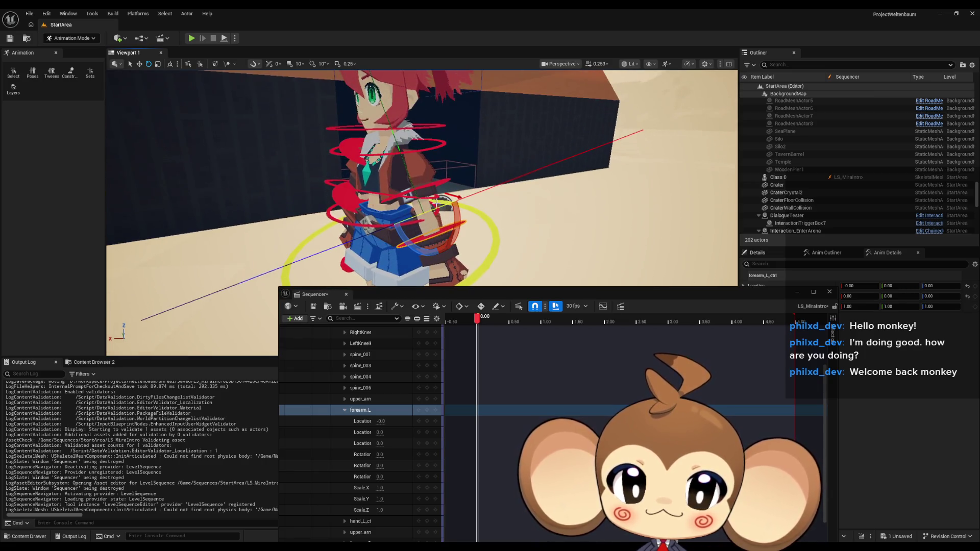
# Step: Select the left upper arm, forearm and hand controls, then move the Sequencer to the upper left
pyautogui.click(437, 183)
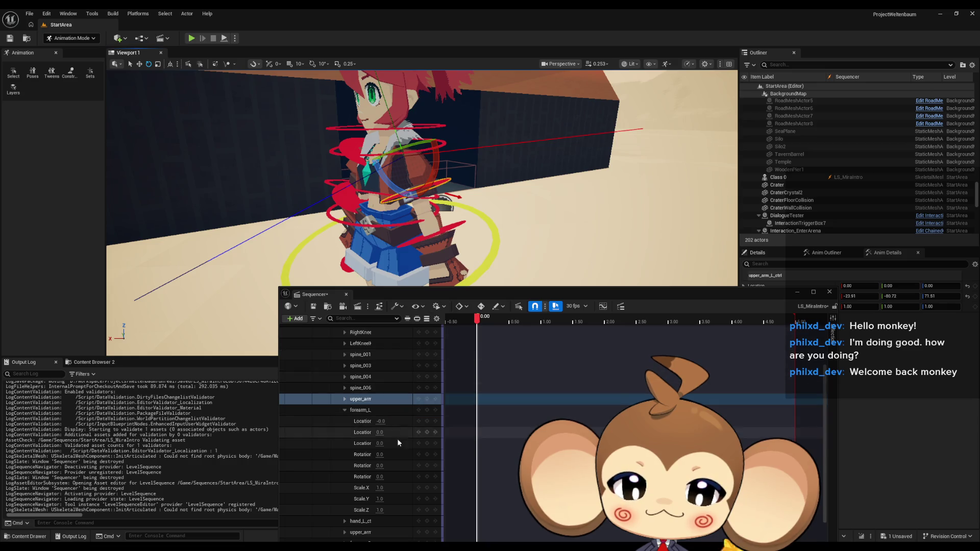
pyautogui.moveTo(449, 230)
pyautogui.mouseDown()
pyautogui.moveTo(459, 210)
pyautogui.moveTo(470, 222)
pyautogui.moveTo(465, 261)
pyautogui.moveTo(490, 277)
pyautogui.moveTo(650, 223)
pyautogui.mouseUp()
pyautogui.click(470, 221)
pyautogui.click(462, 249)
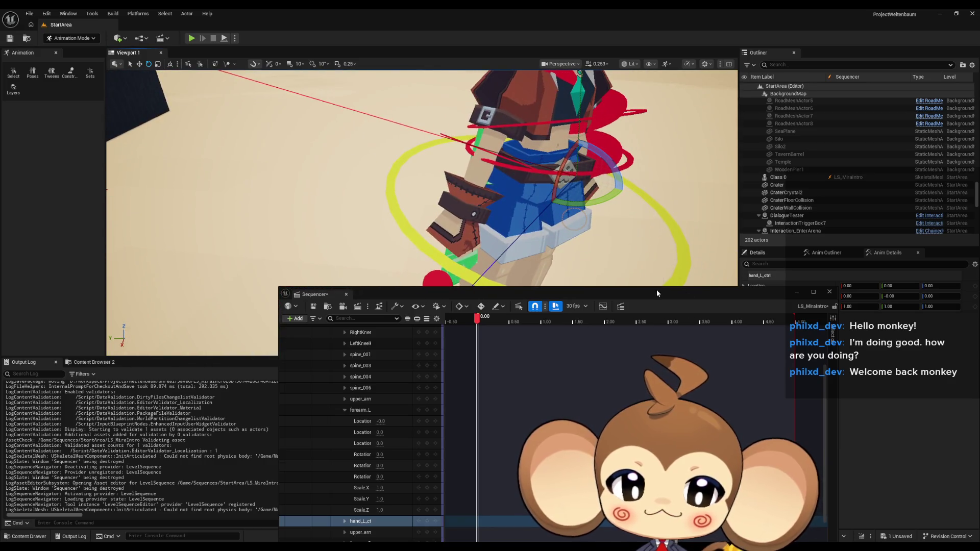
pyautogui.moveTo(657, 294)
pyautogui.mouseDown()
pyautogui.moveTo(447, 94)
pyautogui.moveTo(536, 93)
pyautogui.mouseUp()
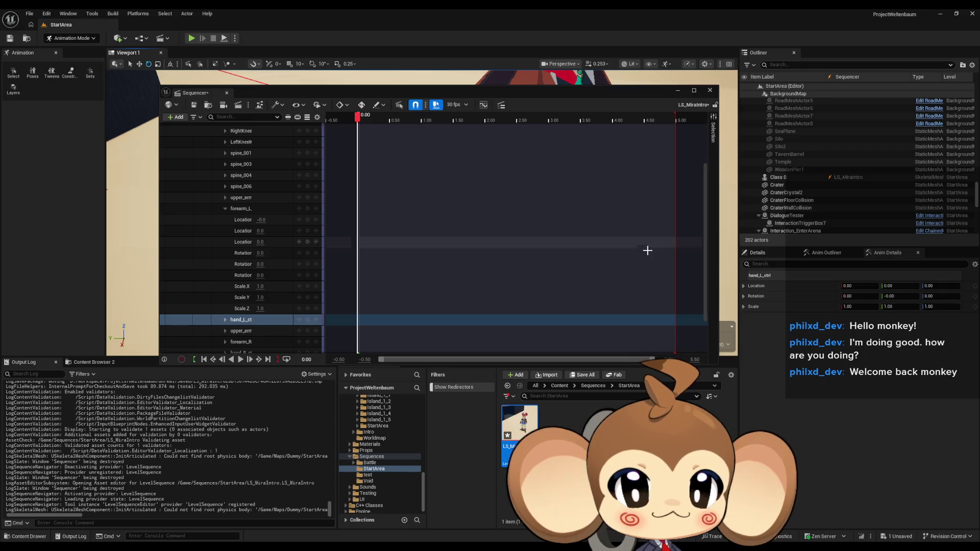
# Step: Browse the Content Browser to 3d > Characters > Mira > Mira_Version2, moving stray asset editors aside
pyautogui.click(559, 387)
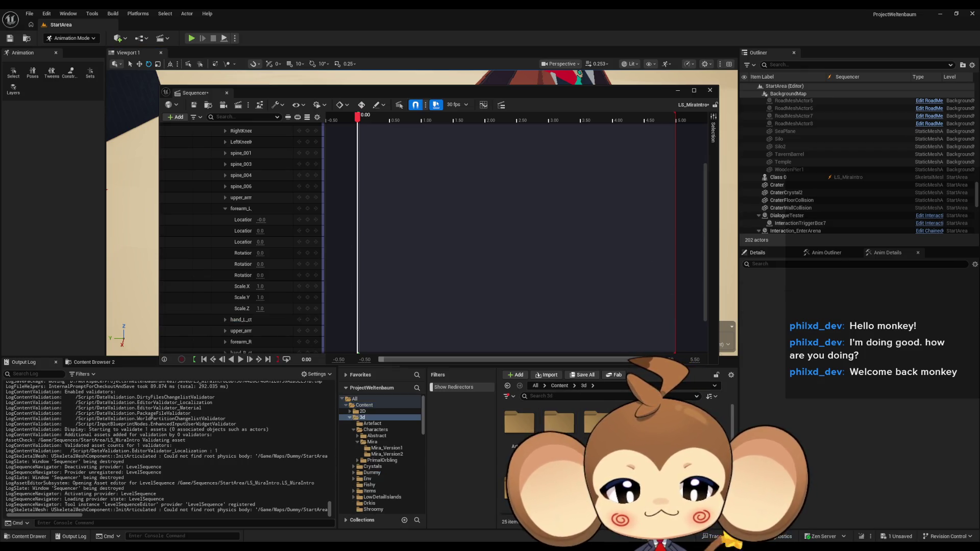
pyautogui.click(373, 442)
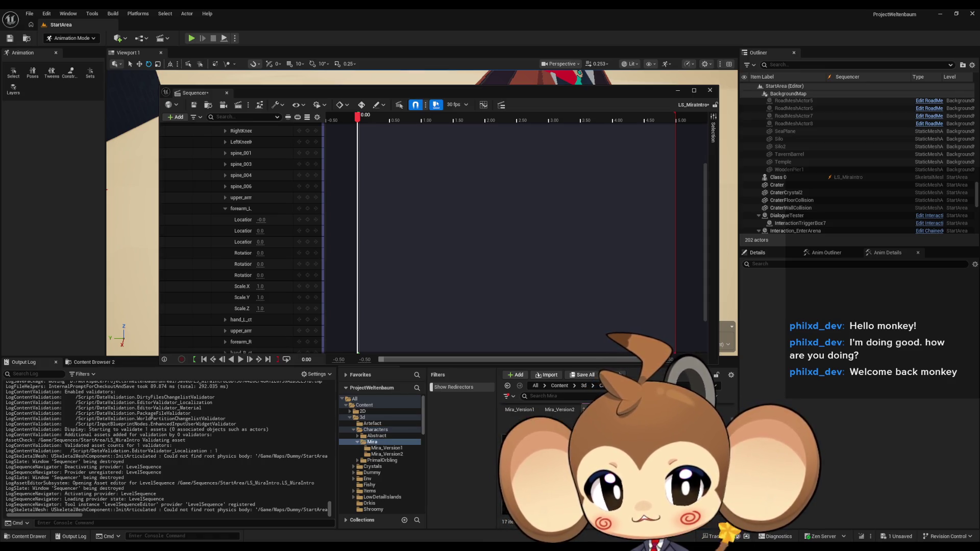
pyautogui.hotkey('alt', 'Tab')
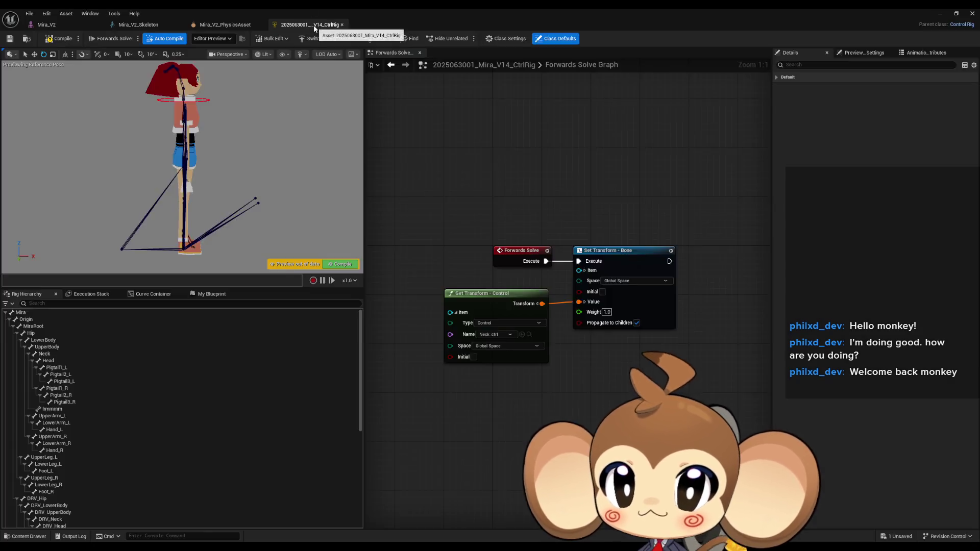
pyautogui.click(342, 25)
pyautogui.doubleClick(385, 16)
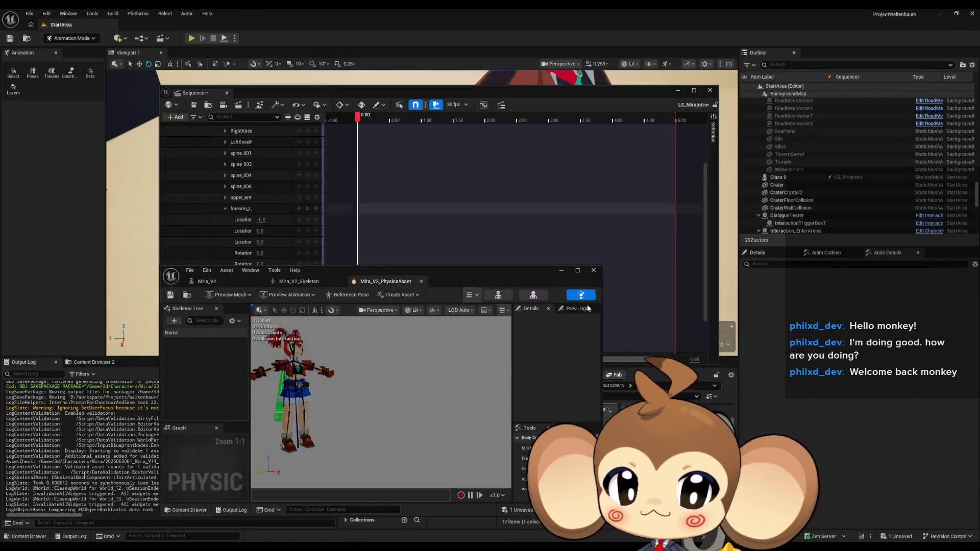
pyautogui.moveTo(507, 275); pyautogui.dragTo(373, 185)
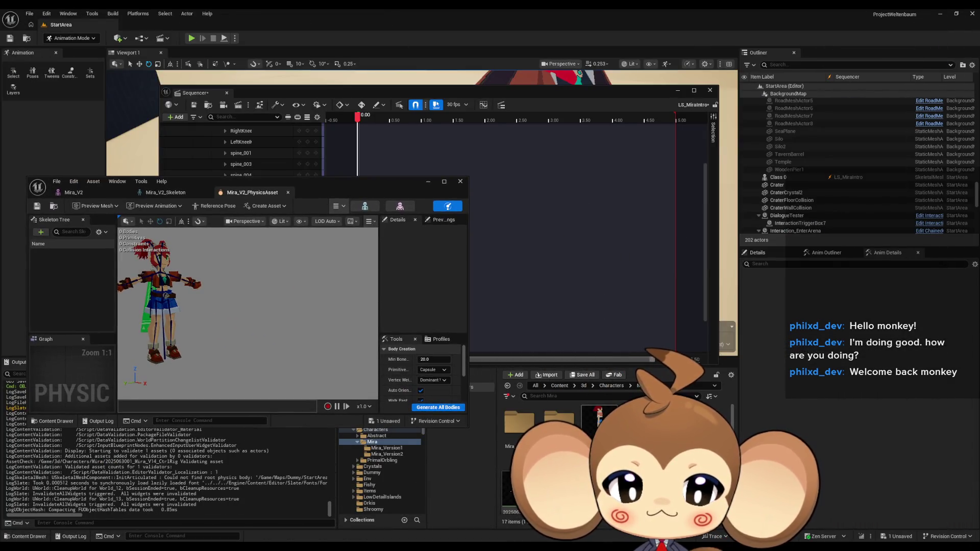
pyautogui.click(386, 454)
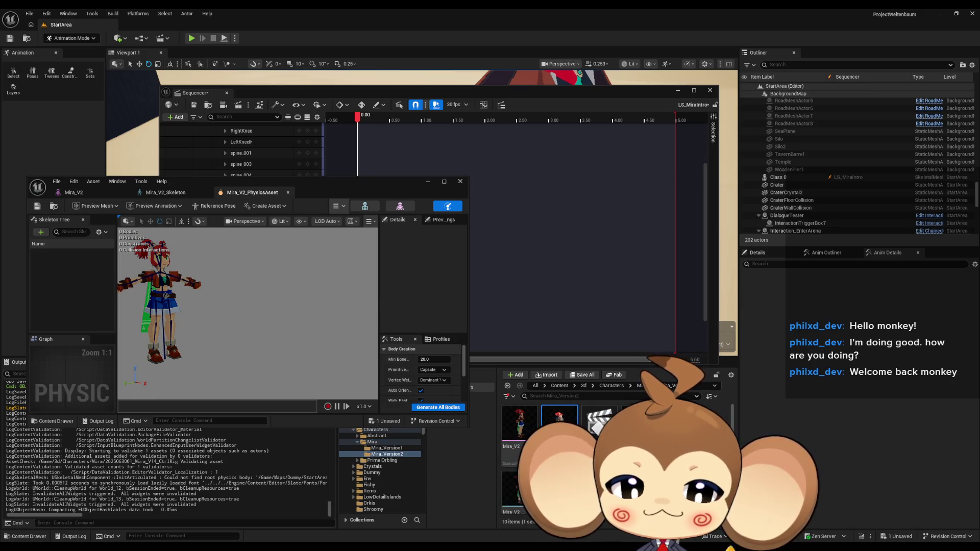
# Step: Open Mira_V2_CtrlRig, maximize its editor, orbit the rig preview, then minimize it
pyautogui.doubleClick(559, 422)
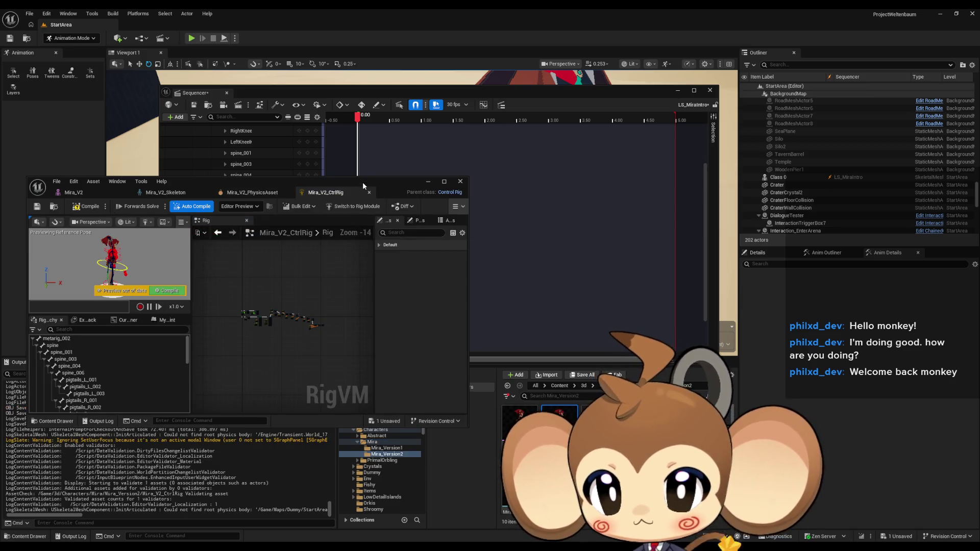
pyautogui.moveTo(363, 182); pyautogui.dragTo(545, 203)
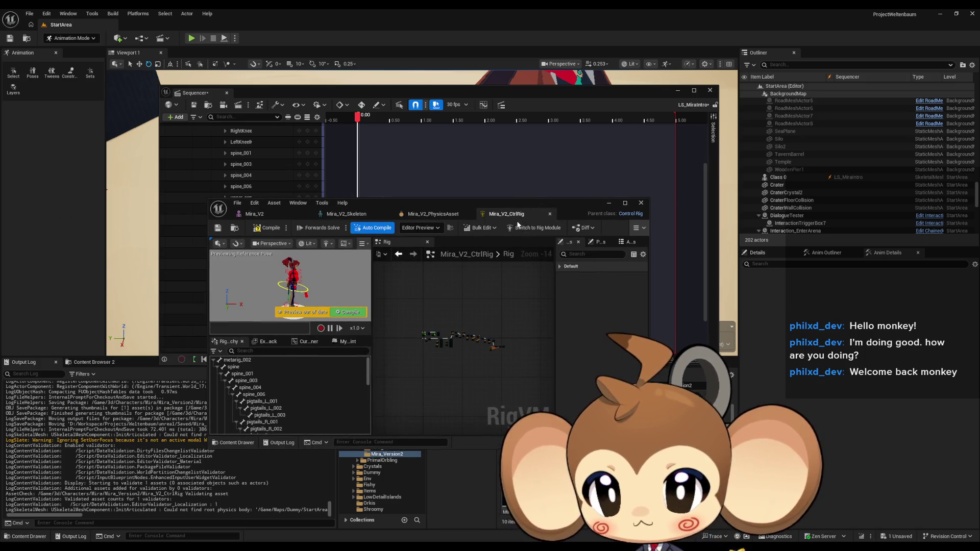
pyautogui.moveTo(452, 214); pyautogui.dragTo(446, 208)
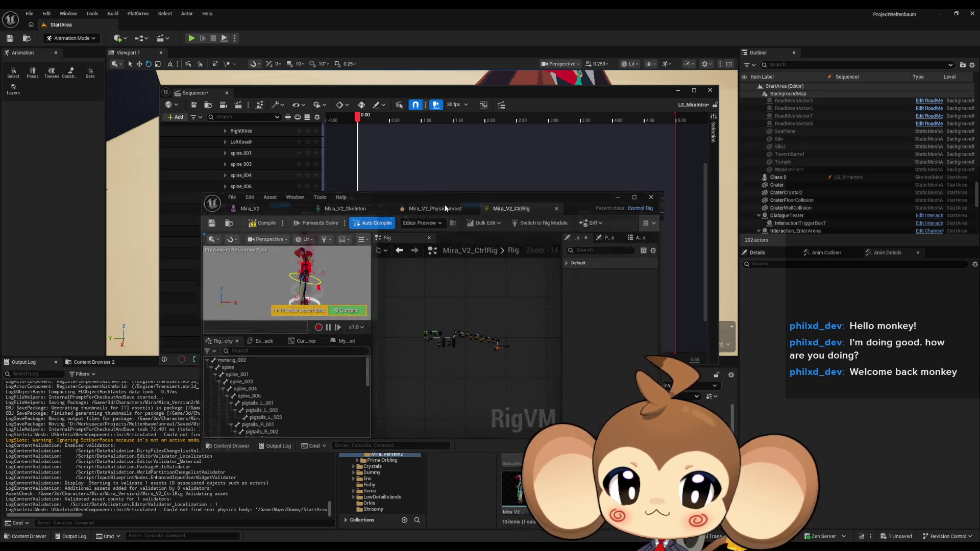
pyautogui.doubleClick(446, 208)
pyautogui.moveTo(292, 189)
pyautogui.mouseDown()
pyautogui.moveTo(158, 199)
pyautogui.moveTo(290, 183)
pyautogui.moveTo(278, 168)
pyautogui.moveTo(186, 174)
pyautogui.moveTo(245, 167)
pyautogui.mouseUp()
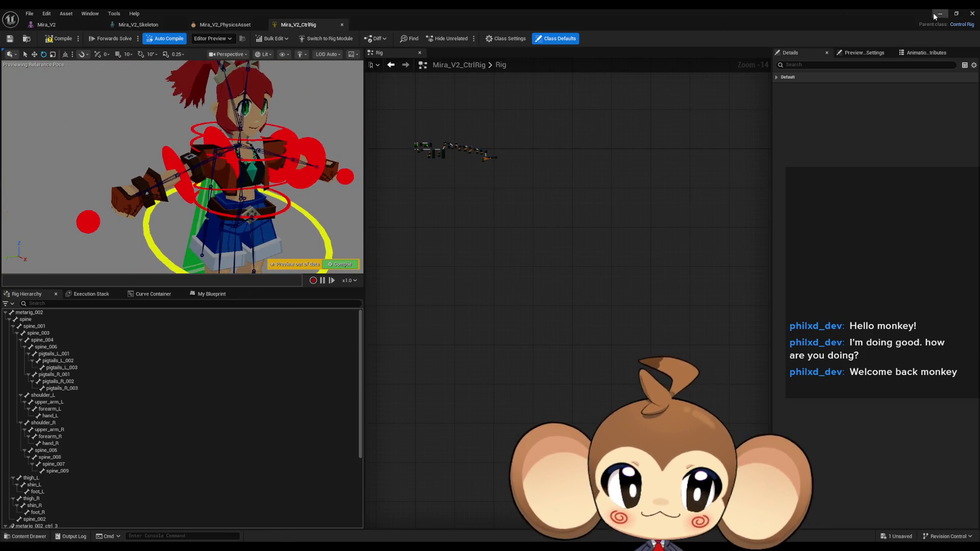
pyautogui.click(938, 14)
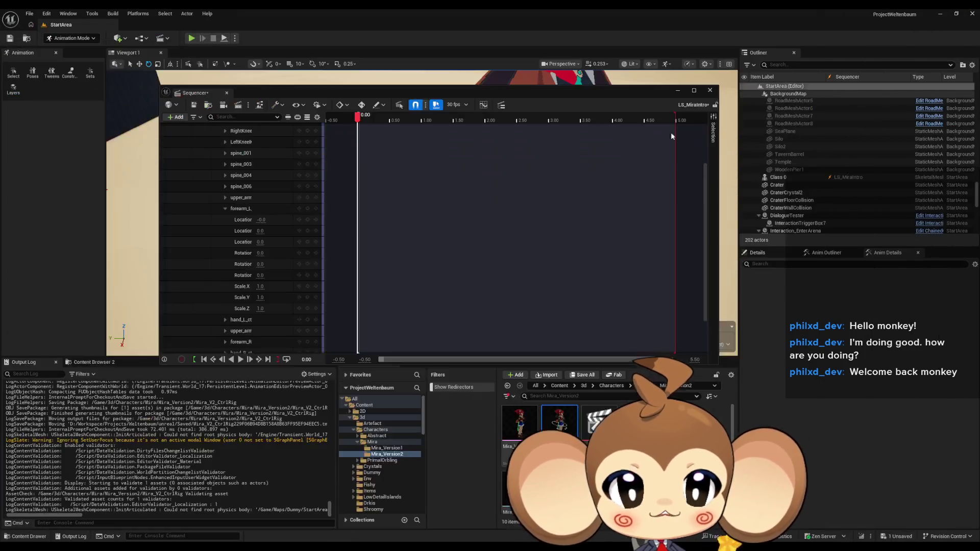
# Step: Move the Sequencer to the left edge, select the left hand, forearm and upper arm controls, and orbit around Mira
pyautogui.moveTo(550, 94)
pyautogui.mouseDown()
pyautogui.moveTo(307, 106)
pyautogui.moveTo(208, 135)
pyautogui.mouseUp()
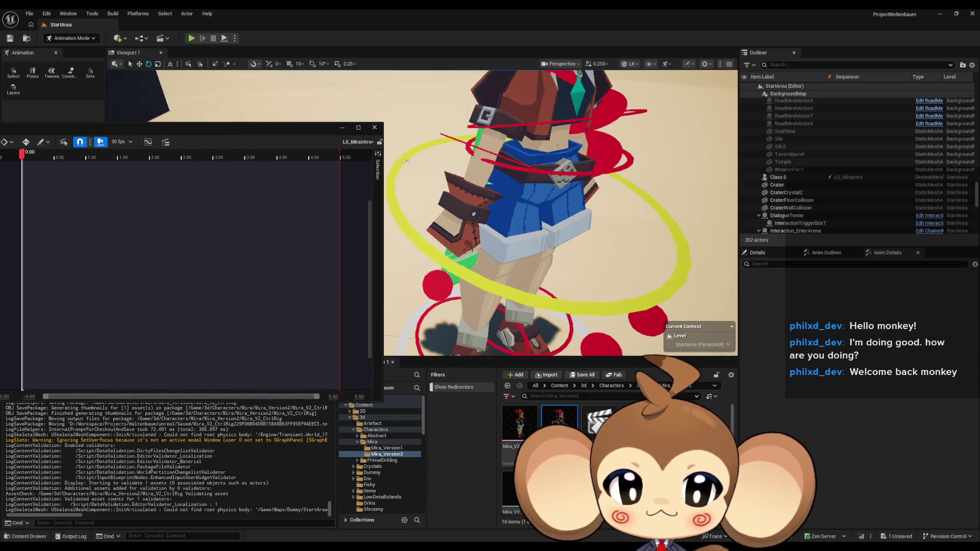
pyautogui.moveTo(510, 204)
pyautogui.mouseDown()
pyautogui.moveTo(510, 164)
pyautogui.moveTo(554, 187)
pyautogui.mouseUp()
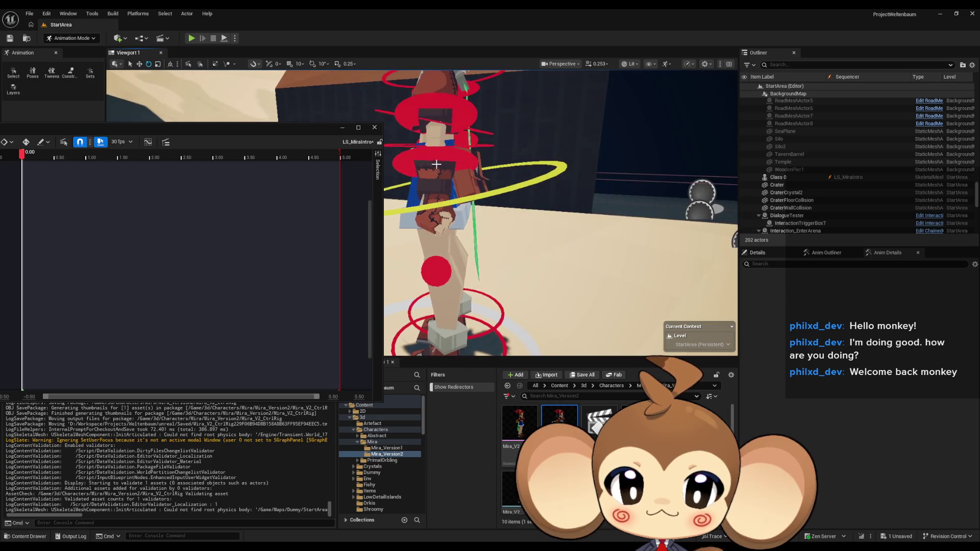
pyautogui.click(437, 186)
pyautogui.click(435, 215)
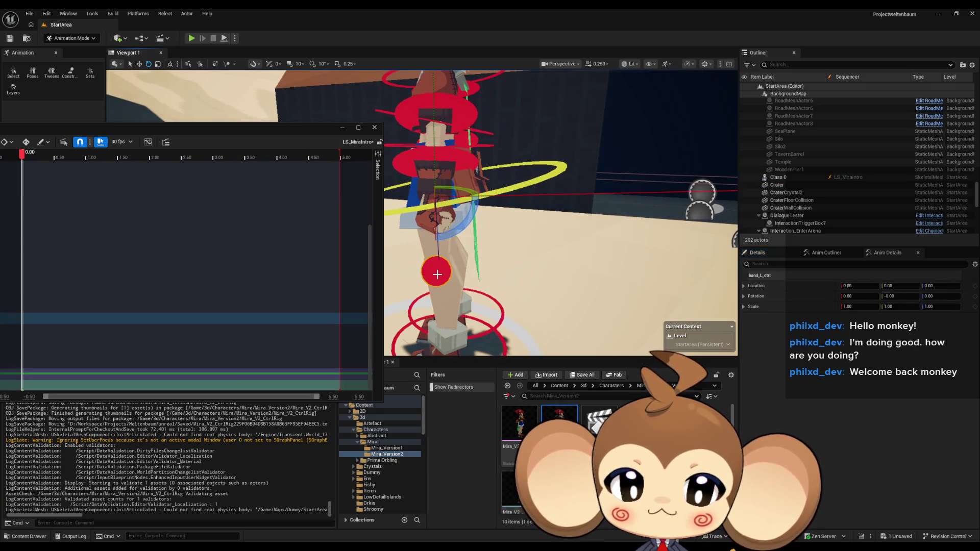
pyautogui.moveTo(445, 265); pyautogui.dragTo(453, 271)
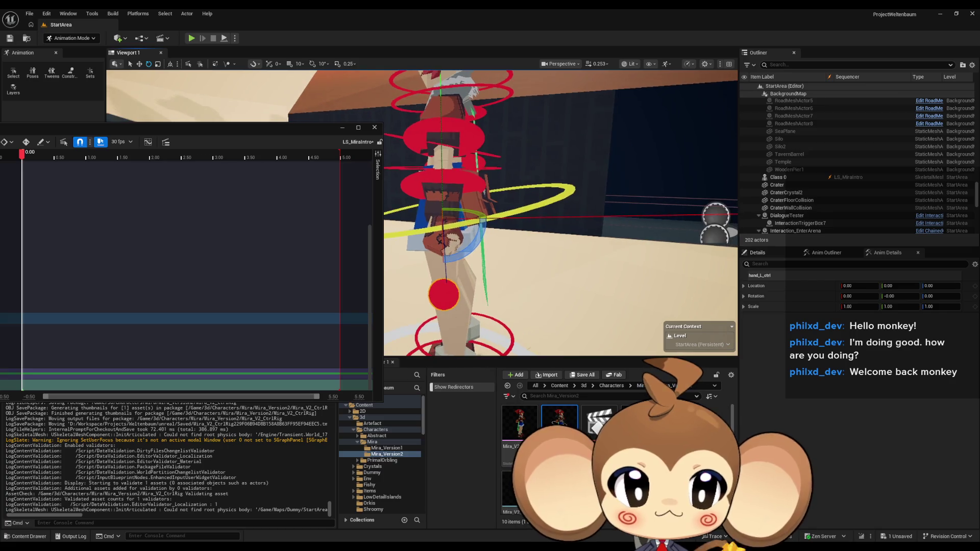
pyautogui.click(462, 184)
pyautogui.press('f')
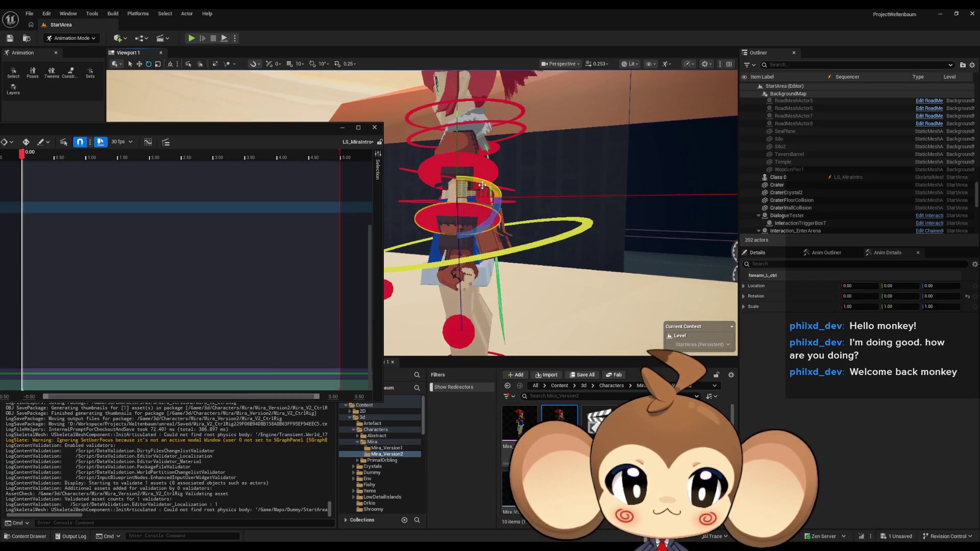
pyautogui.click(475, 166)
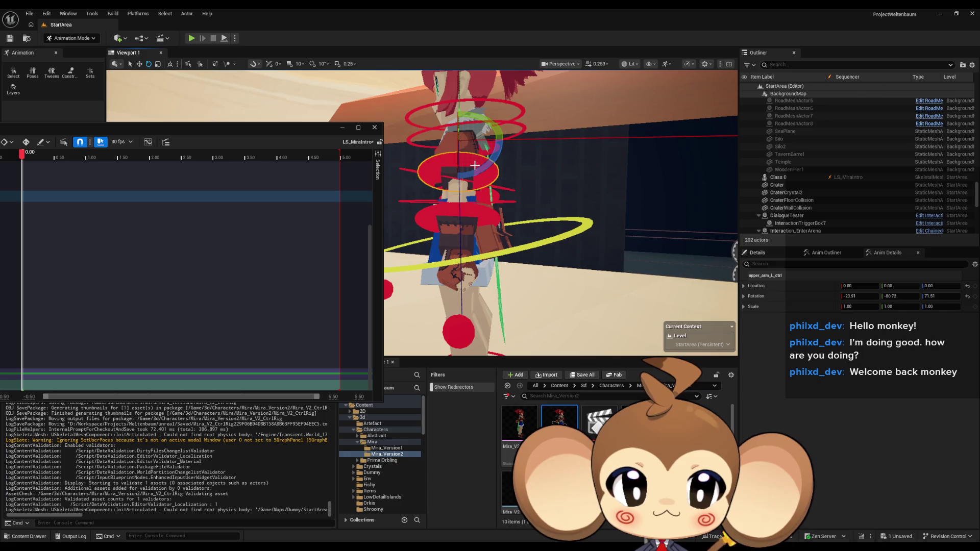
pyautogui.moveTo(474, 165)
pyautogui.mouseDown()
pyautogui.moveTo(547, 170)
pyautogui.moveTo(546, 193)
pyautogui.mouseUp()
pyautogui.scroll(5, 510, 204)
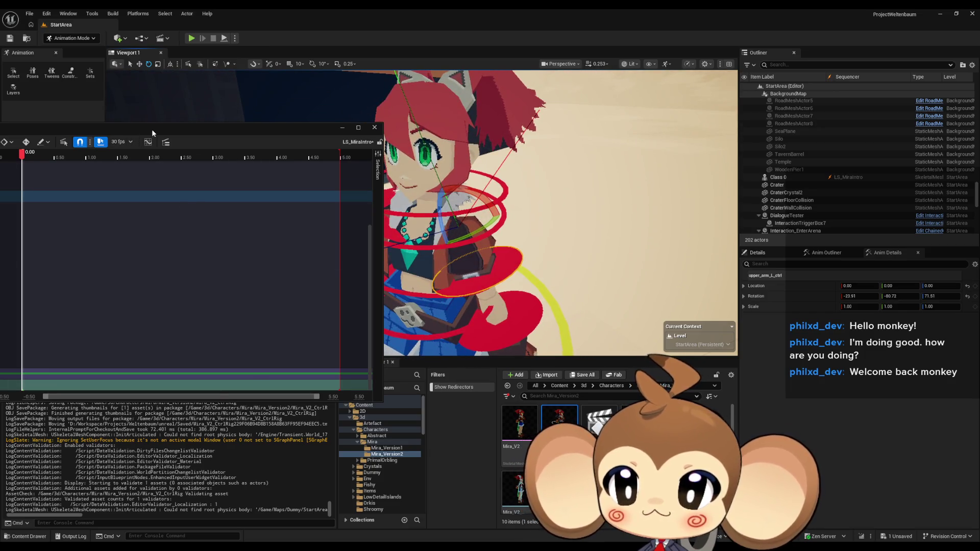
pyautogui.moveTo(152, 129)
pyautogui.mouseDown()
pyautogui.moveTo(438, 224)
pyautogui.moveTo(536, 231)
pyautogui.mouseUp()
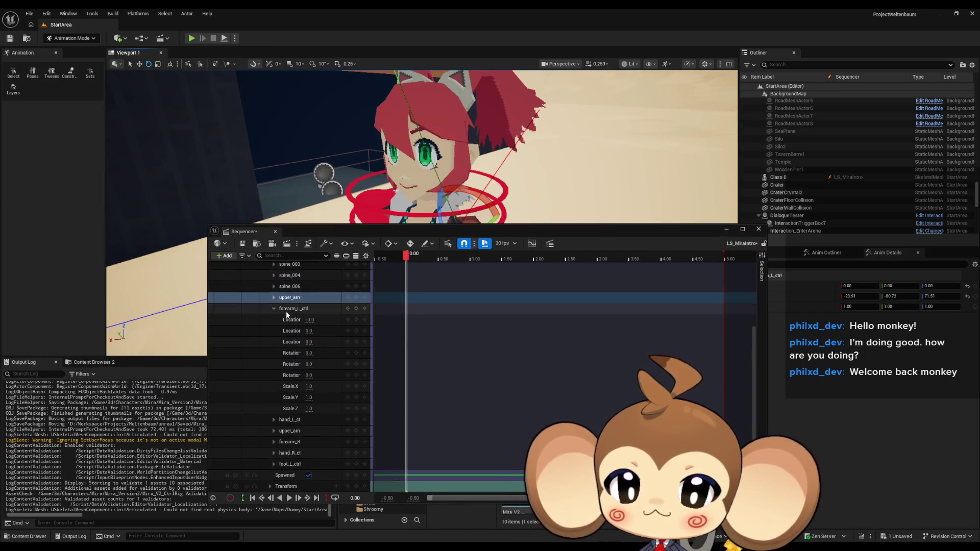
# Step: Zero all three Rotation channels of upper_arm_L_ctrl
pyautogui.click(274, 298)
pyautogui.doubleClick(317, 342)
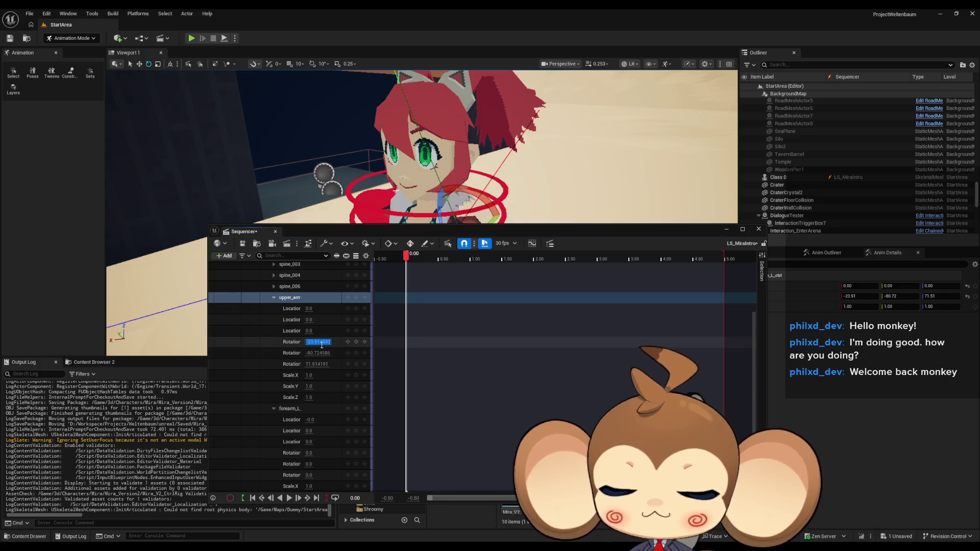
pyautogui.write('0')
pyautogui.press('Tab')
pyautogui.write('0')
pyautogui.press('Tab')
pyautogui.write('0')
pyautogui.press('Return')
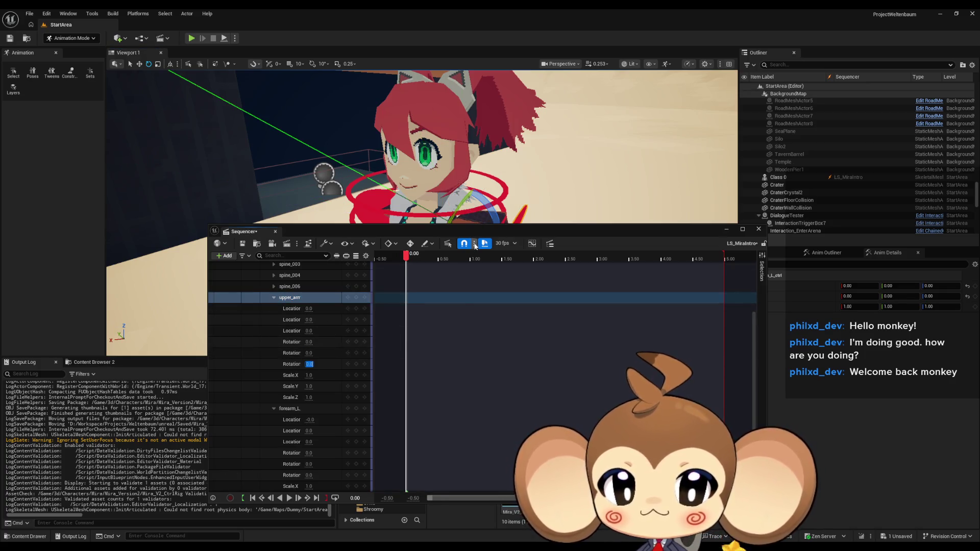
# Step: Select the right upper arm control and bring its track channels into view
pyautogui.moveTo(475, 229); pyautogui.dragTo(479, 356)
pyautogui.scroll(5, 422, 210)
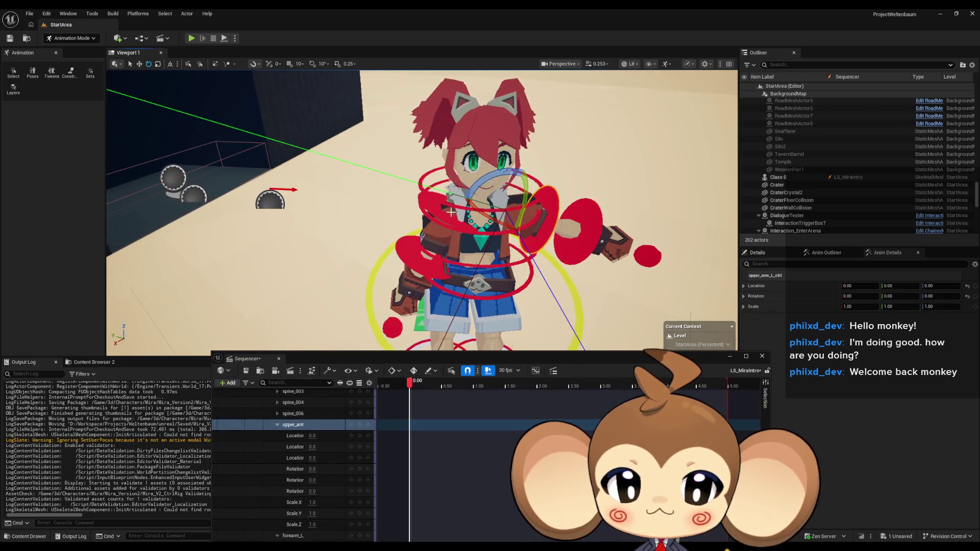
pyautogui.click(430, 211)
pyautogui.scroll(-3, 345, 468)
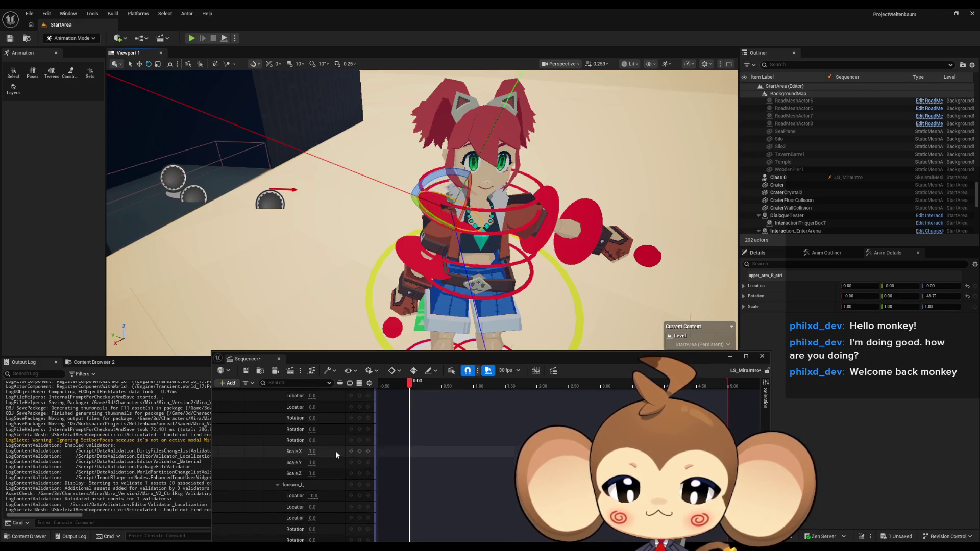
pyautogui.scroll(4, 338, 455)
pyautogui.scroll(-6, 338, 455)
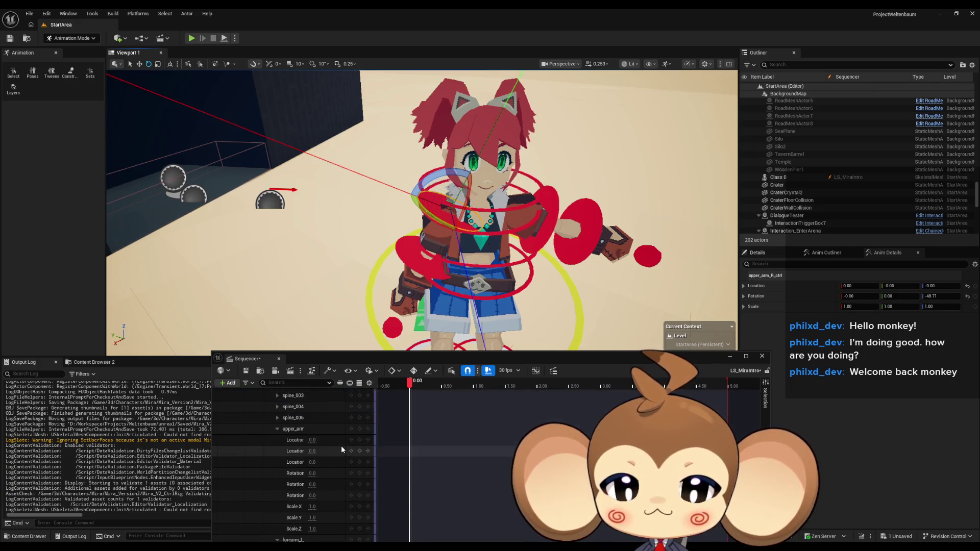
pyautogui.moveTo(428, 359); pyautogui.dragTo(406, 222)
pyautogui.scroll(-2, 286, 438)
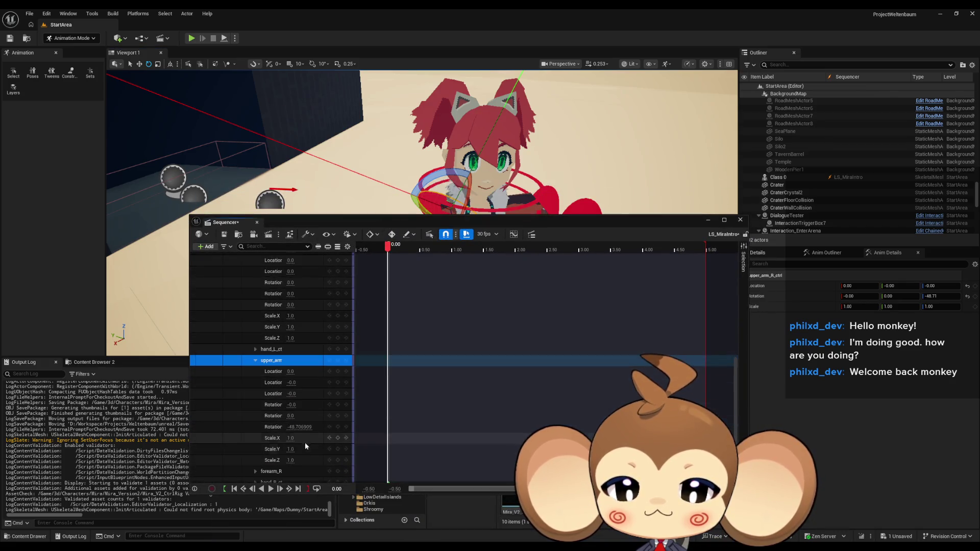
# Step: Key the right upper arm's -48.706 rotation channel and change it to 0
pyautogui.click(307, 427)
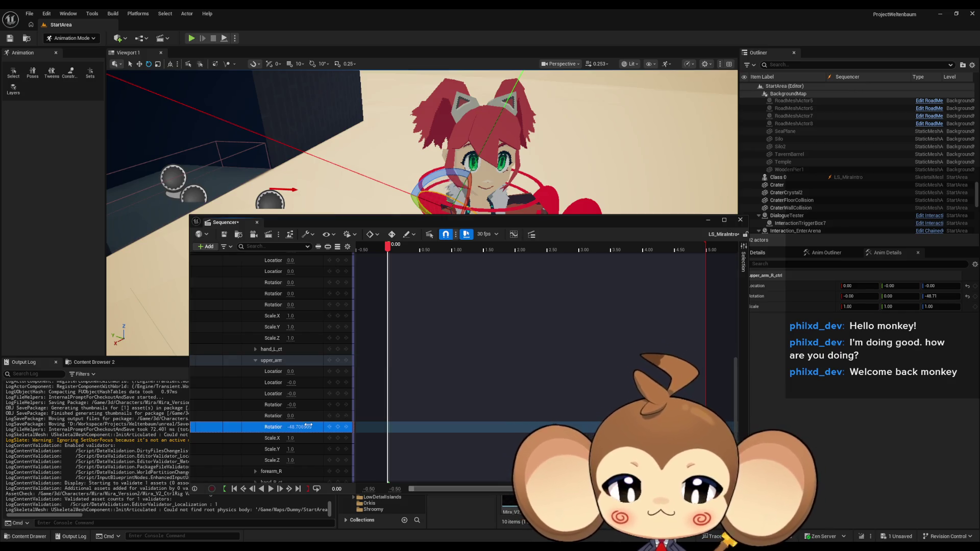
pyautogui.press('Return')
pyautogui.click(302, 427)
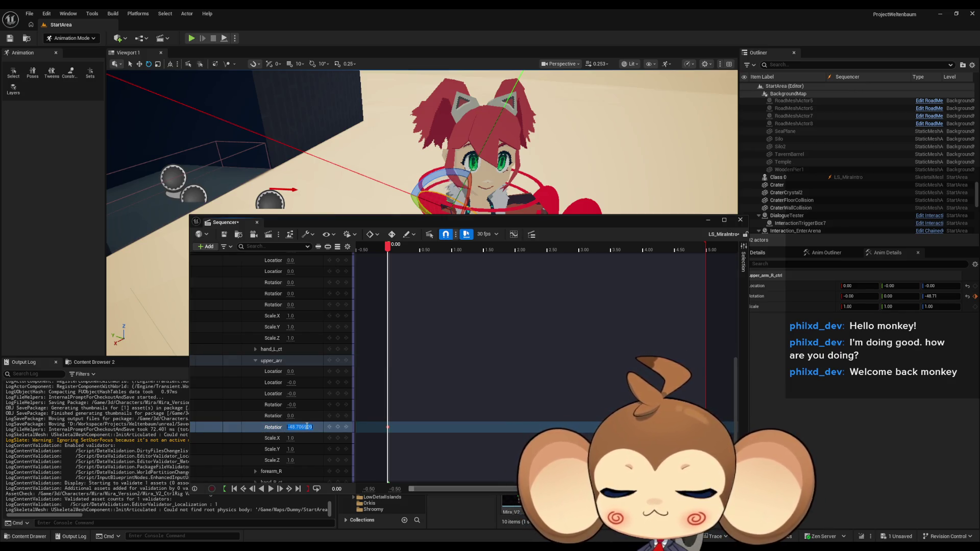
pyautogui.write('0')
pyautogui.press('Return')
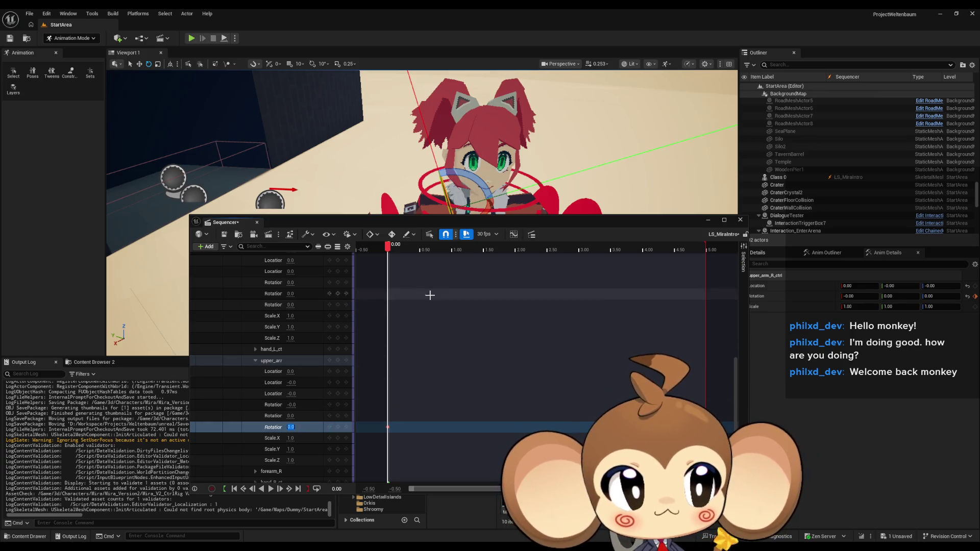
pyautogui.moveTo(476, 223)
pyautogui.mouseDown()
pyautogui.moveTo(485, 319)
pyautogui.moveTo(475, 361)
pyautogui.mouseUp()
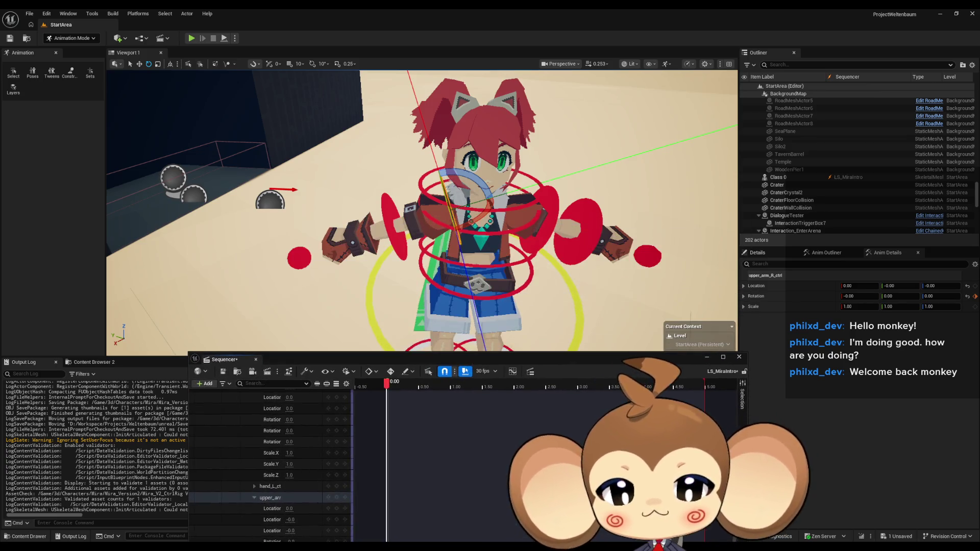
pyautogui.click(412, 193)
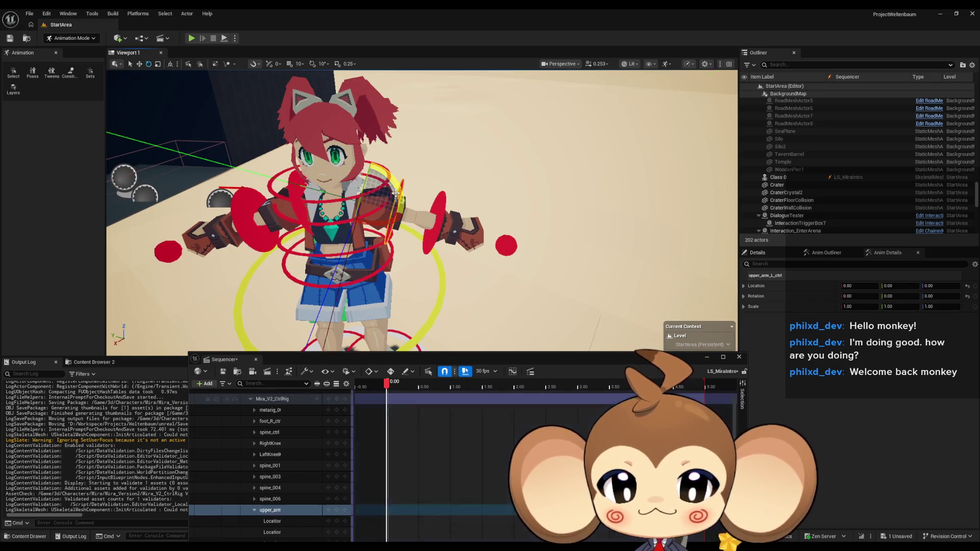
# Step: Lower the left upper arm to about -48.54 and bend the left forearm to -69.74
pyautogui.press('f')
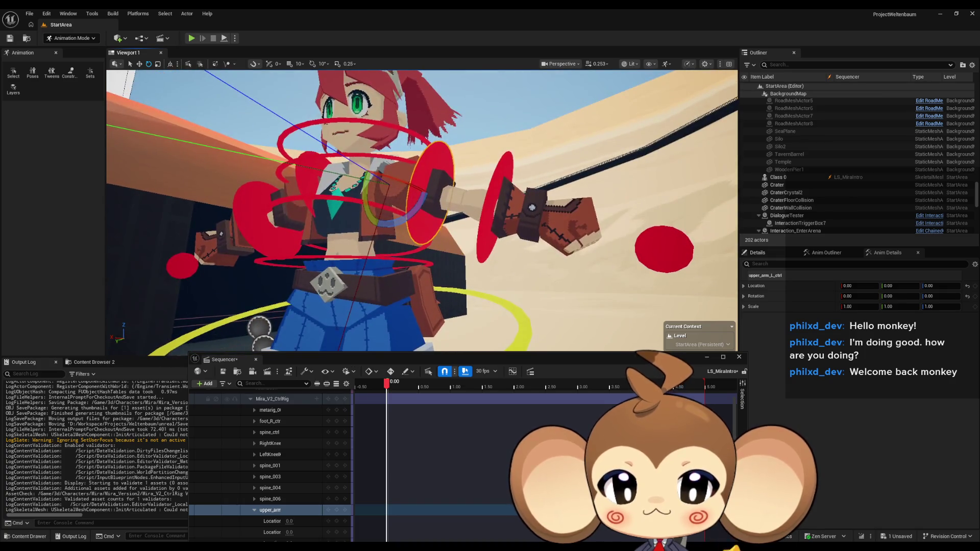
pyautogui.moveTo(394, 225); pyautogui.dragTo(359, 249)
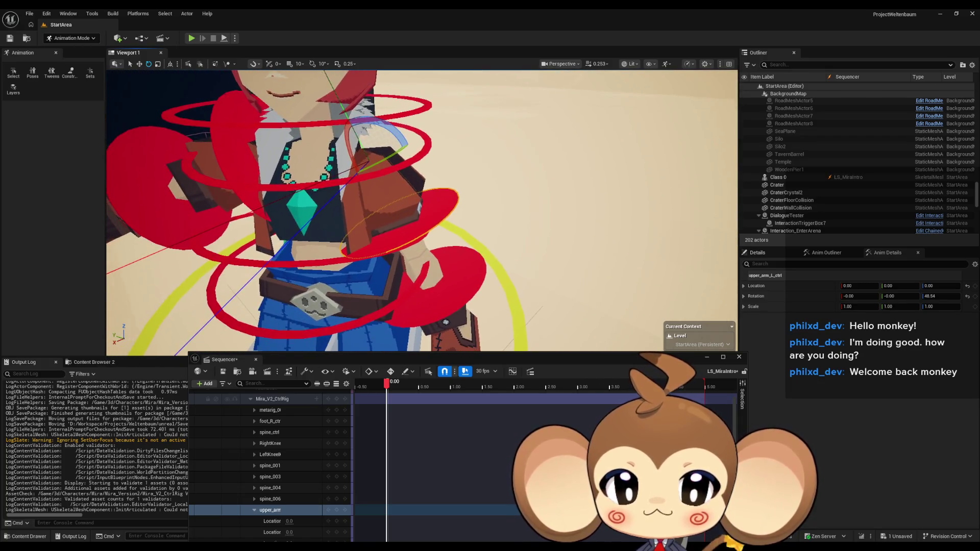
pyautogui.click(561, 225)
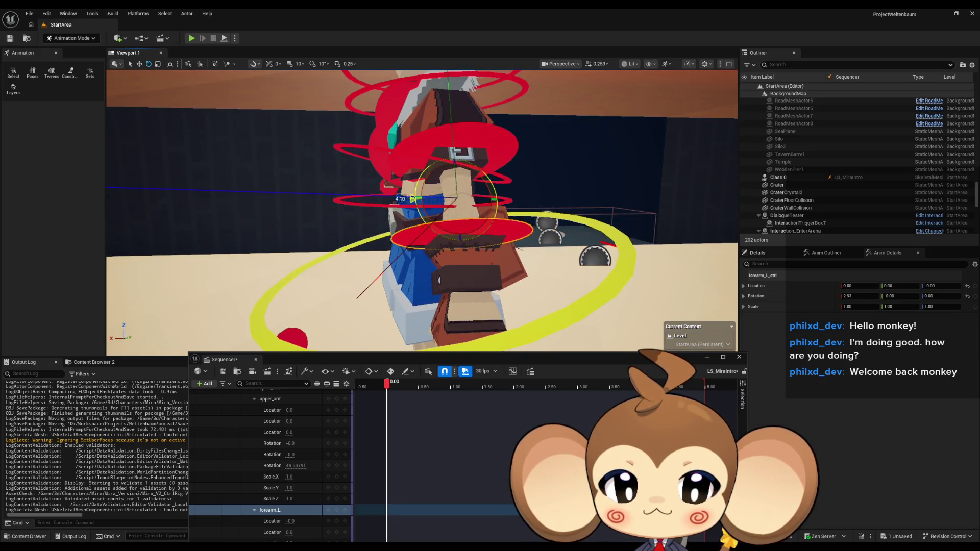
pyautogui.moveTo(439, 226); pyautogui.dragTo(432, 154)
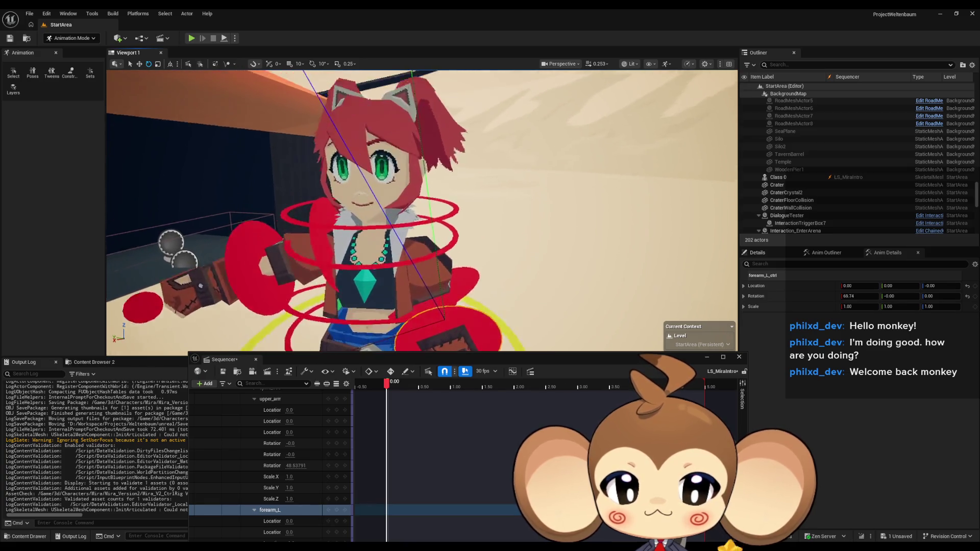
pyautogui.click(452, 252)
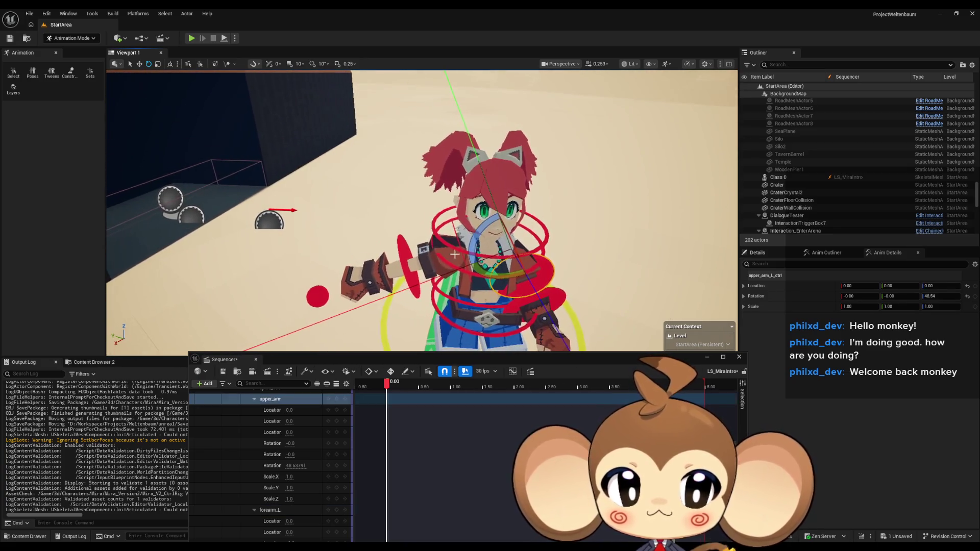
# Step: Set the upper arm controls' Rotation Z to 48 for the left arm and -48 for the right
pyautogui.click(937, 296)
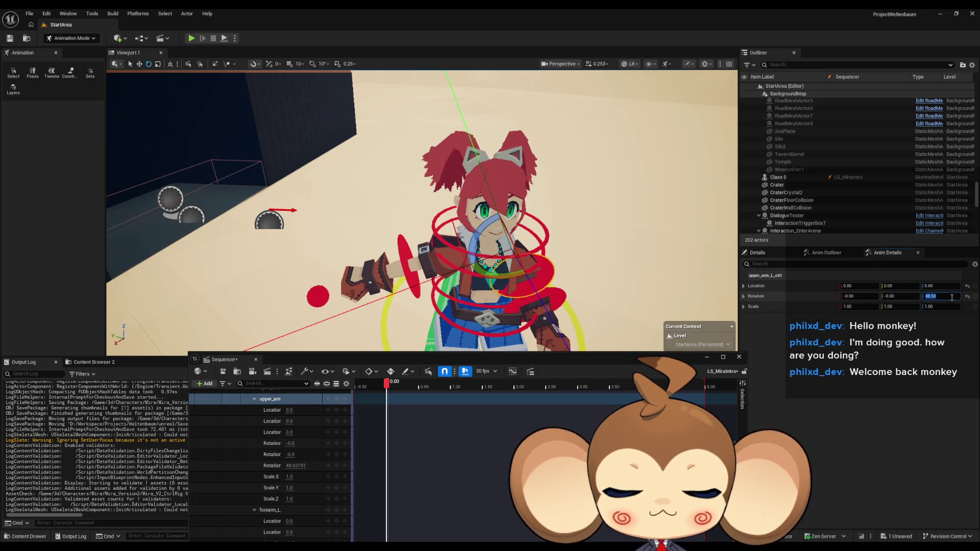
pyautogui.write('48')
pyautogui.press('Return')
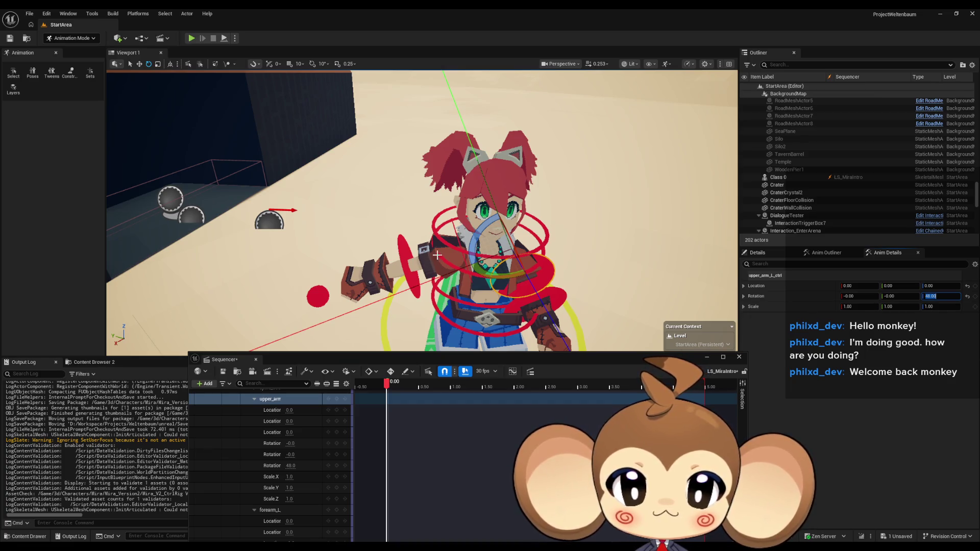
pyautogui.moveTo(458, 255); pyautogui.dragTo(455, 222)
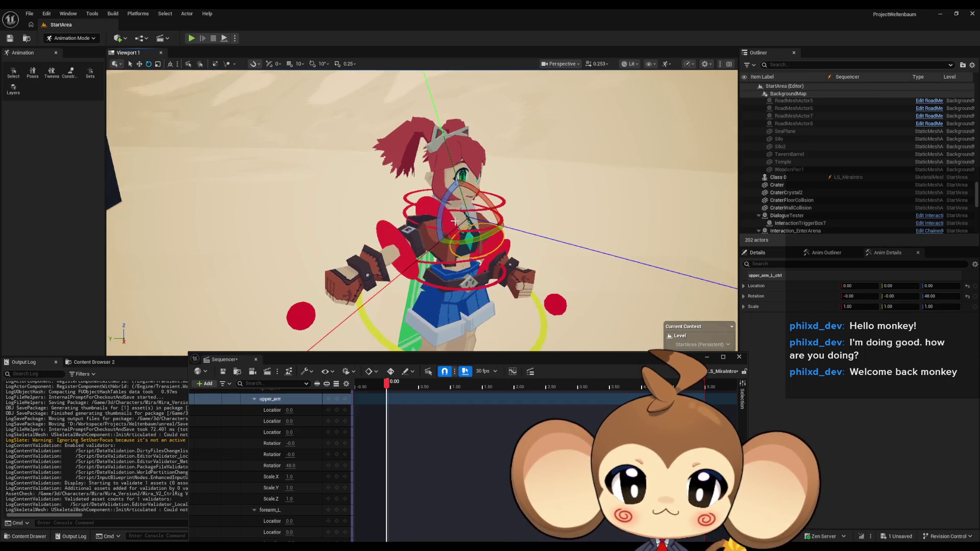
pyautogui.click(425, 217)
pyautogui.click(942, 297)
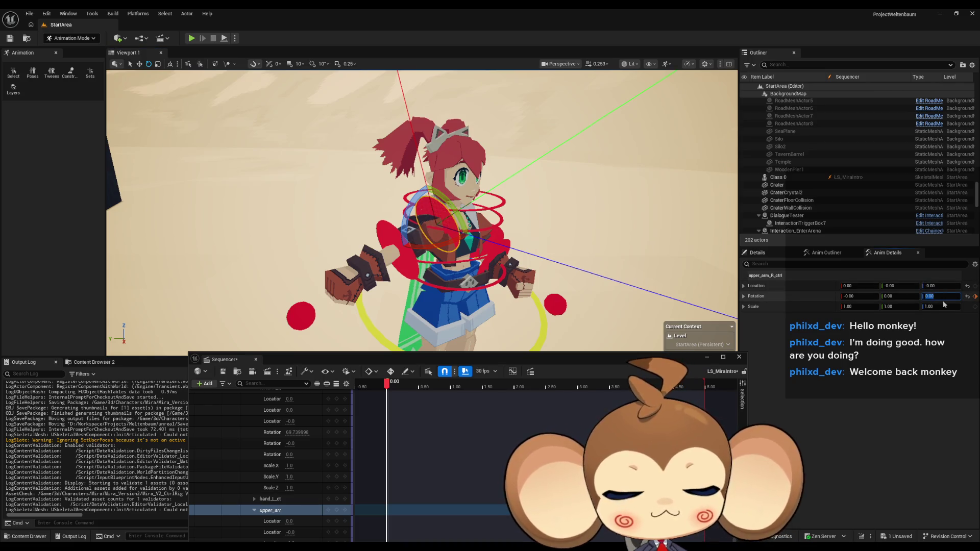
pyautogui.write('-48')
pyautogui.press('Return')
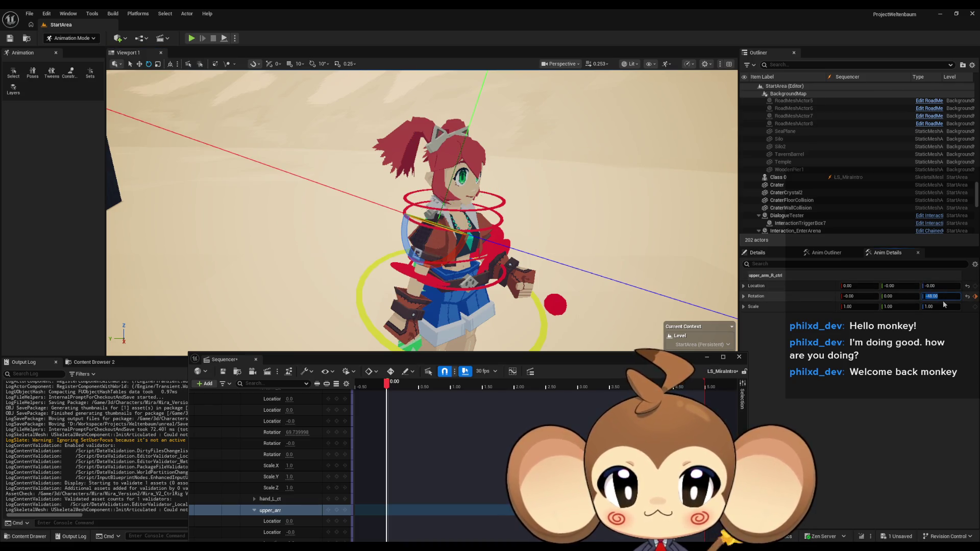
# Step: Bend forearm_L and forearm_R to a Rotation X of 70
pyautogui.moveTo(449, 284); pyautogui.dragTo(339, 289)
pyautogui.click(443, 285)
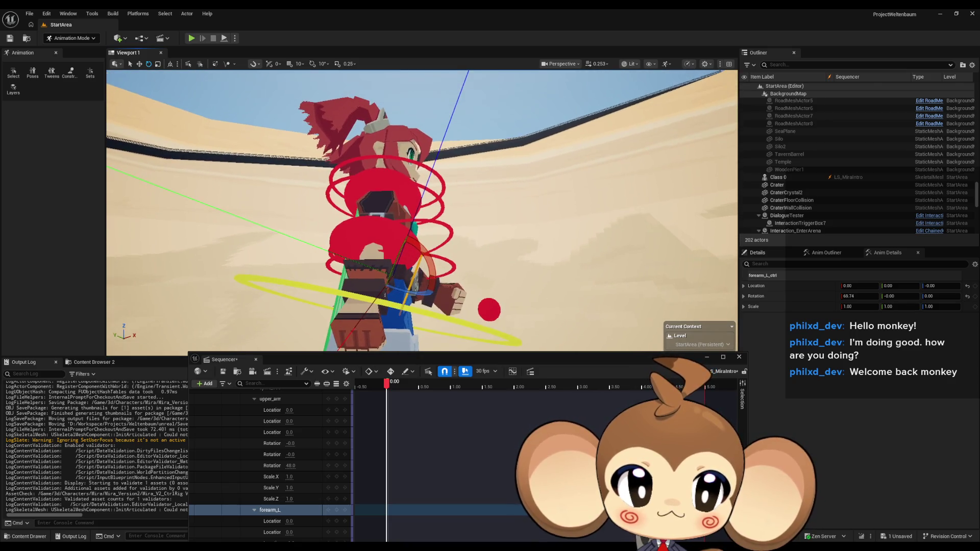
pyautogui.click(849, 297)
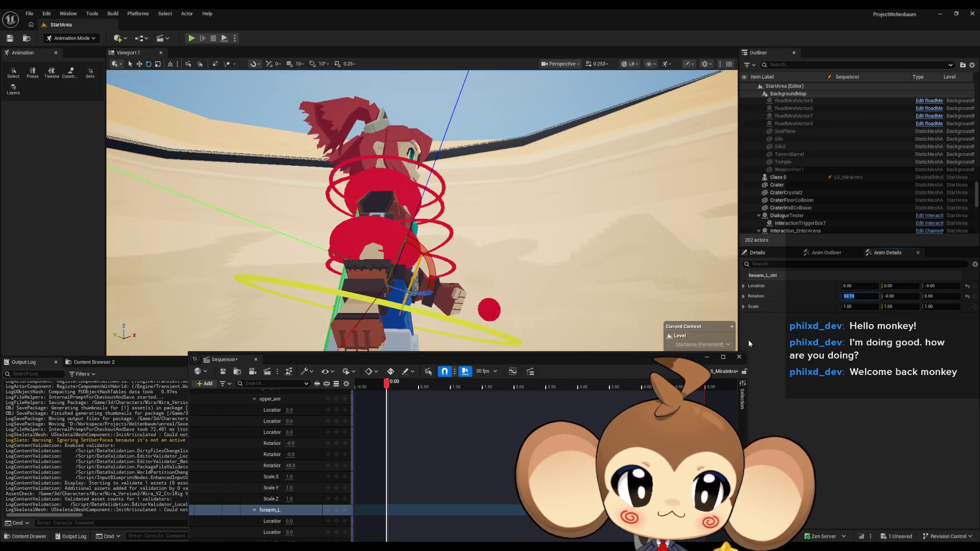
pyautogui.write('70')
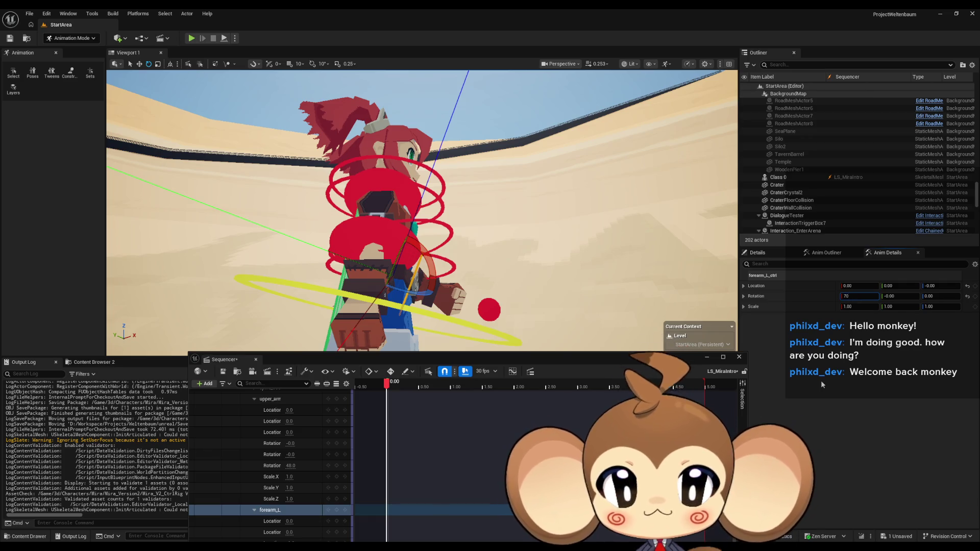
pyautogui.press('Return')
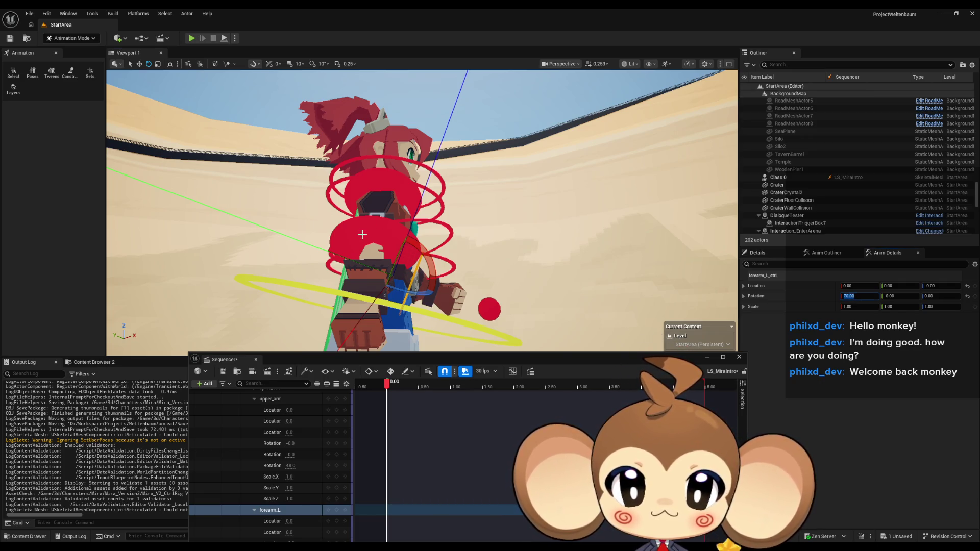
pyautogui.click(363, 235)
pyautogui.click(848, 296)
pyautogui.write('70')
pyautogui.press('Return')
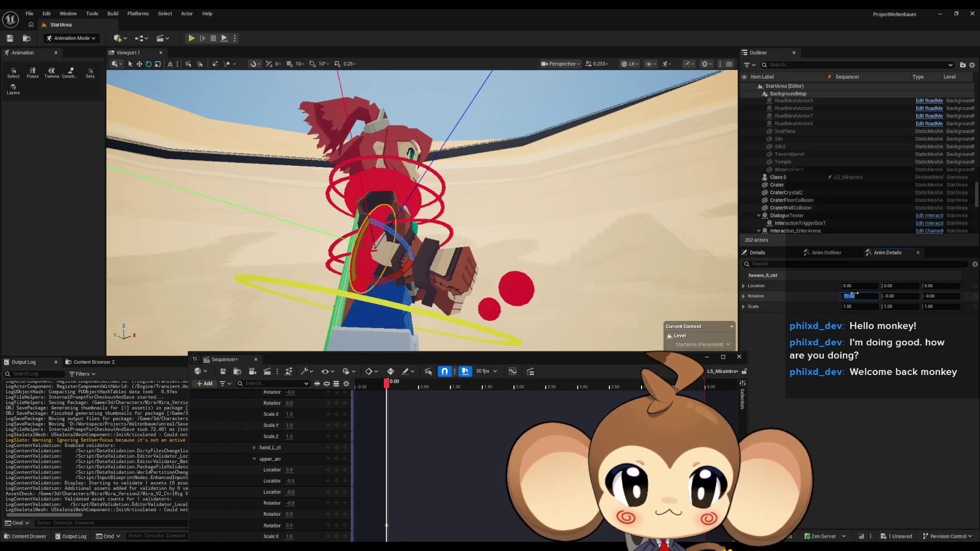
pyautogui.moveTo(419, 215)
pyautogui.mouseDown()
pyautogui.moveTo(337, 219)
pyautogui.moveTo(314, 286)
pyautogui.moveTo(286, 261)
pyautogui.moveTo(519, 254)
pyautogui.mouseUp()
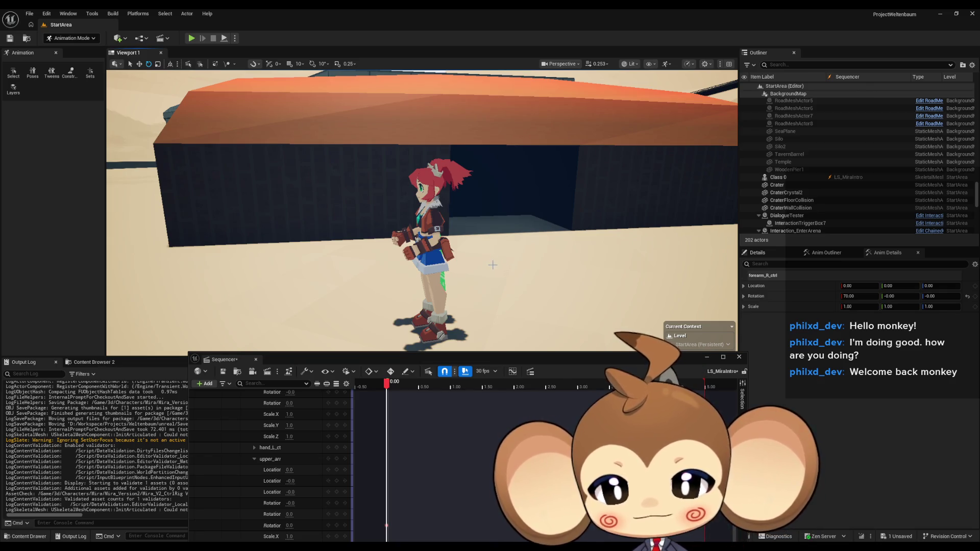
# Step: Move the viewport camera to frame Mira's full body in the folded-arm pose
pyautogui.moveTo(493, 265); pyautogui.dragTo(493, 291)
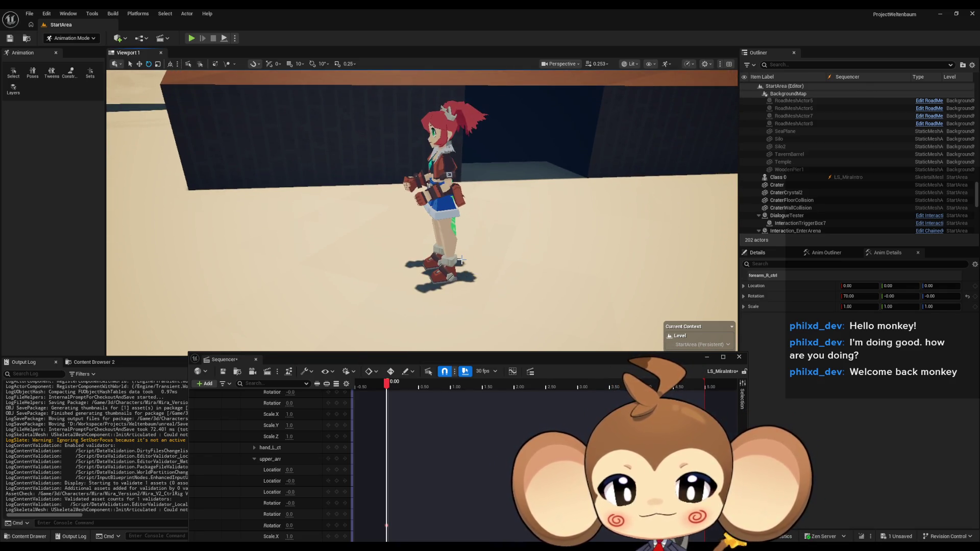
# Step: Show the control rig shapes on Mira again with the T hotkey
pyautogui.press('t')
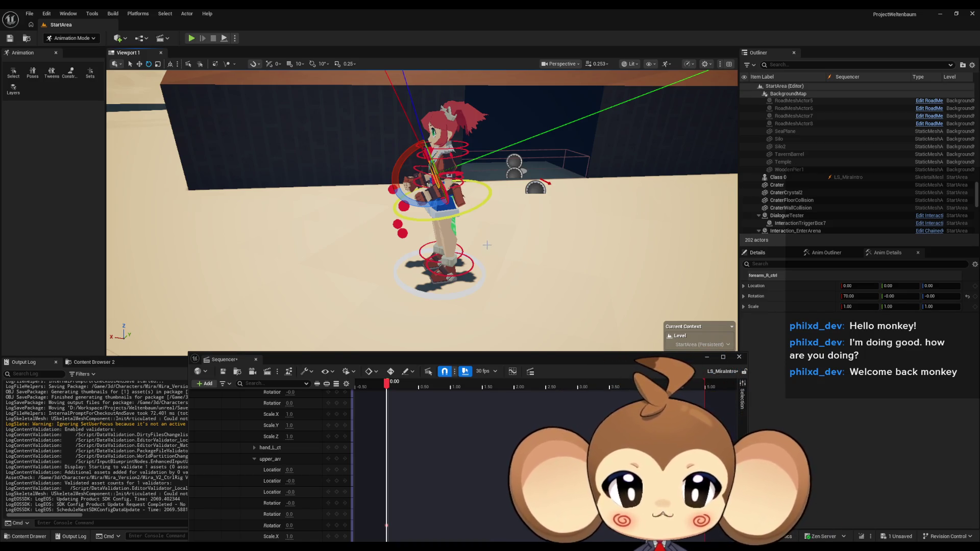
pyautogui.scroll(6, 487, 245)
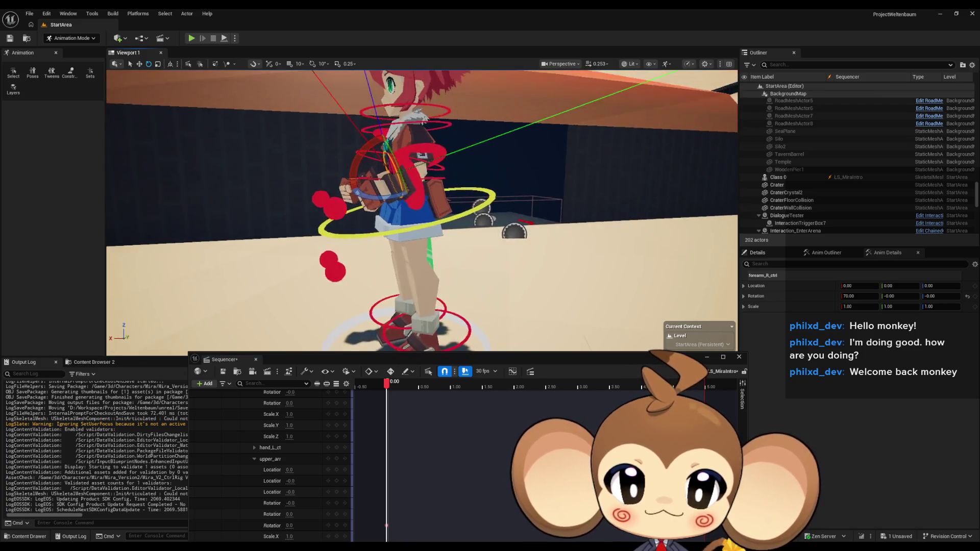
pyautogui.scroll(-5, 421, 210)
pyautogui.scroll(8, 421, 210)
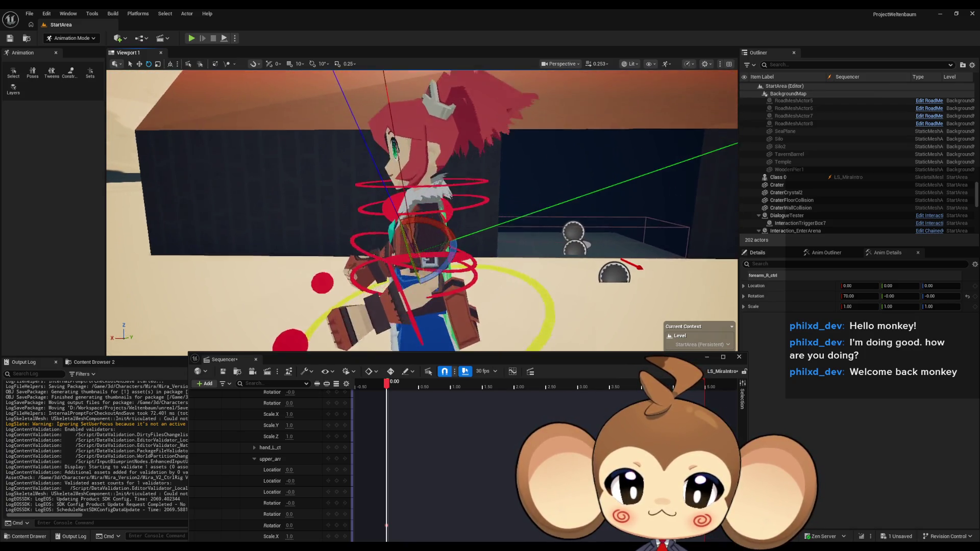
pyautogui.scroll(-3, 439, 258)
pyautogui.click(462, 260)
pyautogui.press('f')
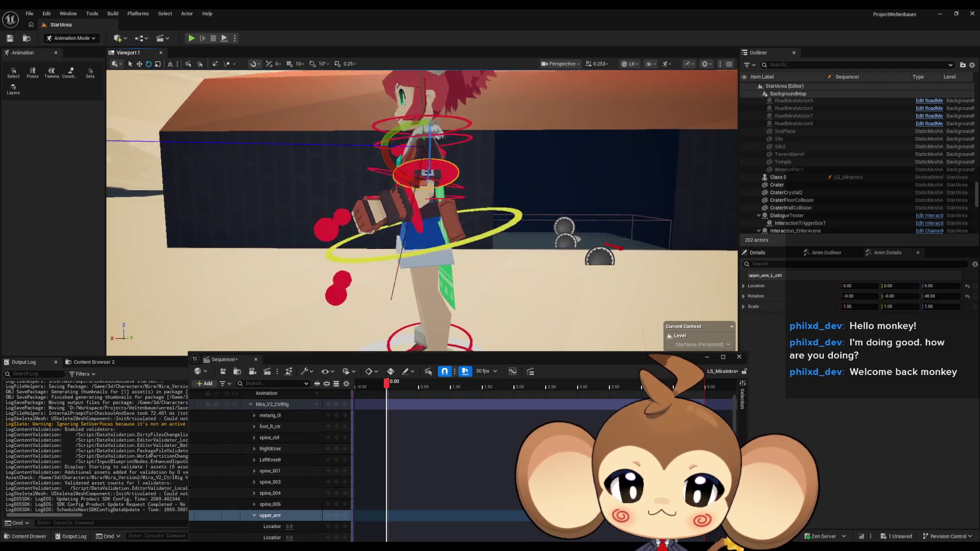
pyautogui.moveTo(421, 211)
pyautogui.mouseDown()
pyautogui.moveTo(377, 208)
pyautogui.moveTo(380, 197)
pyautogui.mouseUp()
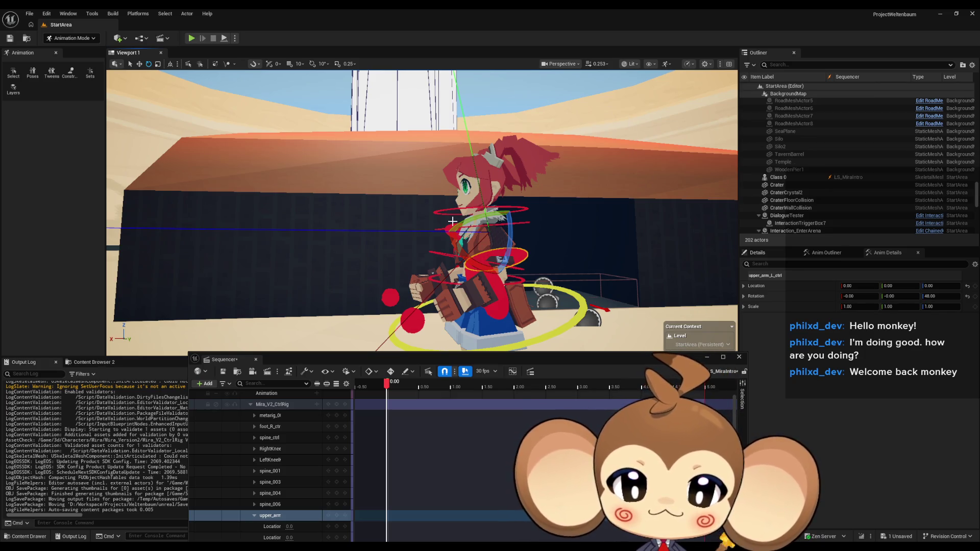
pyautogui.moveTo(507, 214)
pyautogui.mouseDown()
pyautogui.moveTo(465, 227)
pyautogui.moveTo(447, 305)
pyautogui.mouseUp()
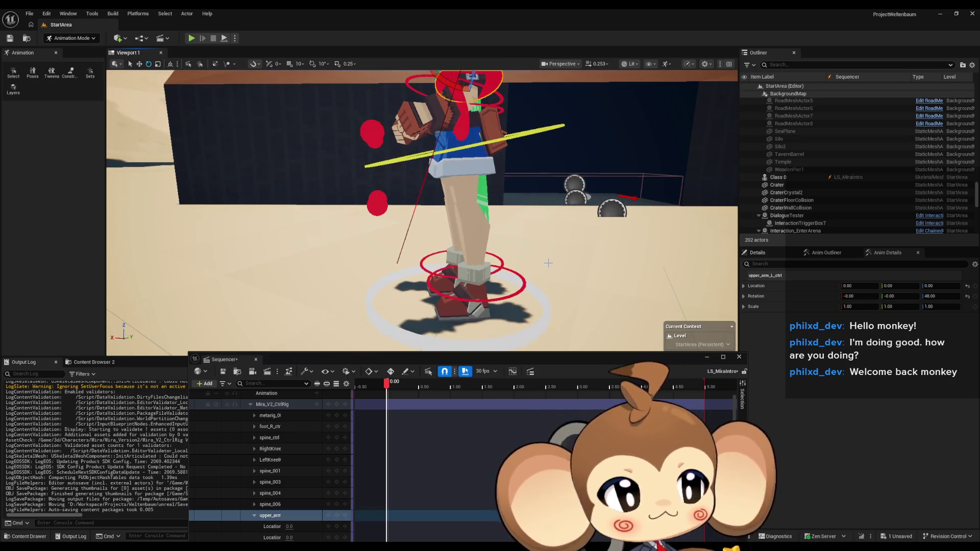
pyautogui.moveTo(548, 263); pyautogui.dragTo(569, 269)
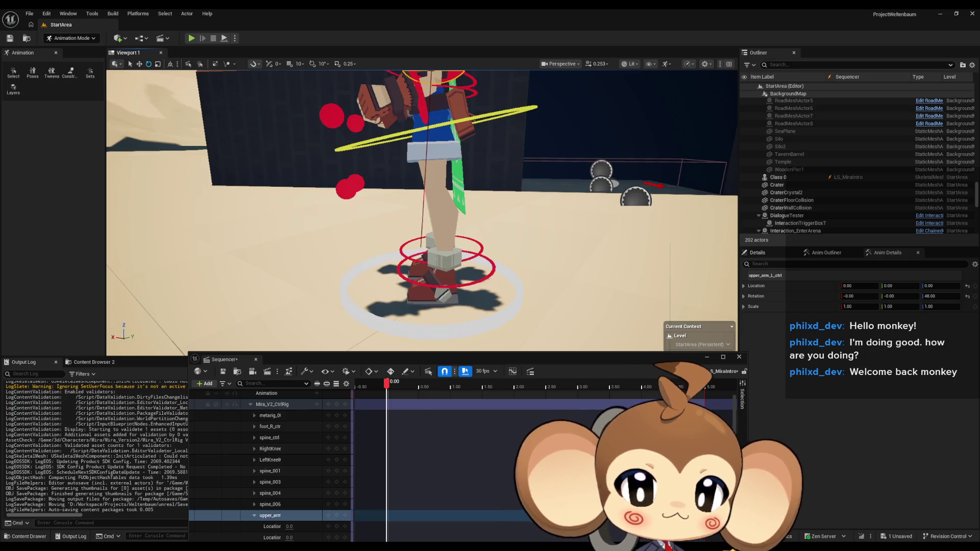
pyautogui.scroll(-5, 536, 264)
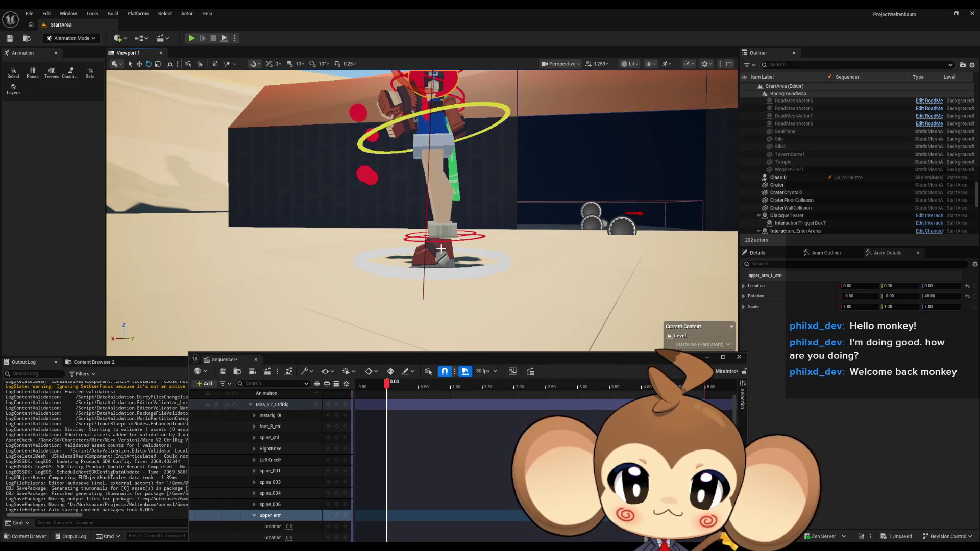
pyautogui.click(442, 247)
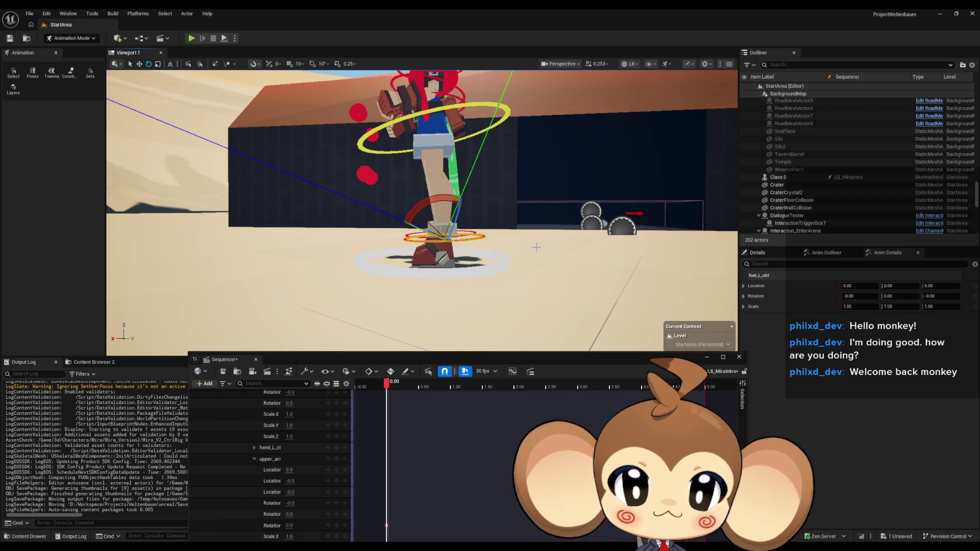
pyautogui.scroll(5, 536, 248)
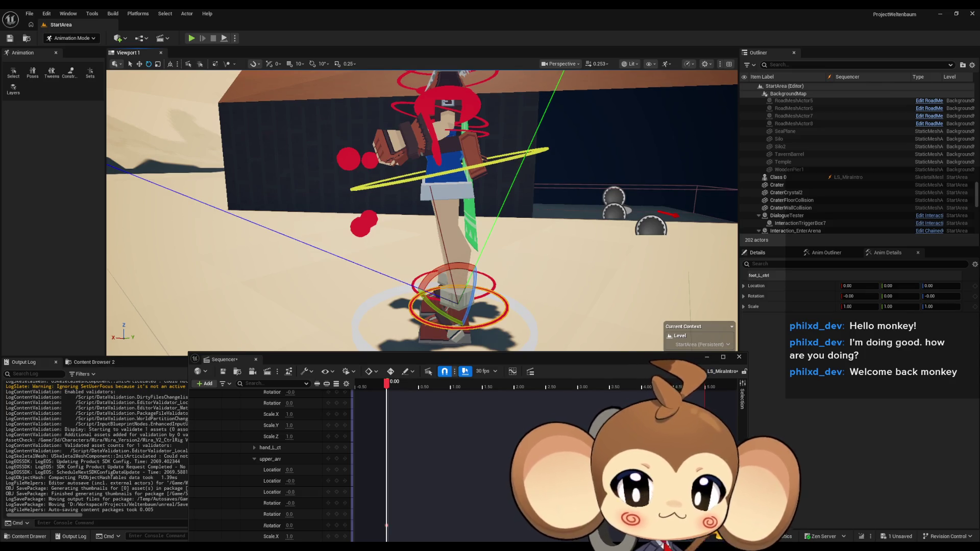
pyautogui.scroll(-6, 477, 341)
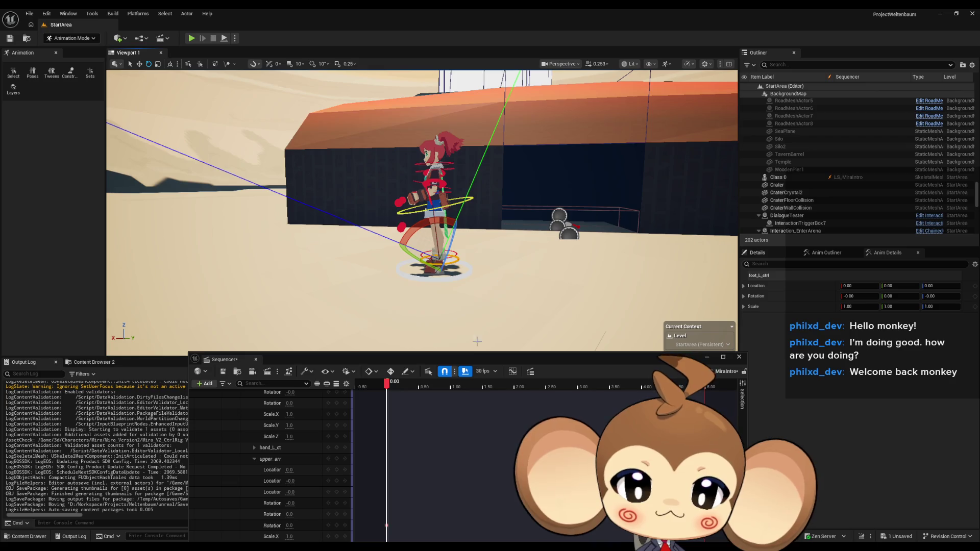
pyautogui.scroll(-3, 258, 454)
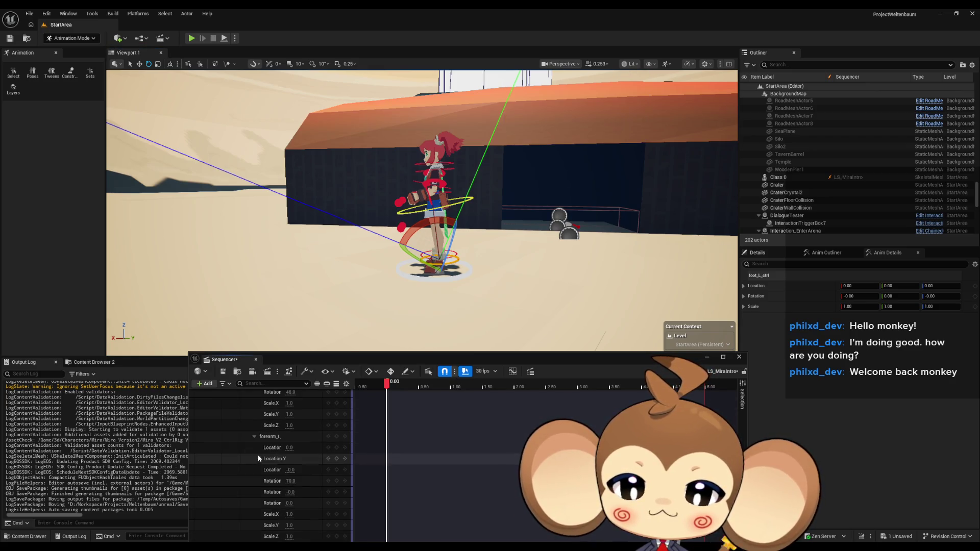
pyautogui.scroll(10, 255, 444)
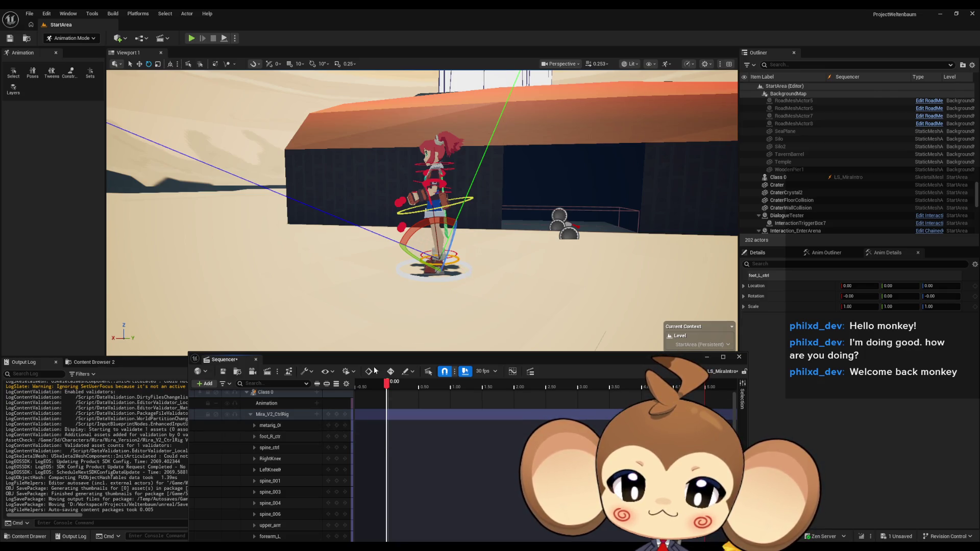
pyautogui.moveTo(358, 214)
pyautogui.mouseDown()
pyautogui.moveTo(352, 224)
pyautogui.moveTo(352, 179)
pyautogui.moveTo(337, 164)
pyautogui.moveTo(317, 163)
pyautogui.moveTo(414, 270)
pyautogui.moveTo(388, 260)
pyautogui.mouseUp()
# Step: Move foot_R_ctrl out, forward and up to location 14.29, 14.04, 49.46
pyautogui.click(413, 270)
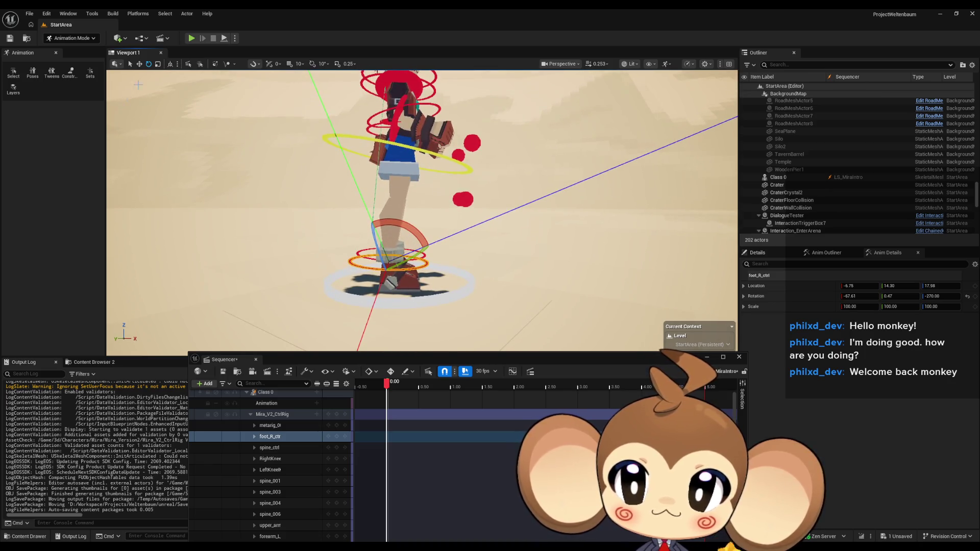
pyautogui.click(140, 64)
pyautogui.moveTo(460, 304); pyautogui.dragTo(460, 304)
pyautogui.moveTo(372, 277); pyautogui.dragTo(428, 278)
pyautogui.press('f')
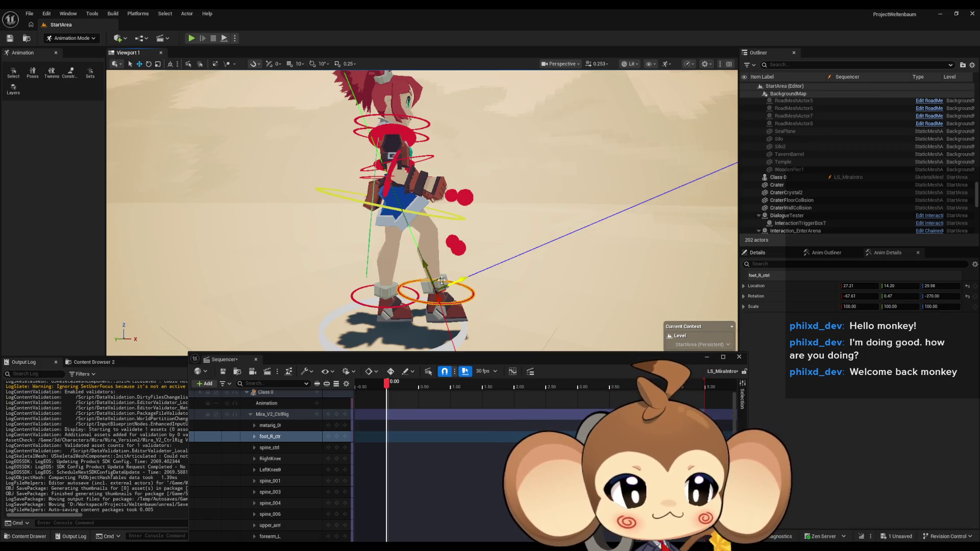
pyautogui.moveTo(442, 281)
pyautogui.mouseDown()
pyautogui.moveTo(445, 269)
pyautogui.moveTo(459, 286)
pyautogui.moveTo(511, 286)
pyautogui.mouseUp()
pyautogui.press('f')
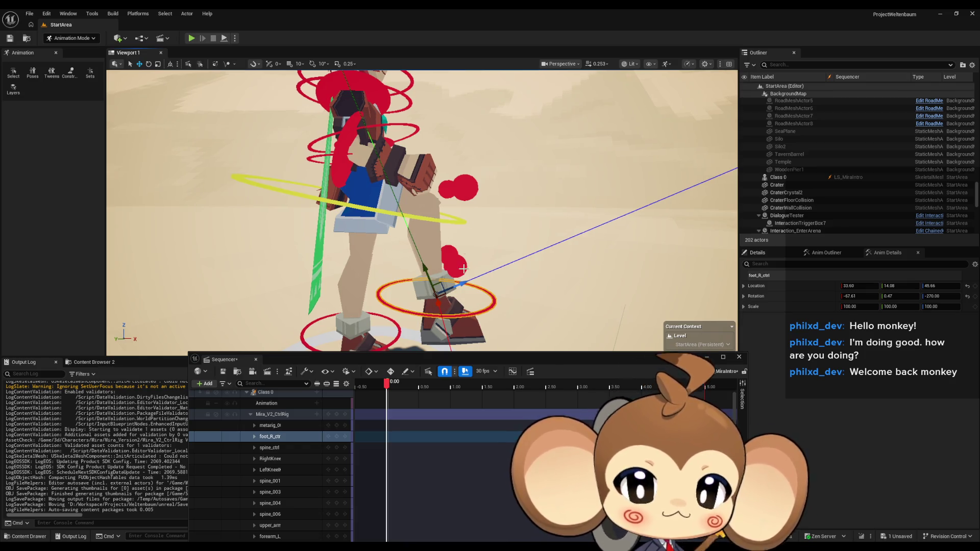
pyautogui.moveTo(444, 277); pyautogui.dragTo(394, 275)
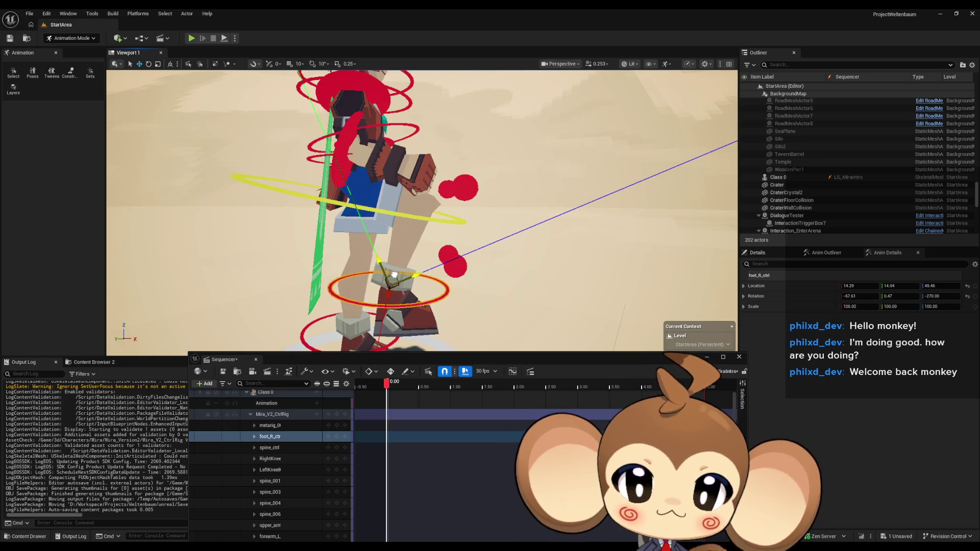
# Step: Rotate the right foot control to a Rotation X of about -122.45
pyautogui.click(148, 64)
pyautogui.moveTo(438, 224); pyautogui.dragTo(426, 251)
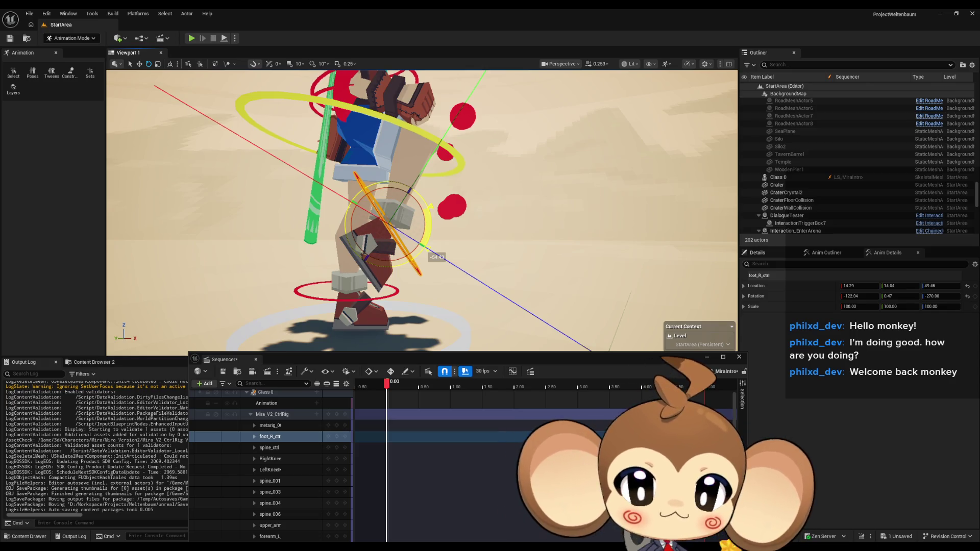
pyautogui.moveTo(426, 250); pyautogui.dragTo(426, 251)
pyautogui.moveTo(454, 209)
pyautogui.mouseDown()
pyautogui.moveTo(346, 215)
pyautogui.moveTo(327, 194)
pyautogui.moveTo(327, 211)
pyautogui.mouseUp()
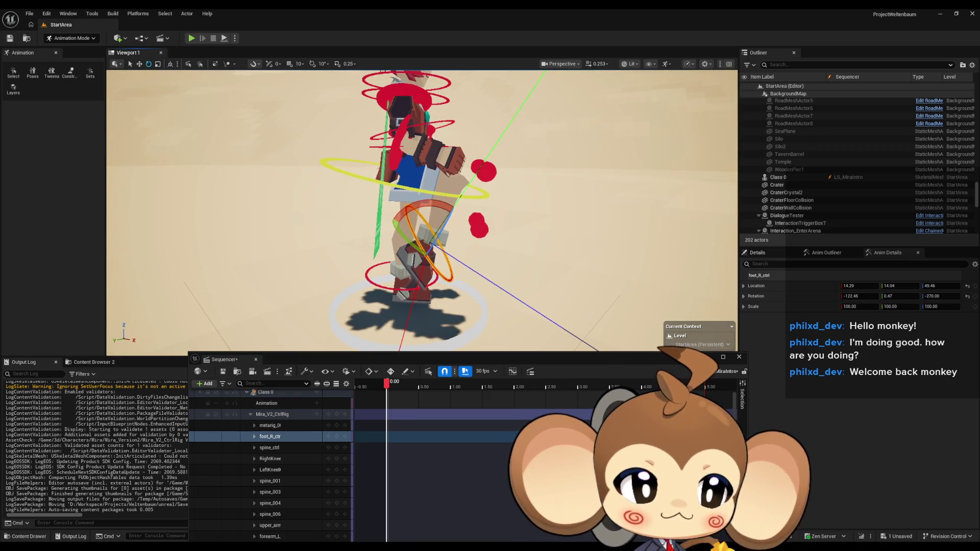
pyautogui.moveTo(327, 212)
pyautogui.mouseDown()
pyautogui.moveTo(327, 194)
pyautogui.moveTo(296, 199)
pyautogui.mouseUp()
pyautogui.click(270, 492)
pyautogui.moveTo(424, 190)
pyautogui.mouseDown()
pyautogui.moveTo(411, 190)
pyautogui.moveTo(454, 196)
pyautogui.moveTo(454, 207)
pyautogui.moveTo(454, 191)
pyautogui.mouseUp()
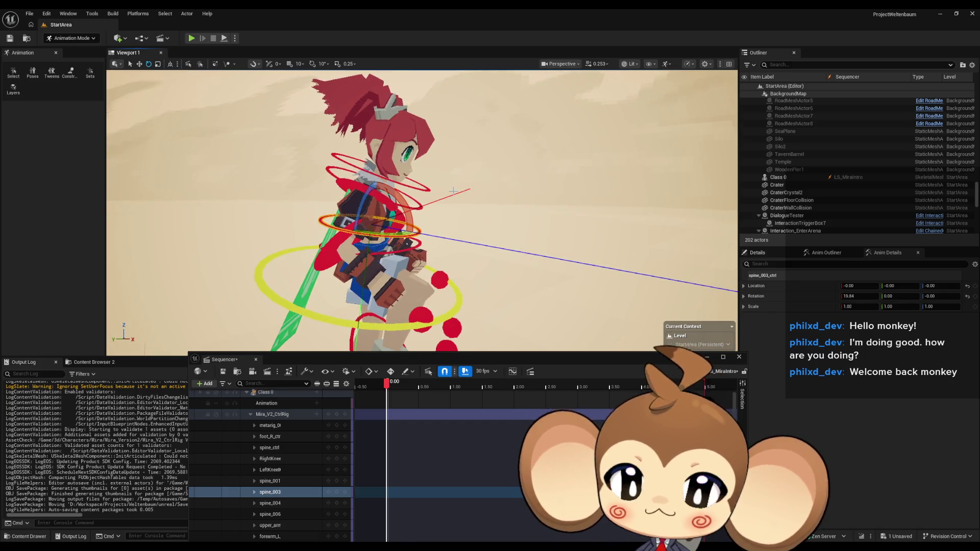
pyautogui.hotkey('ctrl', 'z')
pyautogui.click(415, 245)
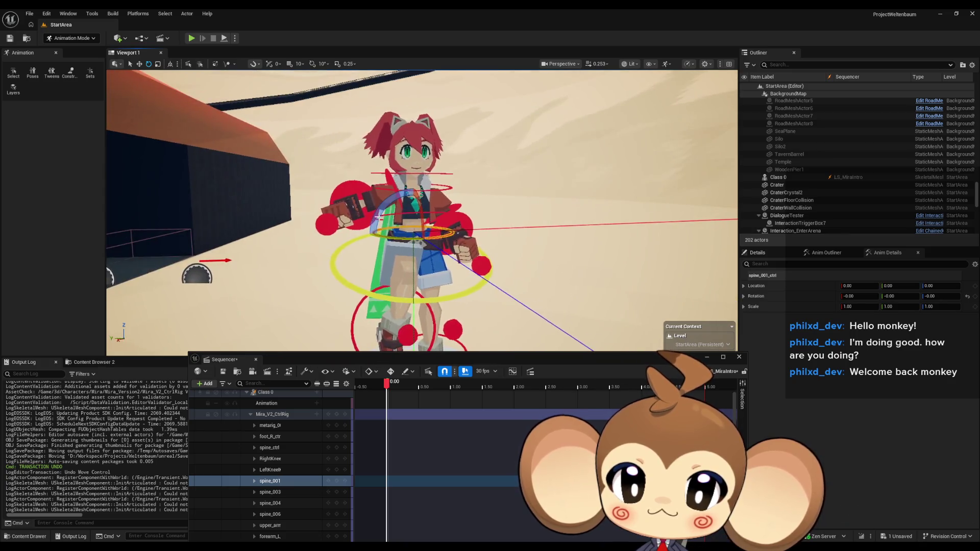
pyautogui.moveTo(384, 207)
pyautogui.mouseDown()
pyautogui.moveTo(297, 204)
pyautogui.moveTo(314, 204)
pyautogui.mouseUp()
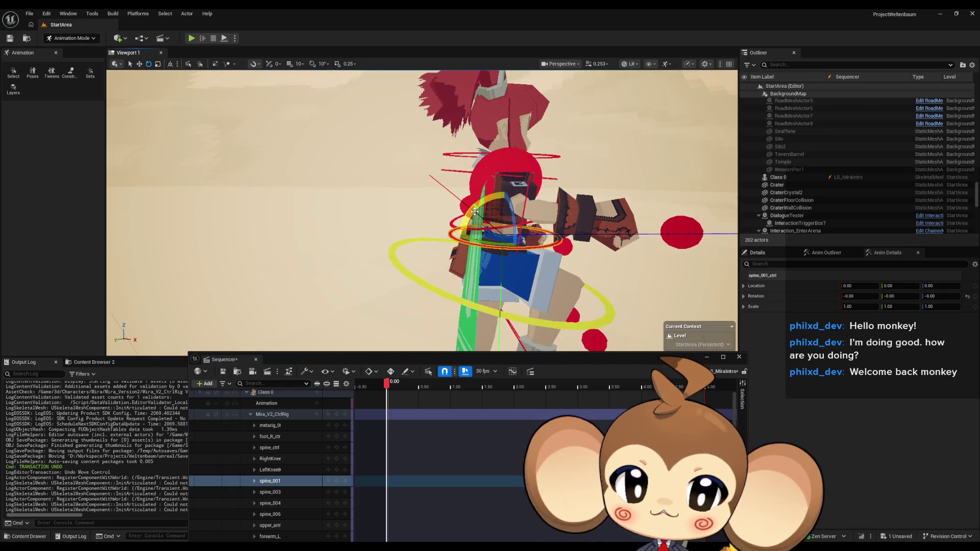
pyautogui.moveTo(474, 211)
pyautogui.mouseDown()
pyautogui.moveTo(544, 231)
pyautogui.moveTo(475, 210)
pyautogui.mouseUp()
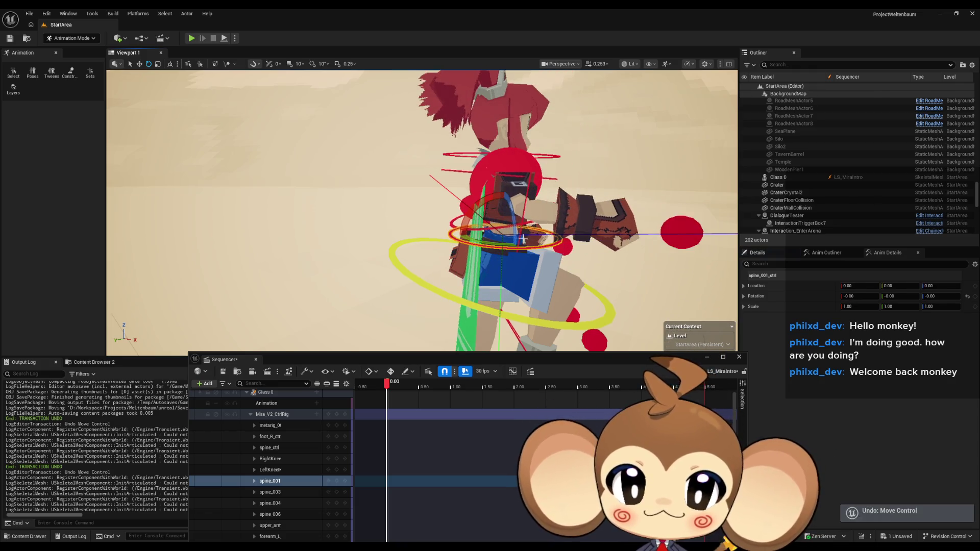
pyautogui.hotkey('ctrl', 'z')
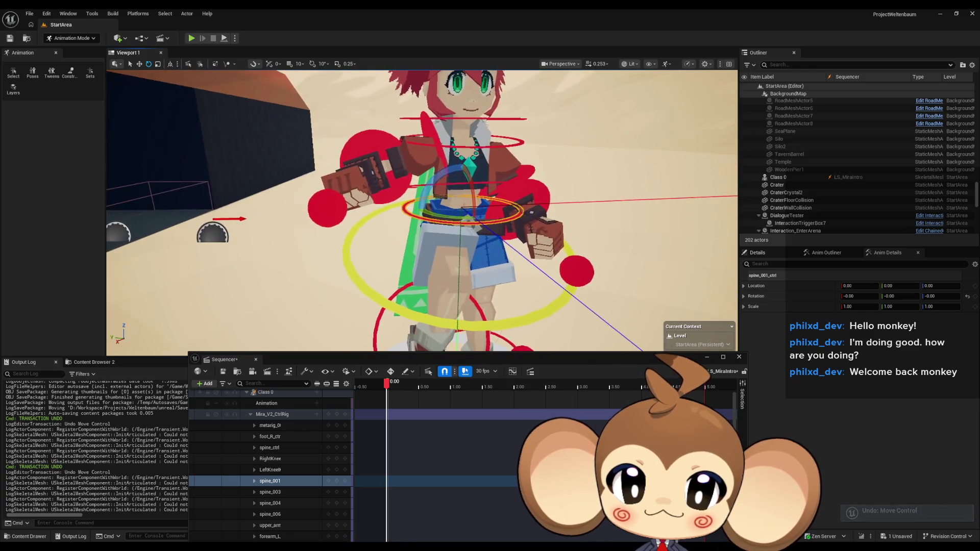
pyautogui.click(360, 281)
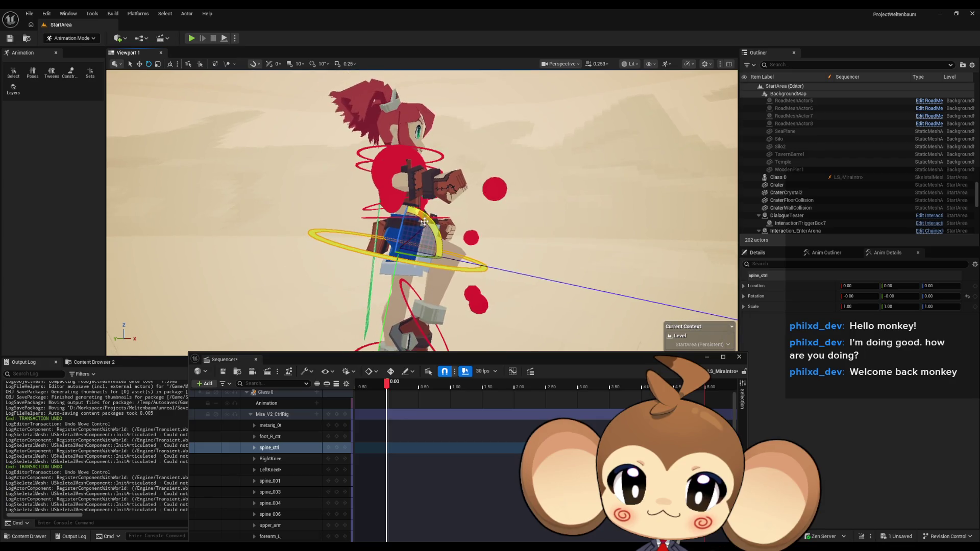
pyautogui.moveTo(440, 256)
pyautogui.mouseDown()
pyautogui.moveTo(438, 277)
pyautogui.moveTo(420, 231)
pyautogui.moveTo(363, 273)
pyautogui.mouseUp()
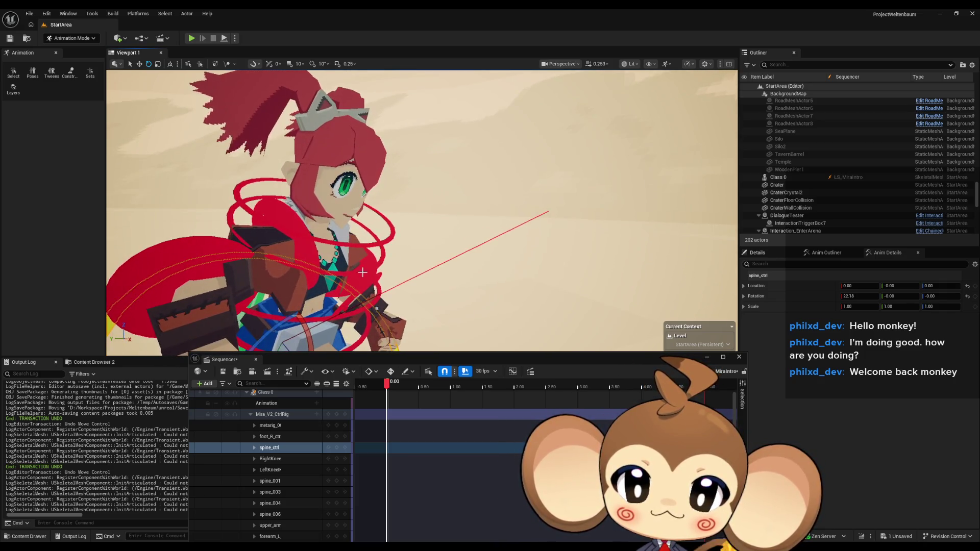
pyautogui.click(382, 259)
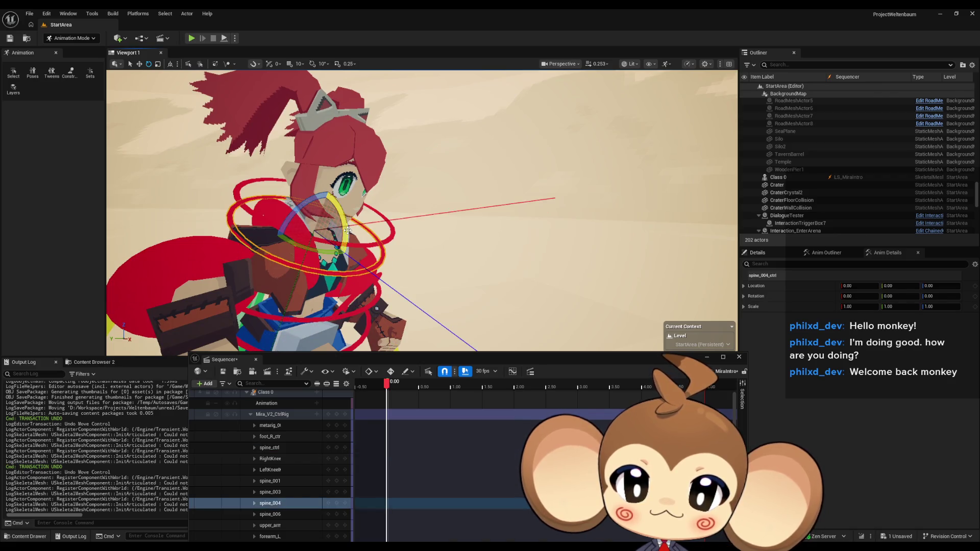
pyautogui.moveTo(347, 230)
pyautogui.mouseDown()
pyautogui.moveTo(357, 250)
pyautogui.moveTo(398, 240)
pyautogui.moveTo(353, 231)
pyautogui.mouseUp()
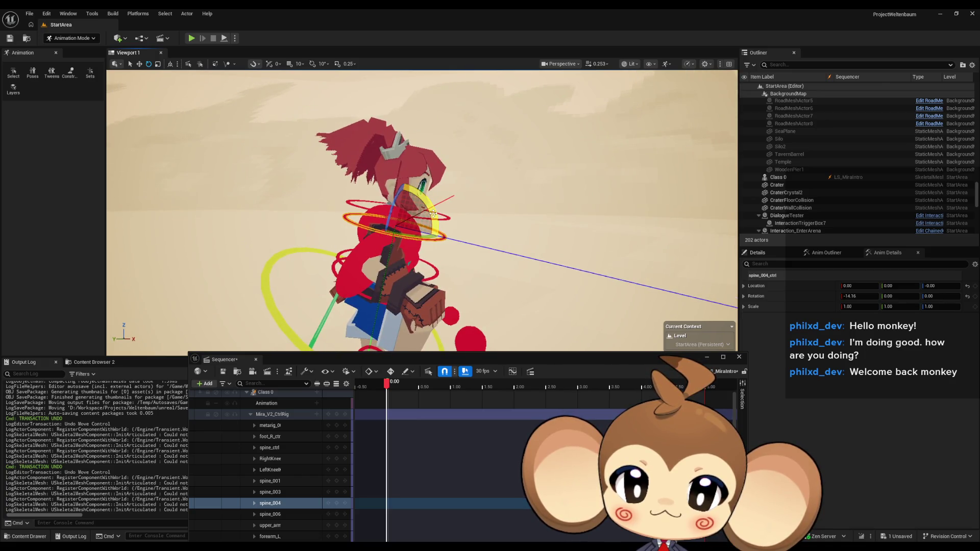
pyautogui.click(440, 213)
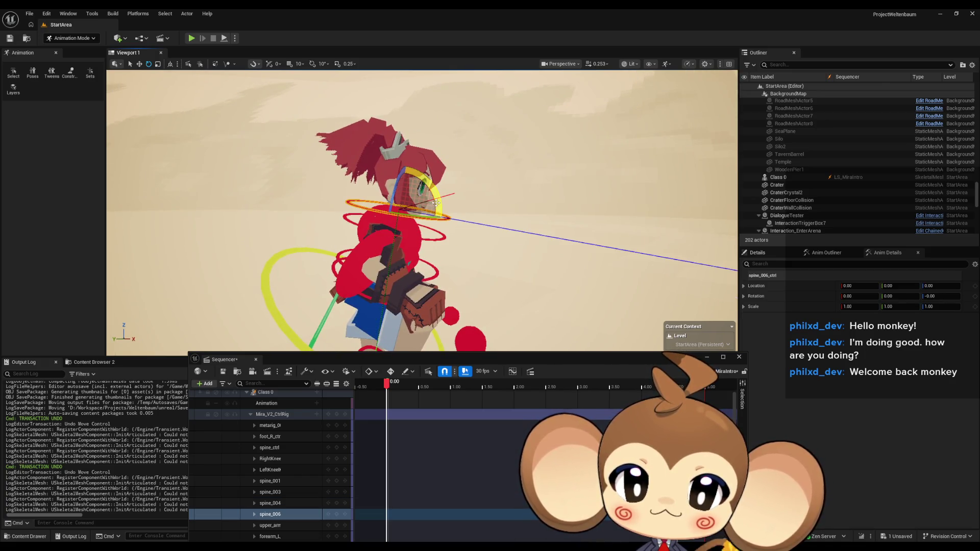
pyautogui.moveTo(436, 202)
pyautogui.mouseDown()
pyautogui.moveTo(438, 192)
pyautogui.moveTo(334, 196)
pyautogui.moveTo(327, 145)
pyautogui.mouseUp()
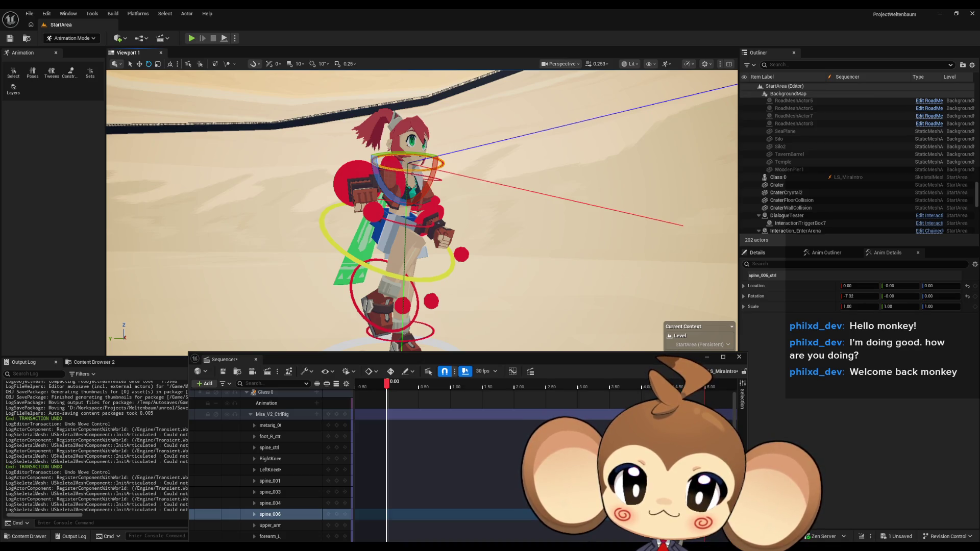
pyautogui.moveTo(327, 146); pyautogui.dragTo(278, 159)
pyautogui.press('g')
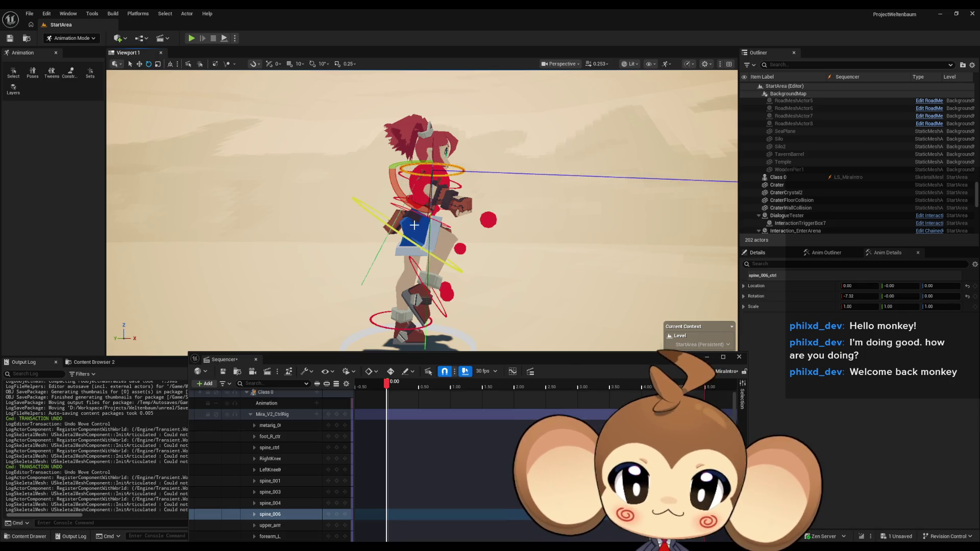
# Step: Rotate spine_ctrl forward to about 30.92, hiding the rig controls with G to check the pose
pyautogui.click(427, 226)
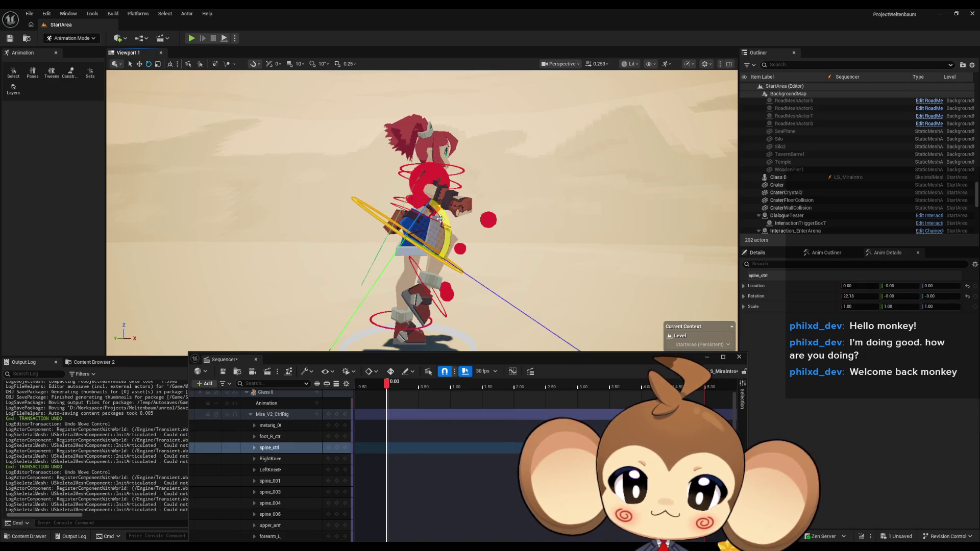
pyautogui.moveTo(440, 219); pyautogui.dragTo(441, 219)
pyautogui.press('g')
pyautogui.scroll(-3, 442, 219)
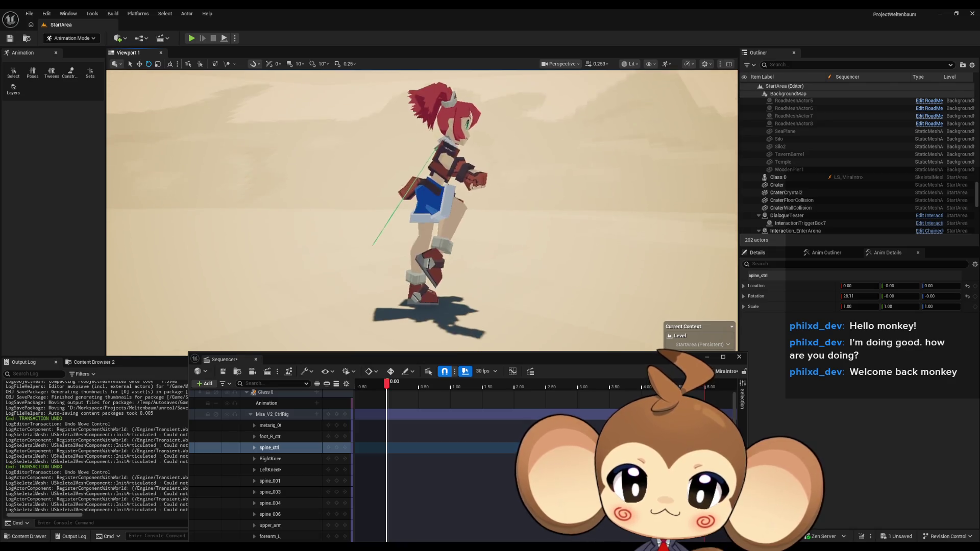
pyautogui.press('g')
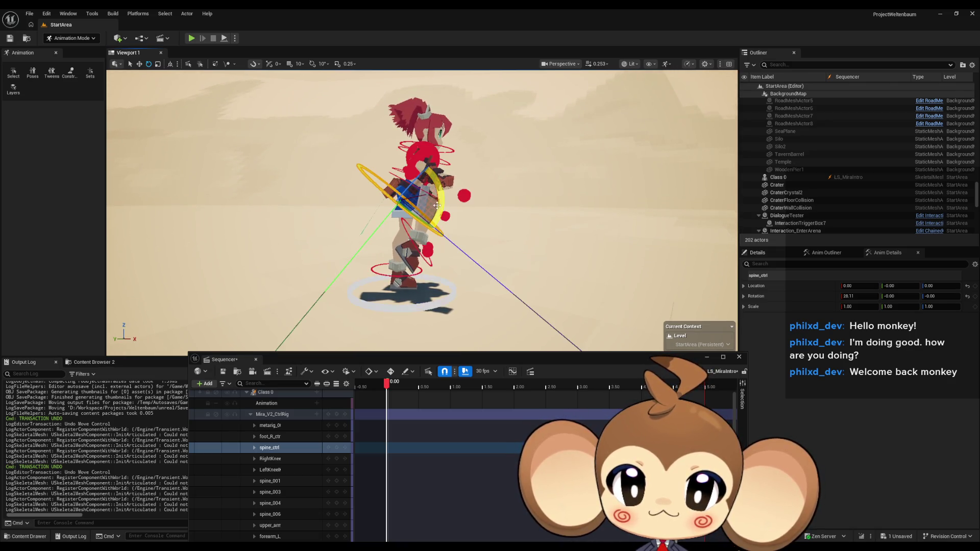
pyautogui.moveTo(444, 222); pyautogui.dragTo(442, 203)
pyautogui.press('g')
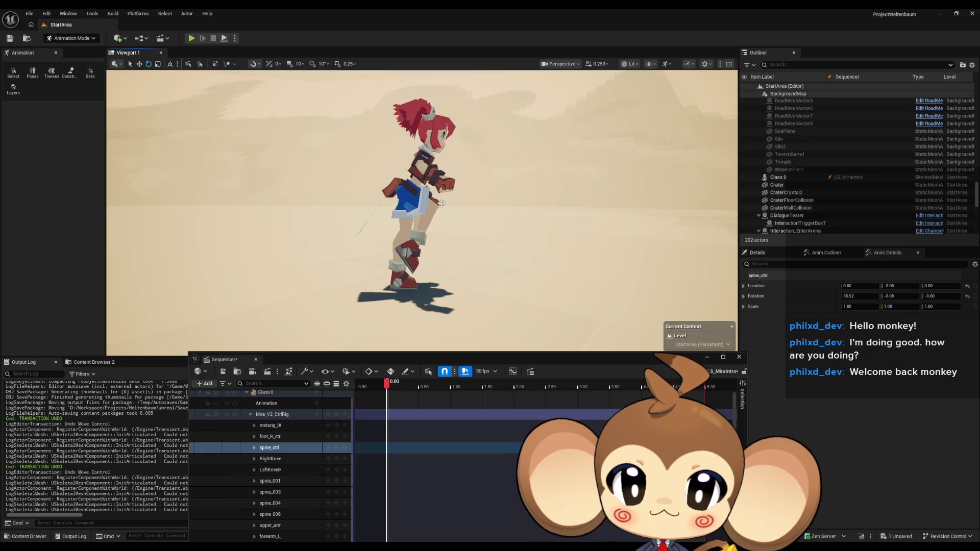
pyautogui.press('g')
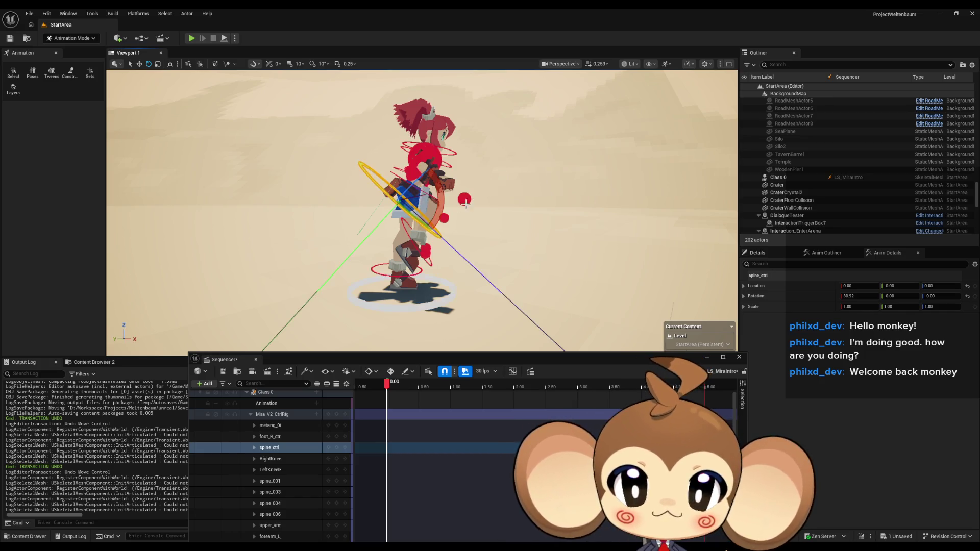
# Step: Tilt spine_006_ctrl further, to a rotation of about -14.99
pyautogui.scroll(5, 441, 203)
pyautogui.scroll(-3, 418, 243)
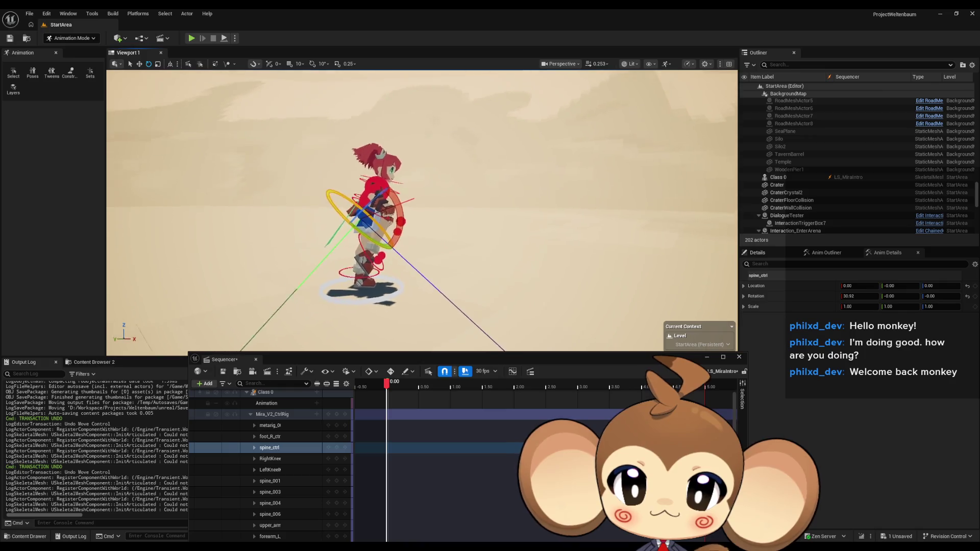
pyautogui.scroll(6, 418, 244)
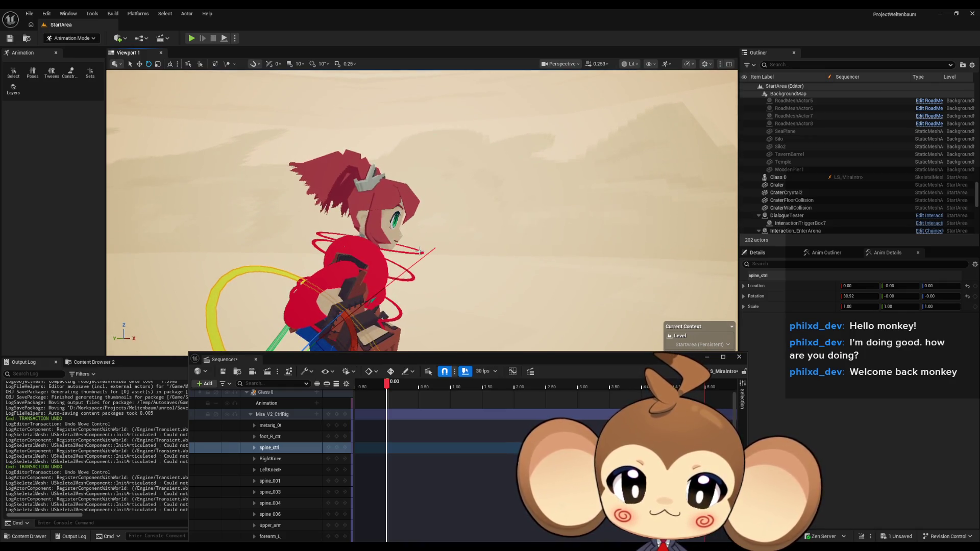
pyautogui.click(419, 251)
pyautogui.moveTo(413, 231)
pyautogui.mouseDown()
pyautogui.moveTo(417, 247)
pyautogui.moveTo(357, 243)
pyautogui.moveTo(352, 276)
pyautogui.moveTo(312, 286)
pyautogui.moveTo(390, 253)
pyautogui.mouseUp()
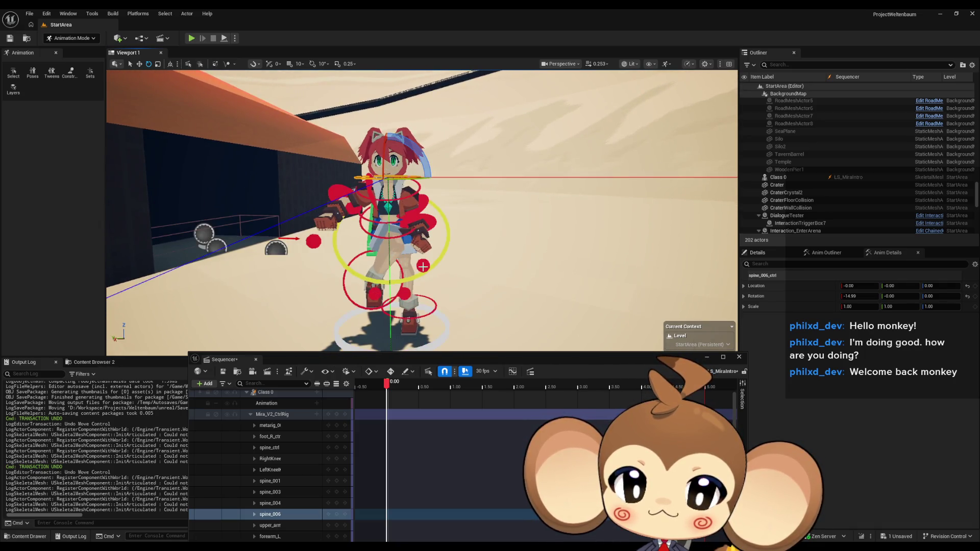
# Step: Try moving hand_L_ctrl outward, then undo so the left hand keeps its original position
pyautogui.click(424, 266)
pyautogui.press('f')
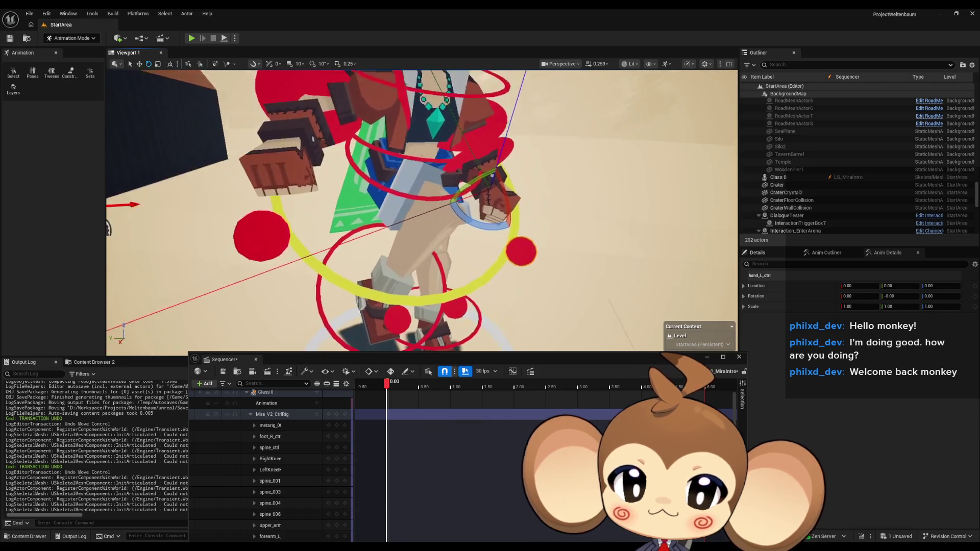
pyautogui.scroll(-8, 468, 201)
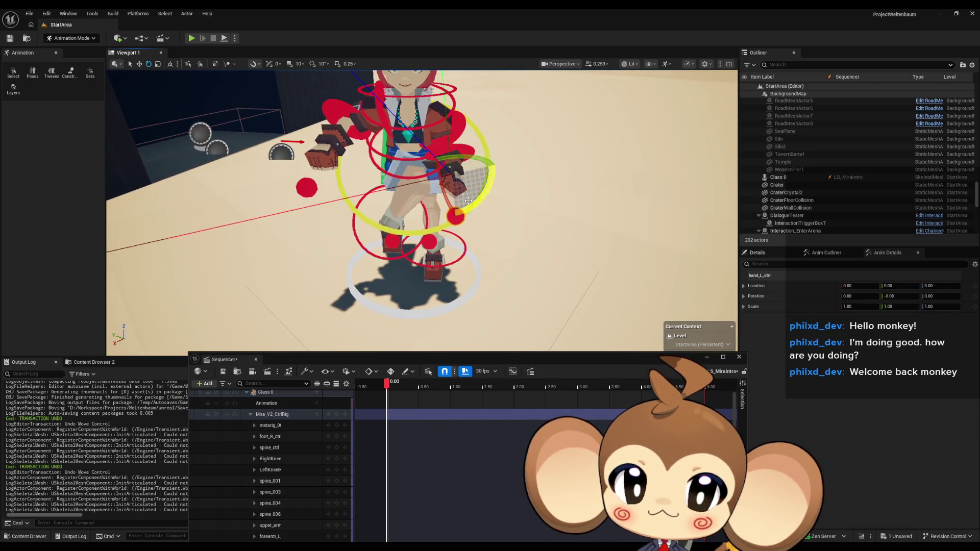
pyautogui.click(139, 64)
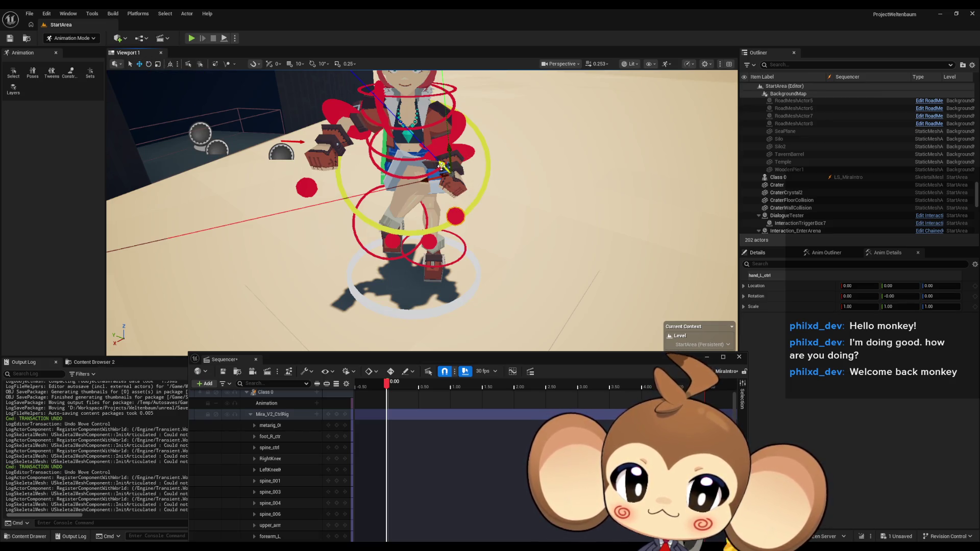
pyautogui.moveTo(441, 166)
pyautogui.mouseDown()
pyautogui.moveTo(428, 185)
pyautogui.moveTo(326, 217)
pyautogui.moveTo(313, 205)
pyautogui.mouseUp()
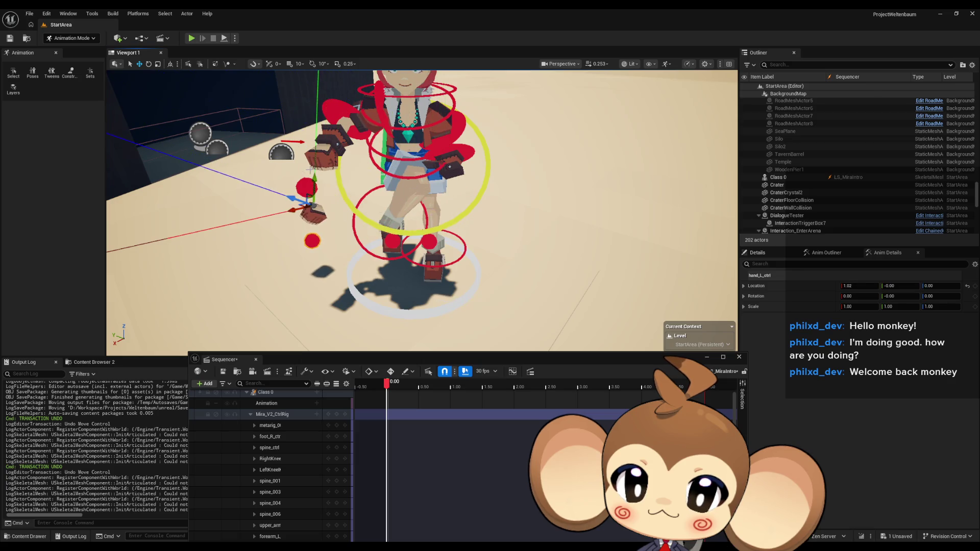
pyautogui.hotkey('ctrl', 'z')
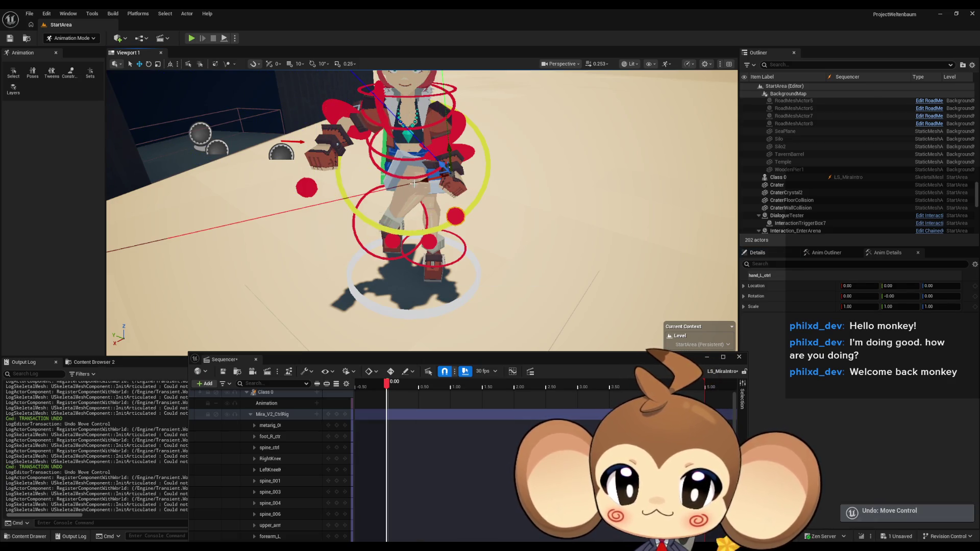
# Step: Pull RightKneeIK and LeftKneeIK forward to bend both knees
pyautogui.click(270, 459)
pyautogui.press('f')
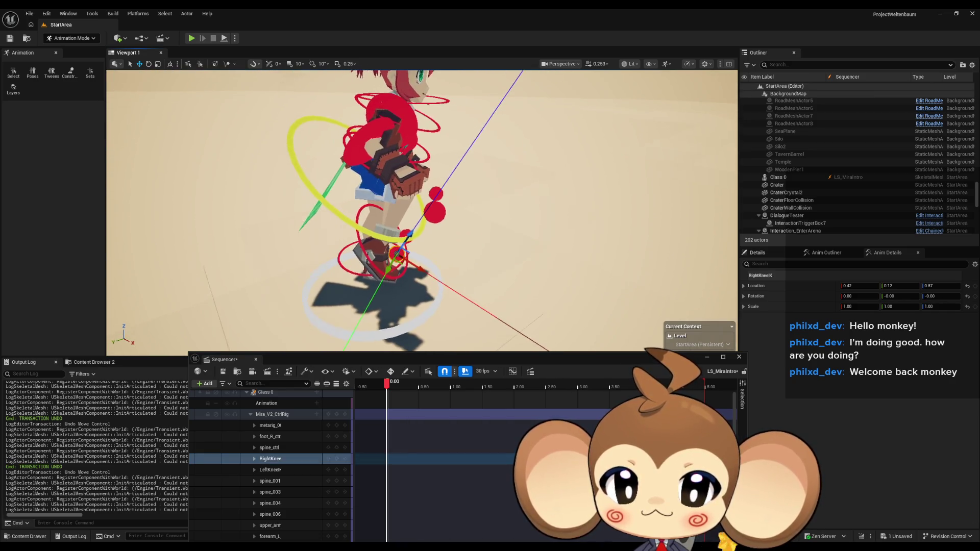
pyautogui.moveTo(408, 238)
pyautogui.mouseDown()
pyautogui.moveTo(498, 227)
pyautogui.moveTo(523, 206)
pyautogui.moveTo(546, 205)
pyautogui.mouseUp()
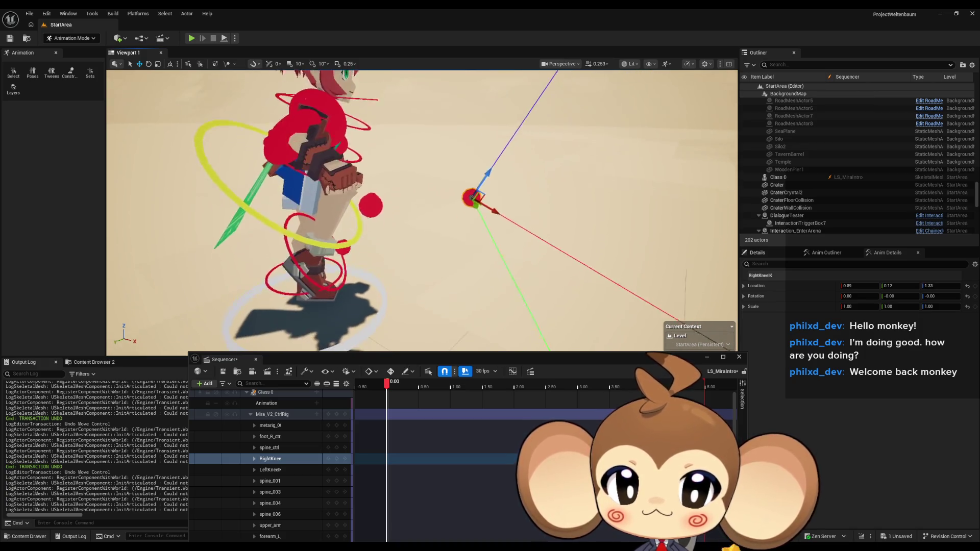
pyautogui.click(353, 260)
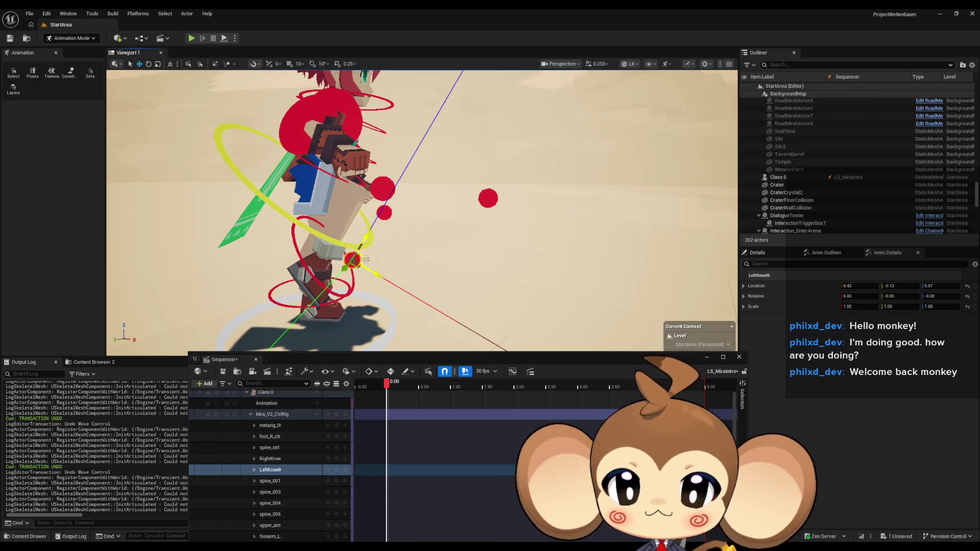
pyautogui.moveTo(366, 259)
pyautogui.mouseDown()
pyautogui.moveTo(477, 228)
pyautogui.moveTo(481, 193)
pyautogui.mouseUp()
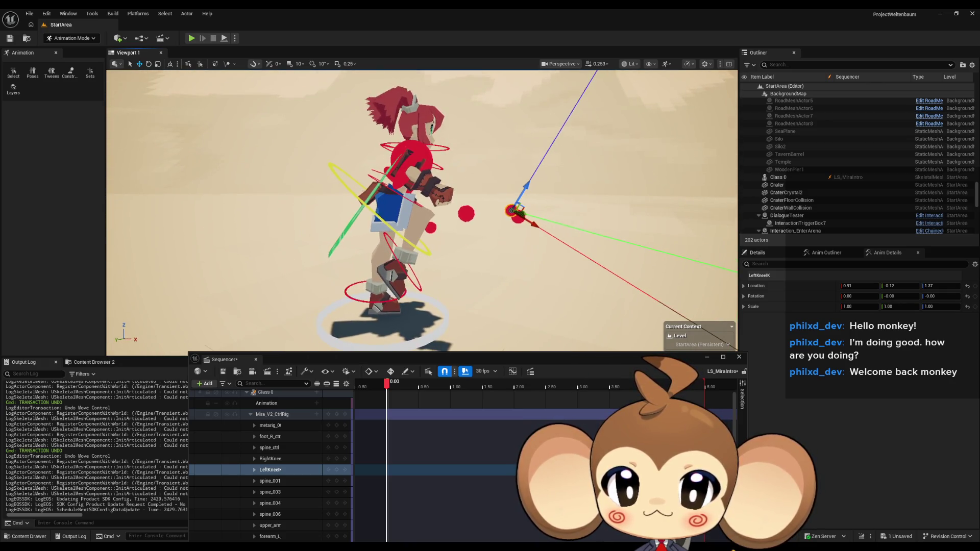
pyautogui.click(496, 185)
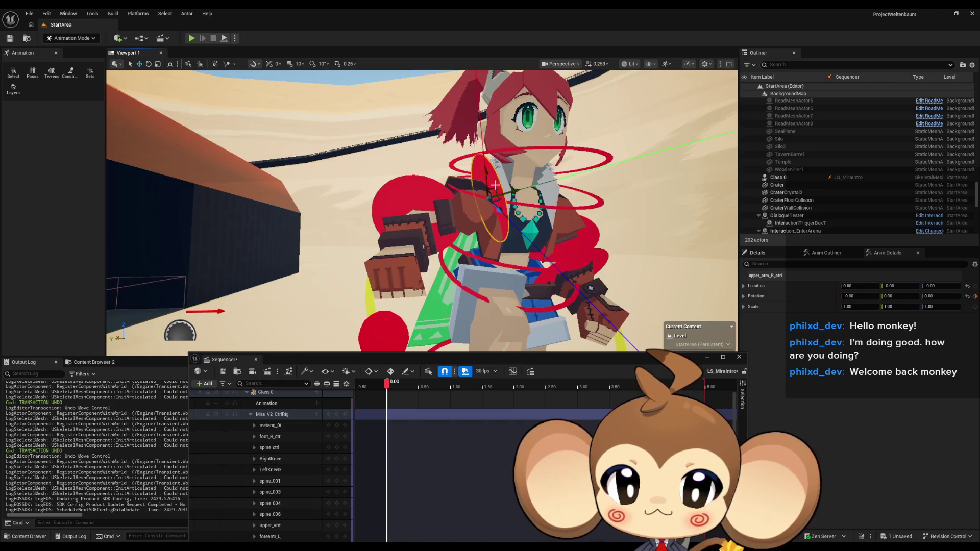
# Step: Swing upper_arm_R_ctrl down, then set its Rotation Z to exactly -48
pyautogui.click(148, 64)
pyautogui.moveTo(485, 159)
pyautogui.mouseDown()
pyautogui.moveTo(449, 169)
pyautogui.moveTo(448, 180)
pyautogui.mouseUp()
pyautogui.press('f')
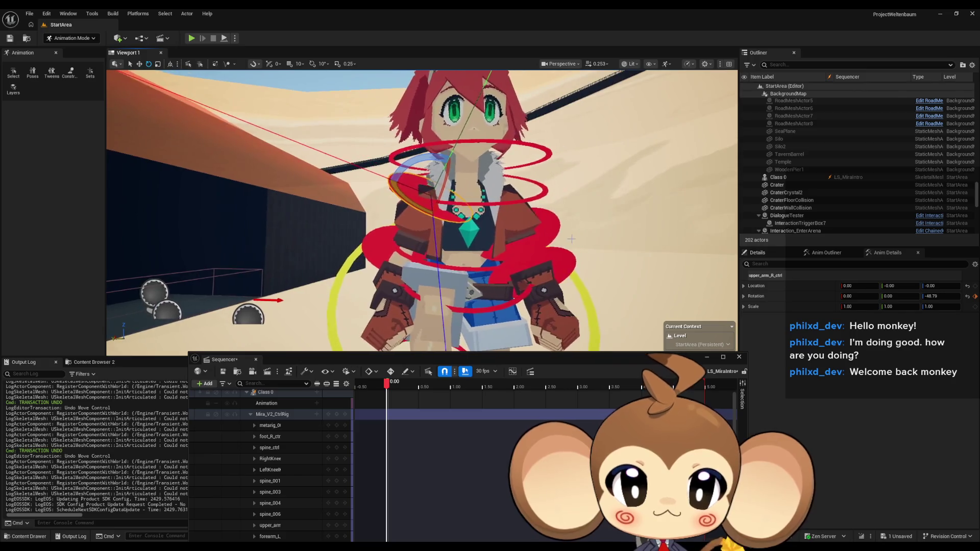
pyautogui.click(270, 526)
pyautogui.press('f')
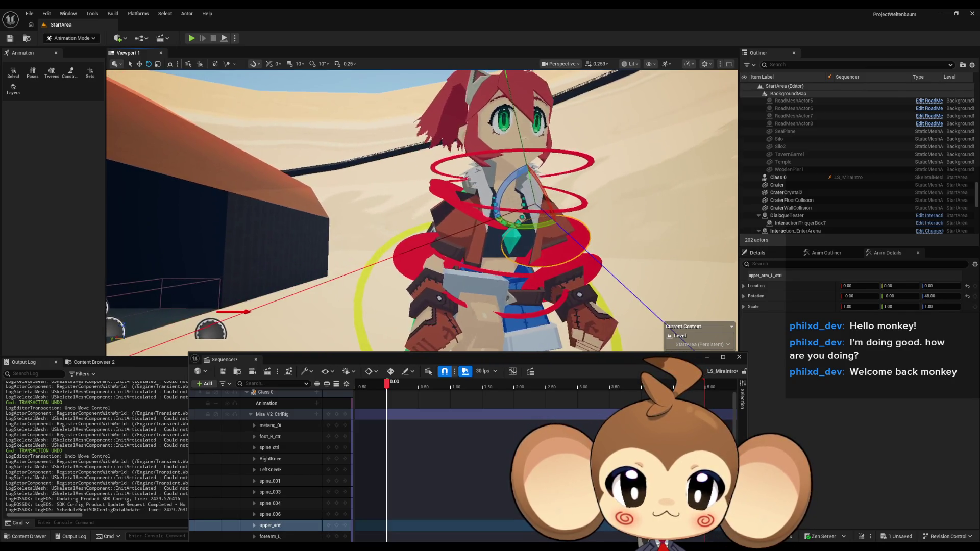
pyautogui.click(469, 206)
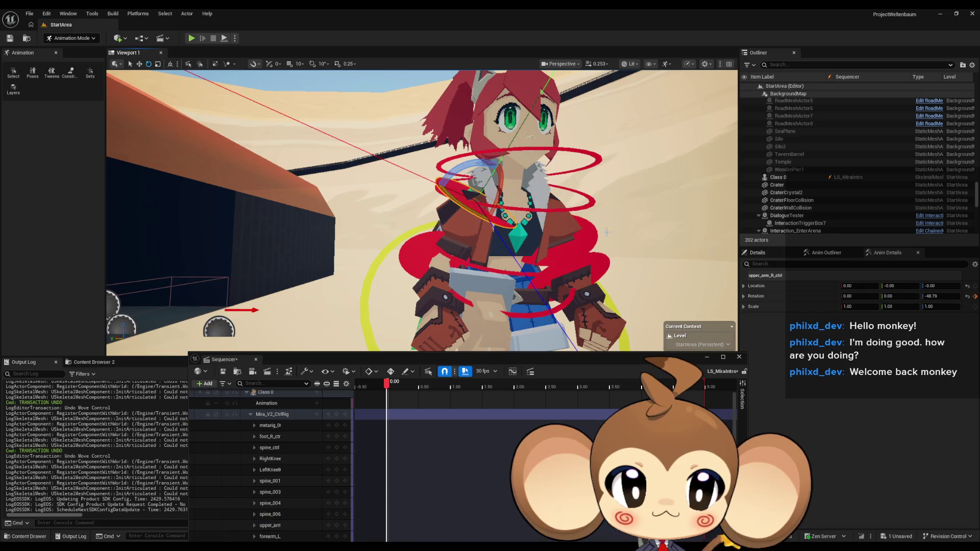
pyautogui.click(937, 297)
pyautogui.write('-4')
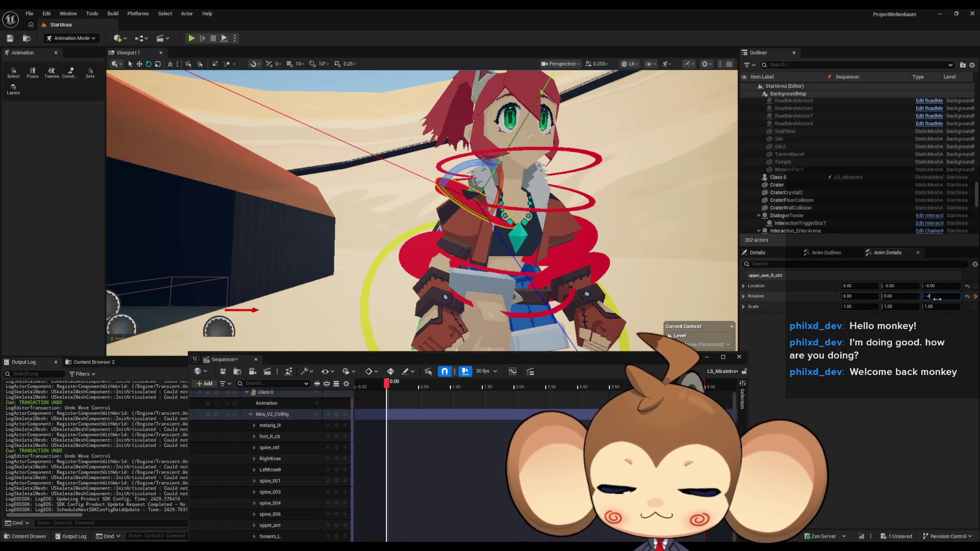
pyautogui.write('8')
pyautogui.press('Return')
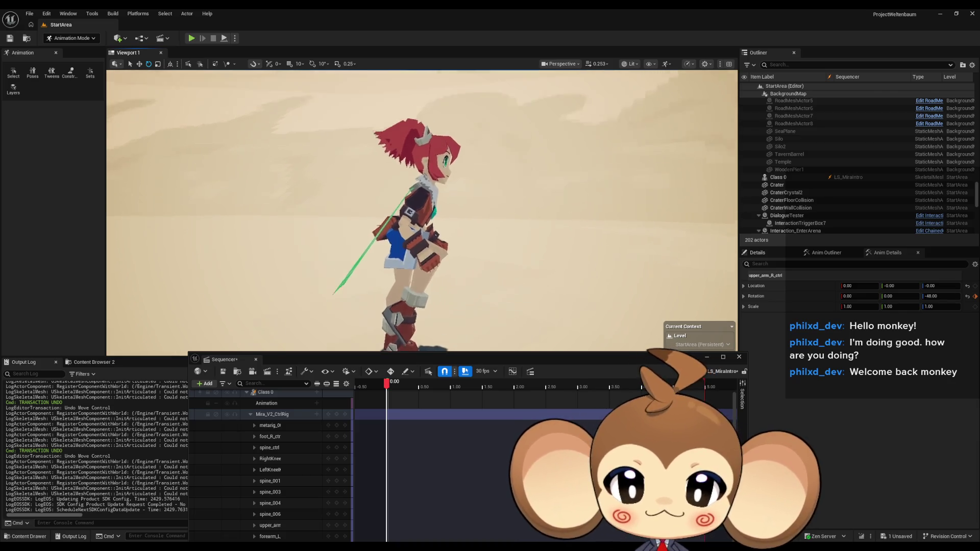
pyautogui.click(401, 302)
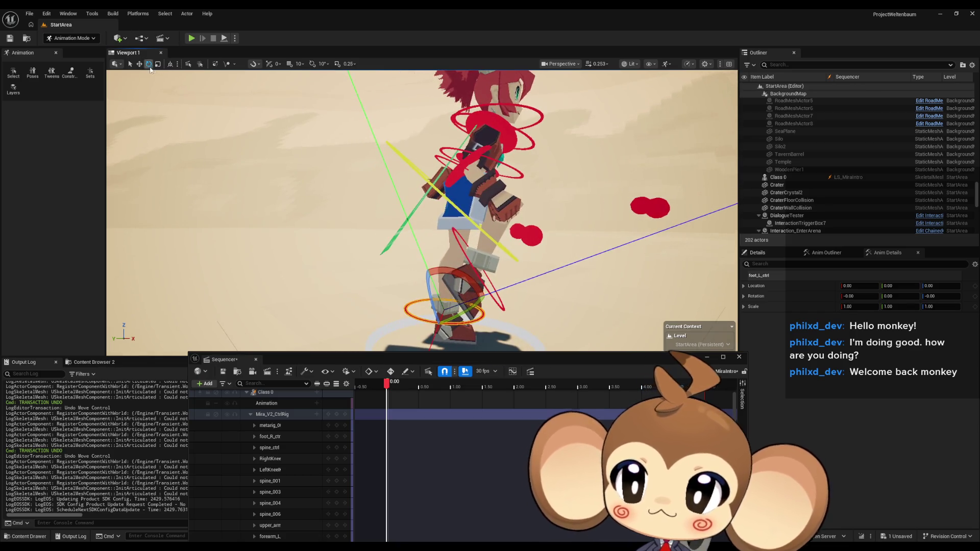
# Step: Tilt foot_L_ctrl to a Rotation X of -34.74 and lift it off the floor
pyautogui.press('w')
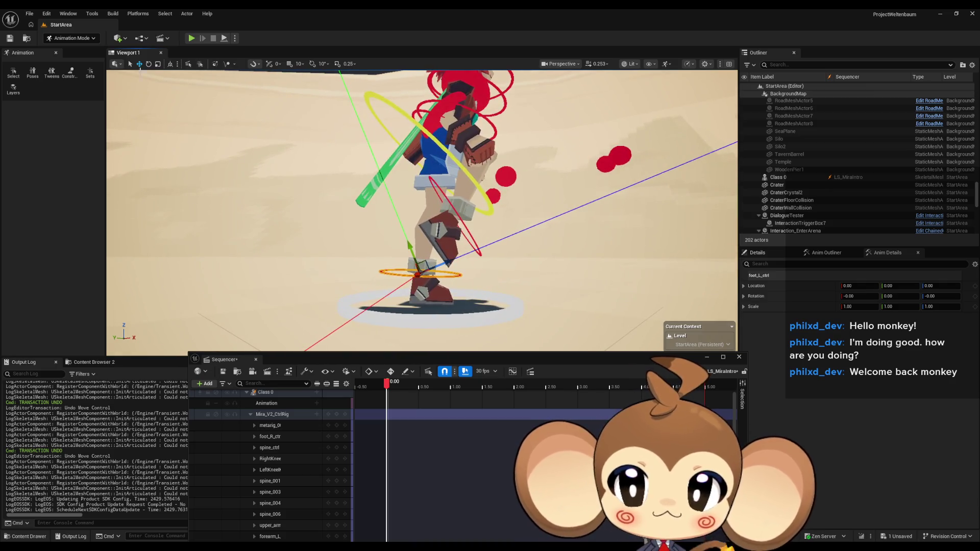
pyautogui.click(148, 63)
pyautogui.moveTo(443, 245); pyautogui.dragTo(480, 296)
pyautogui.press('w')
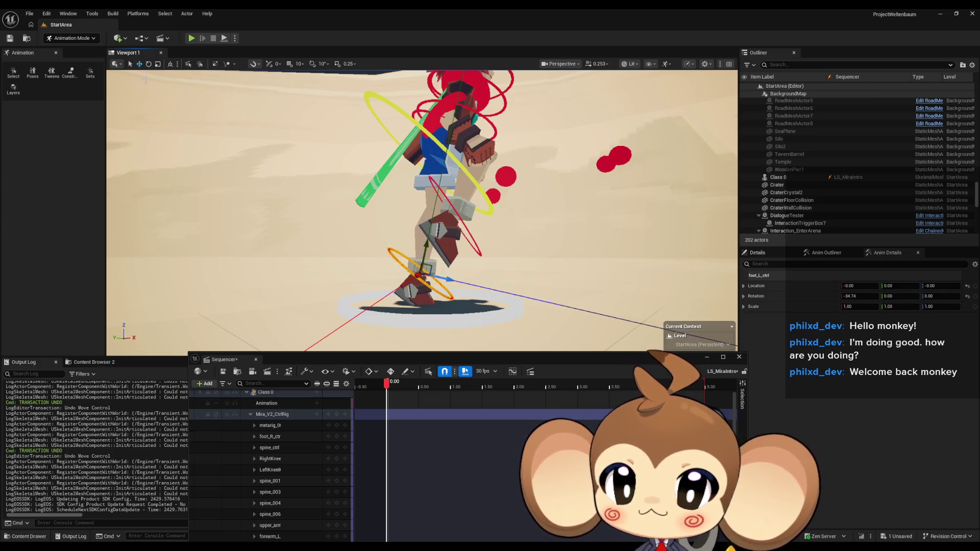
pyautogui.moveTo(419, 276)
pyautogui.mouseDown()
pyautogui.moveTo(403, 249)
pyautogui.moveTo(388, 245)
pyautogui.mouseUp()
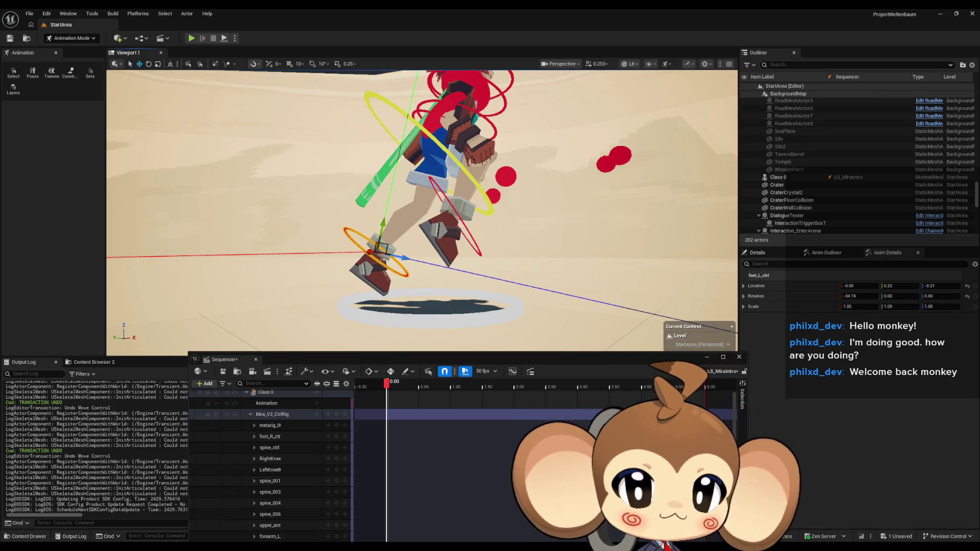
# Step: Turn the rig controls back on with G and select foot_R_ctrl to read its transform
pyautogui.scroll(-5, 421, 209)
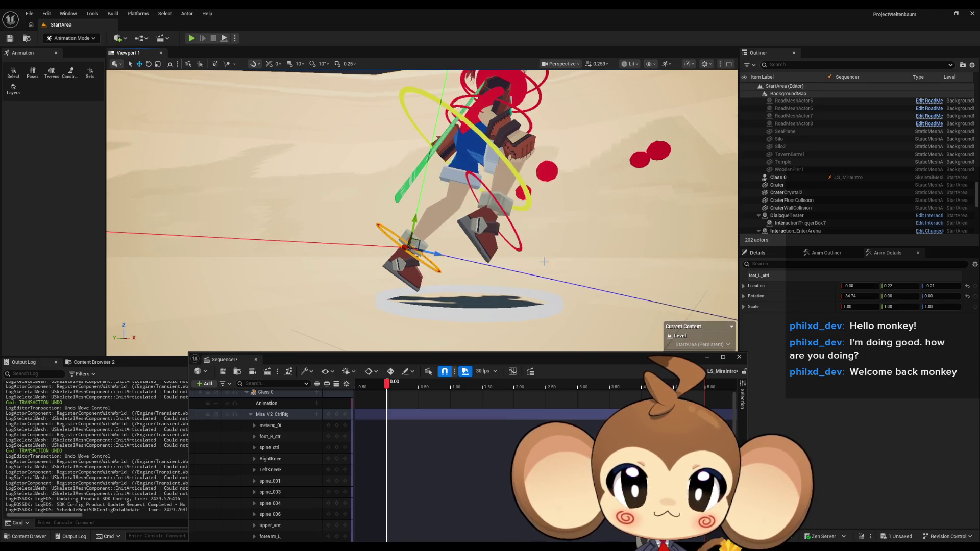
pyautogui.scroll(5, 422, 209)
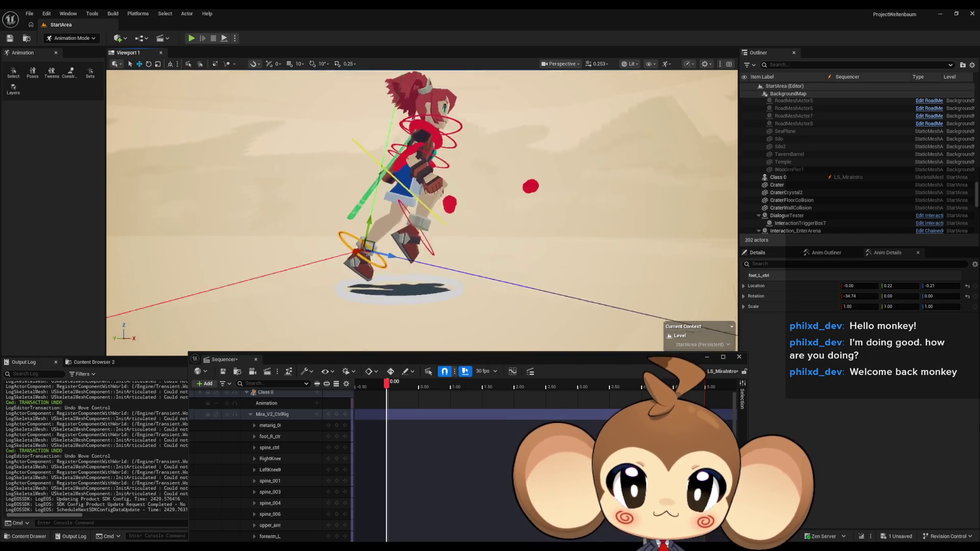
pyautogui.scroll(3, 422, 210)
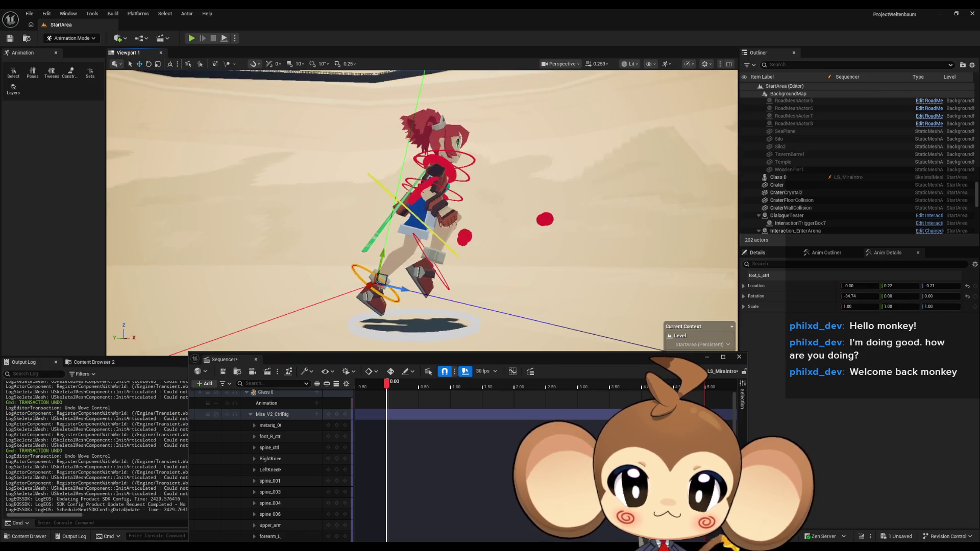
pyautogui.click(435, 197)
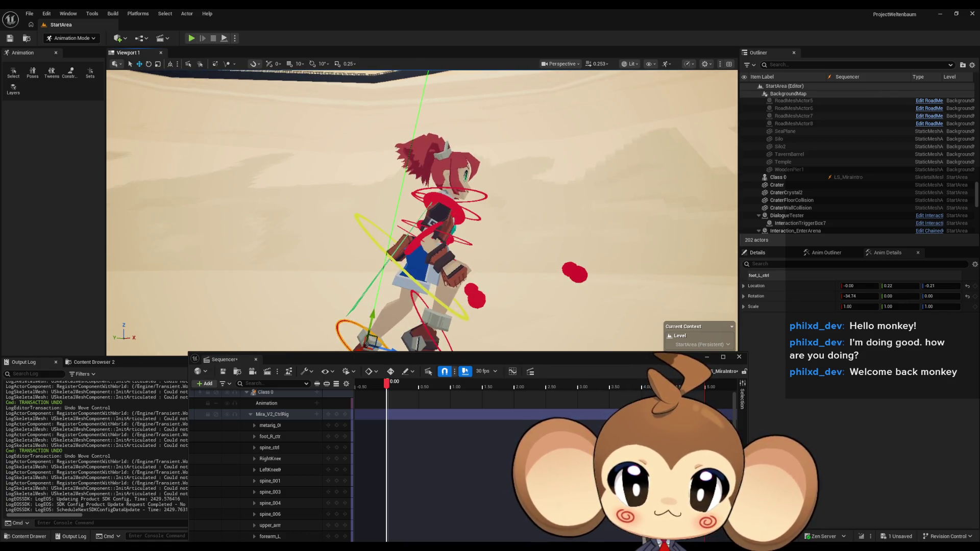
pyautogui.scroll(5, 422, 210)
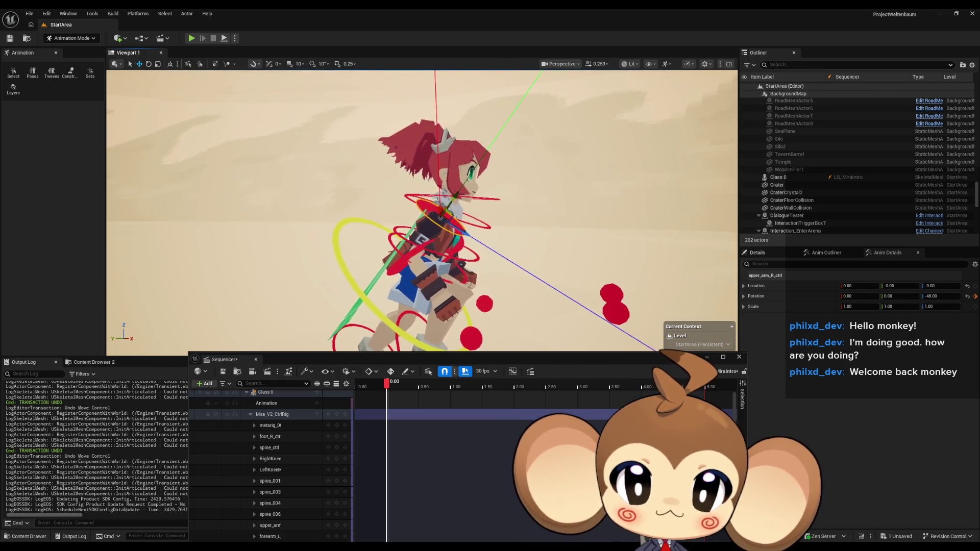
pyautogui.scroll(5, 422, 211)
pyautogui.moveTo(422, 211)
pyautogui.mouseDown()
pyautogui.moveTo(438, 235)
pyautogui.moveTo(469, 228)
pyautogui.mouseUp()
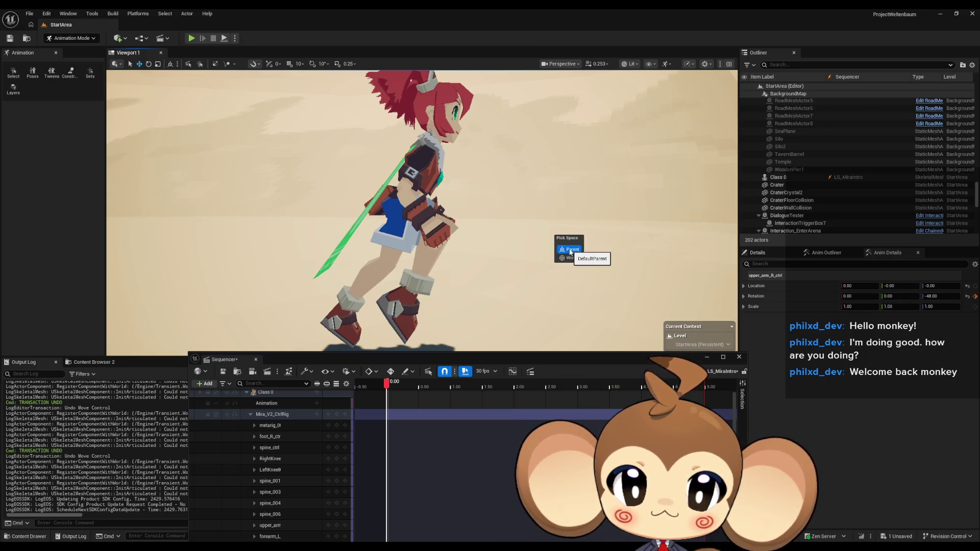
pyautogui.press('g')
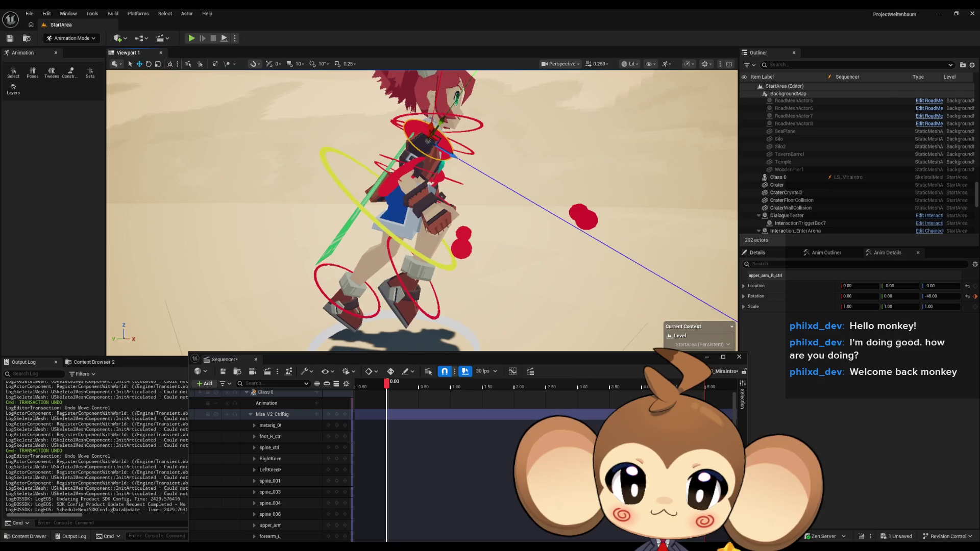
pyautogui.click(416, 303)
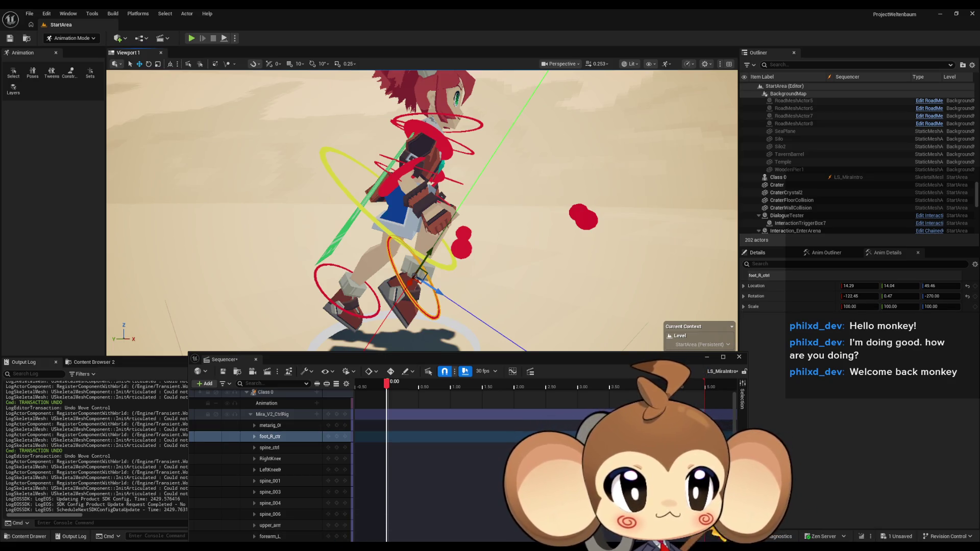
pyautogui.press('super+shift+s')
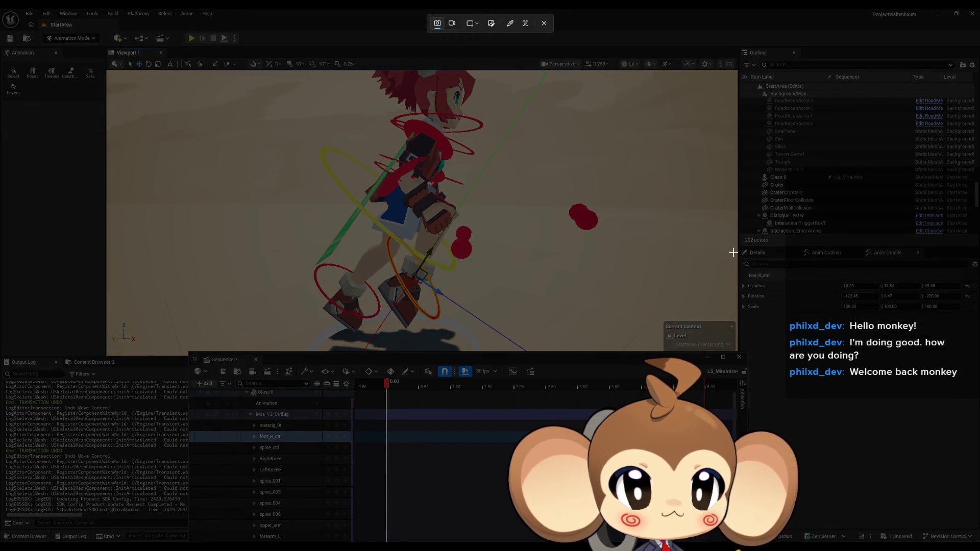
# Step: Snip the right foot's Details transform values and paste the capture into Paint
pyautogui.moveTo(730, 240); pyautogui.dragTo(979, 324)
pyautogui.moveTo(972, 321); pyautogui.dragTo(972, 322)
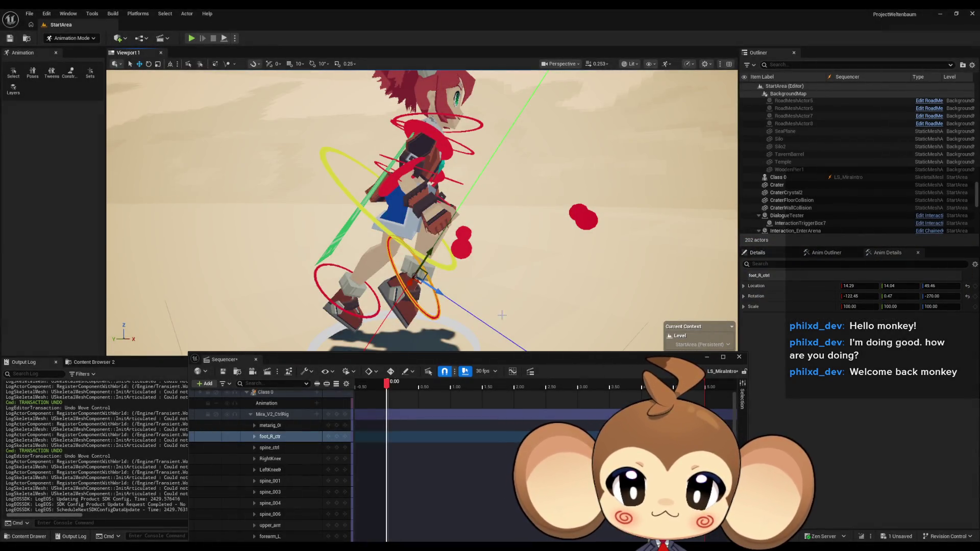
pyautogui.click(368, 318)
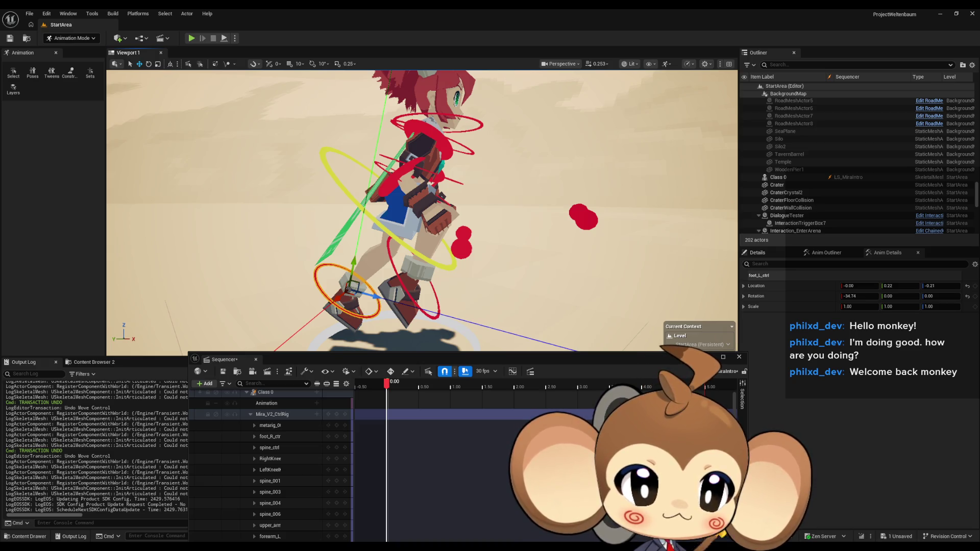
pyautogui.hotkey('alt', 'Tab')
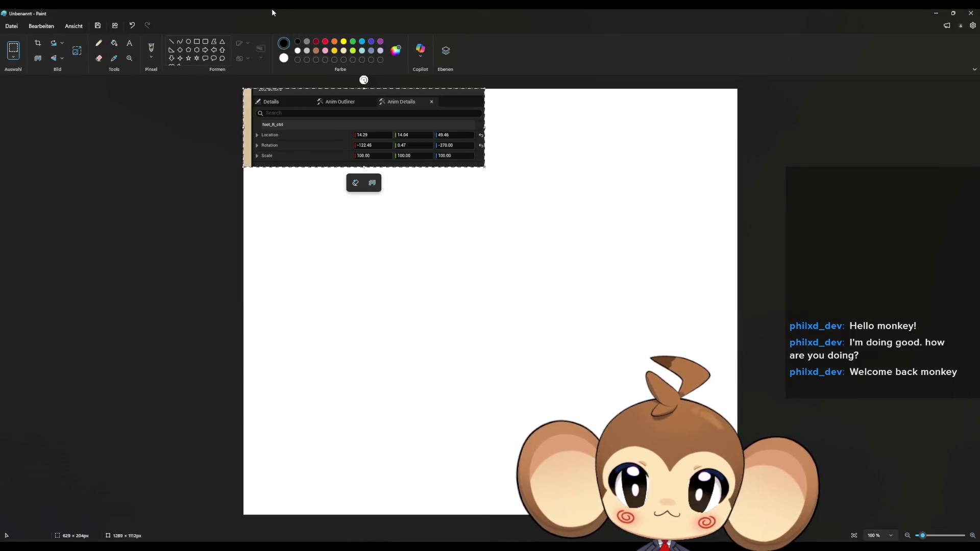
pyautogui.moveTo(272, 8); pyautogui.dragTo(389, 89)
pyautogui.hotkey('alt', 'Tab')
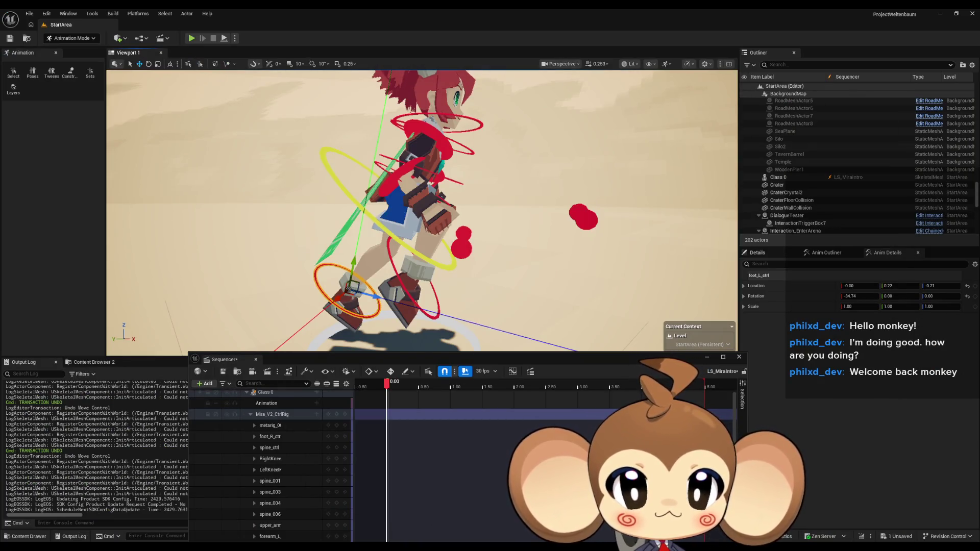
pyautogui.press('super+shift+s')
# Step: Note the left foot's transform values, then select Mira's right foot control foot_R_ctrl
pyautogui.moveTo(737, 273)
pyautogui.mouseDown()
pyautogui.moveTo(847, 306)
pyautogui.moveTo(978, 318)
pyautogui.mouseUp()
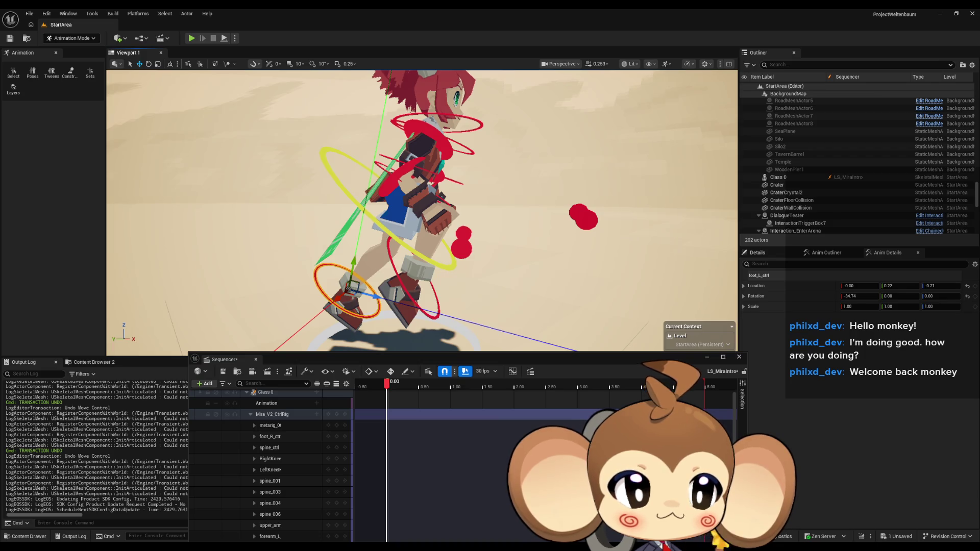
pyautogui.moveTo(536, 226)
pyautogui.mouseDown()
pyautogui.moveTo(485, 252)
pyautogui.moveTo(431, 259)
pyautogui.mouseUp()
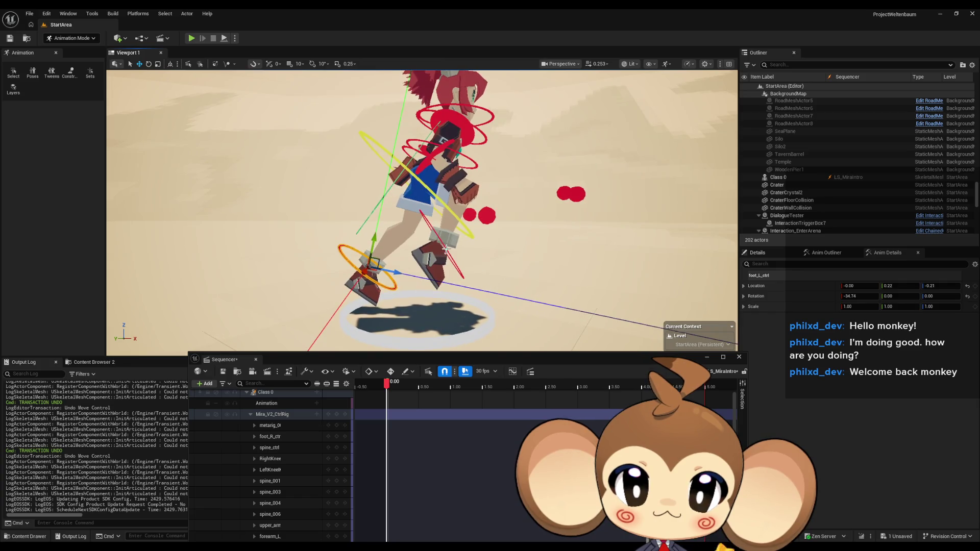
pyautogui.click(432, 259)
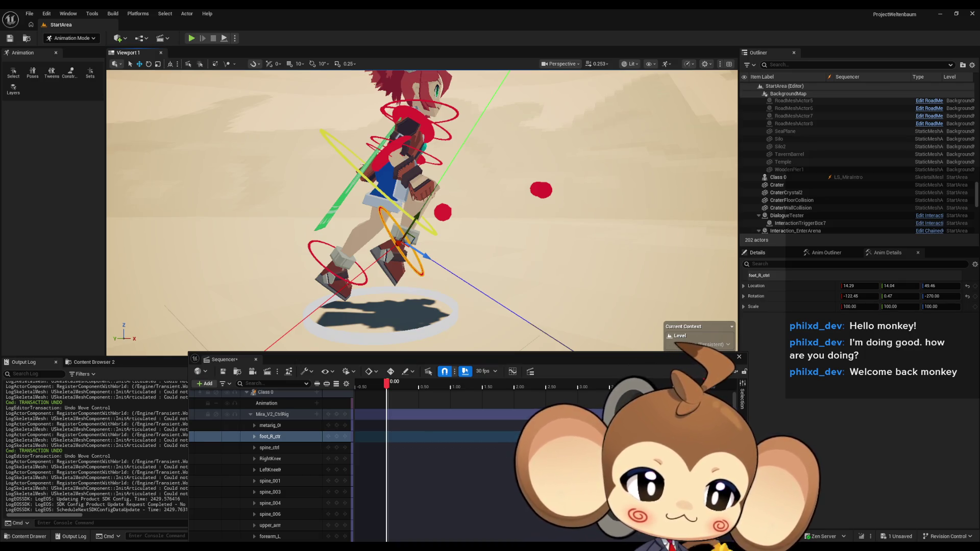
# Step: Set the right foot control's Location to 0, 0.22, -0.21
pyautogui.click(851, 287)
pyautogui.write('0')
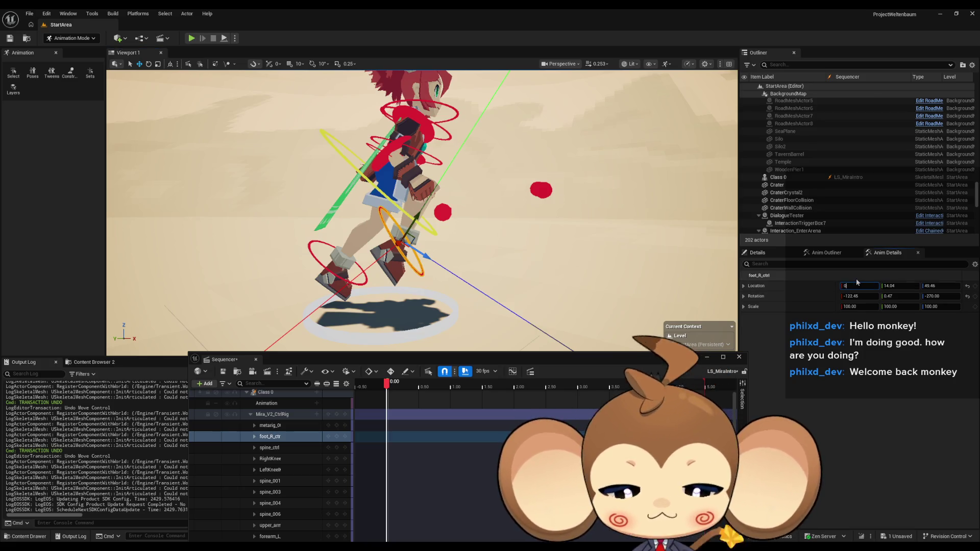
pyautogui.press('Tab')
pyautogui.write('0')
pyautogui.press('Tab')
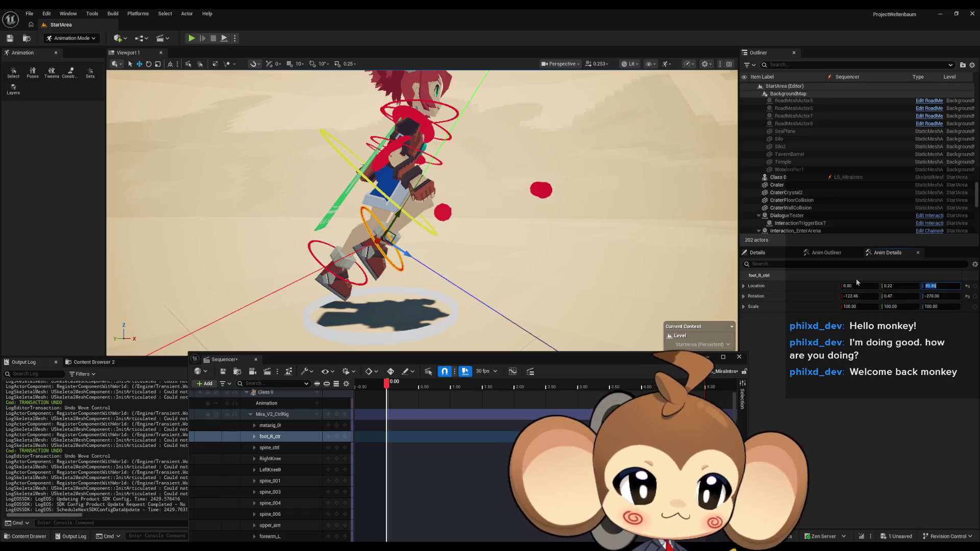
pyautogui.write('-0')
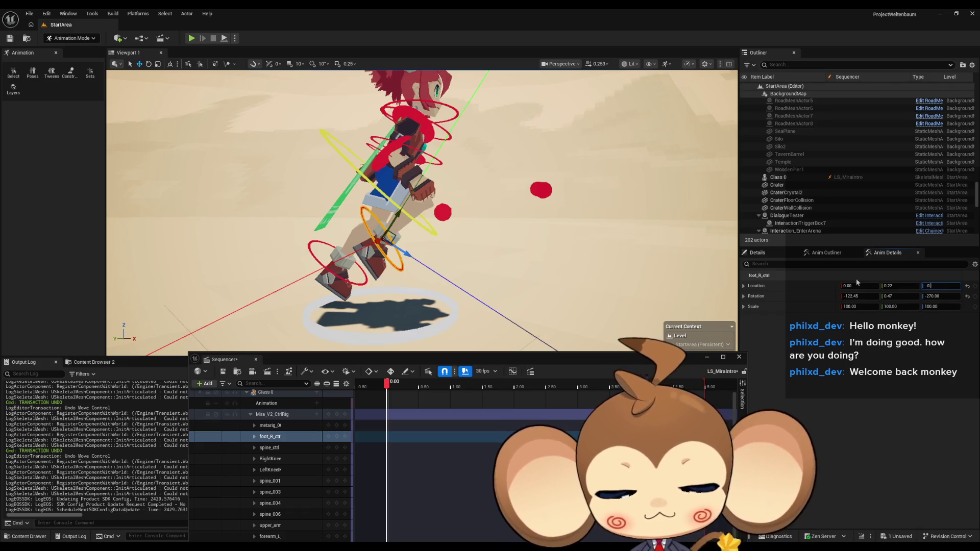
pyautogui.write('.21')
pyautogui.press('Return')
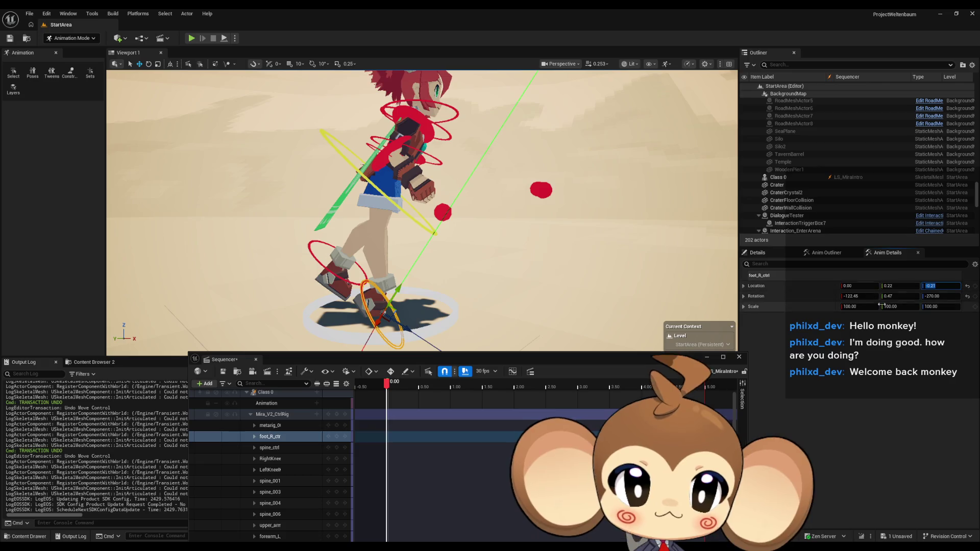
# Step: Set the right foot control's Rotation to -34.74, 0, 0 to match the left foot
pyautogui.click(859, 296)
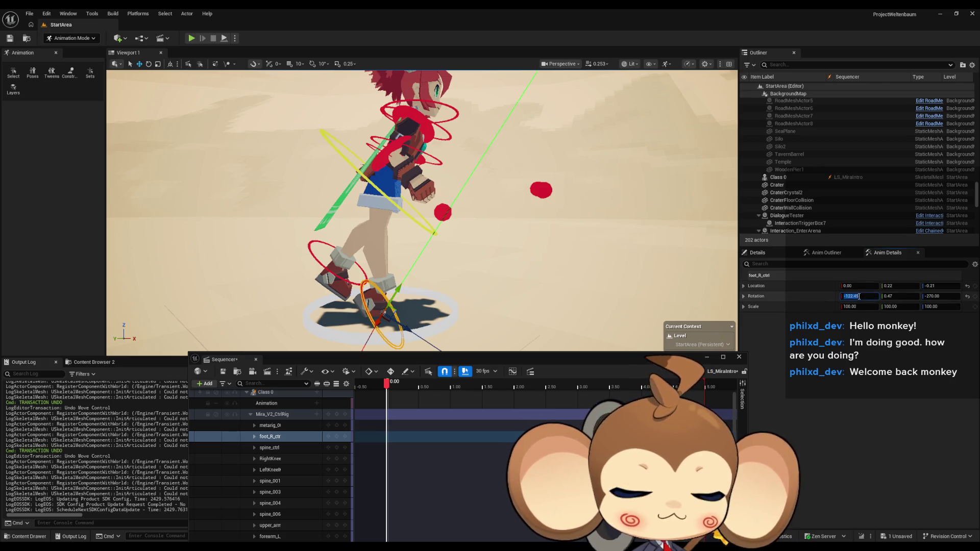
pyautogui.write('-34.74')
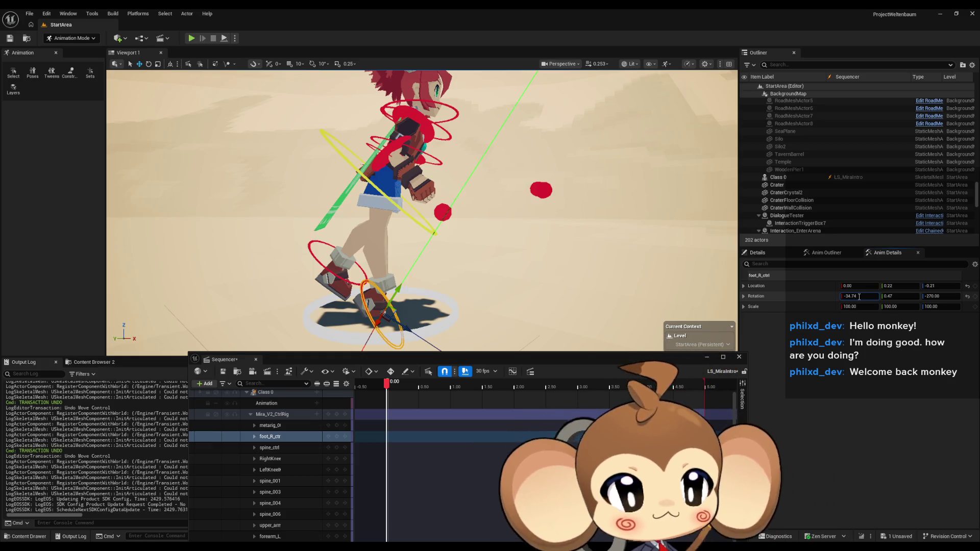
pyautogui.press('Tab')
pyautogui.write('0')
pyautogui.press('Tab')
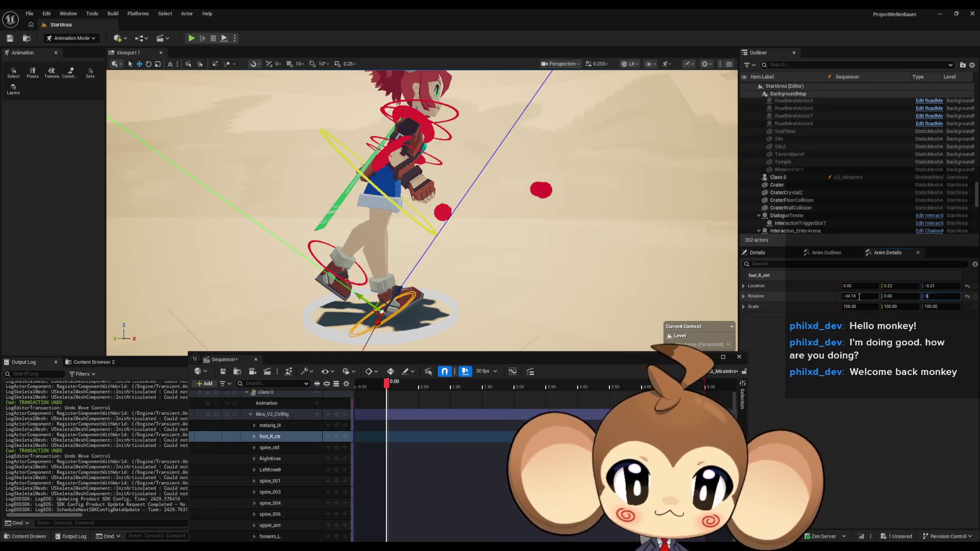
pyautogui.write('.00')
pyautogui.press('Return')
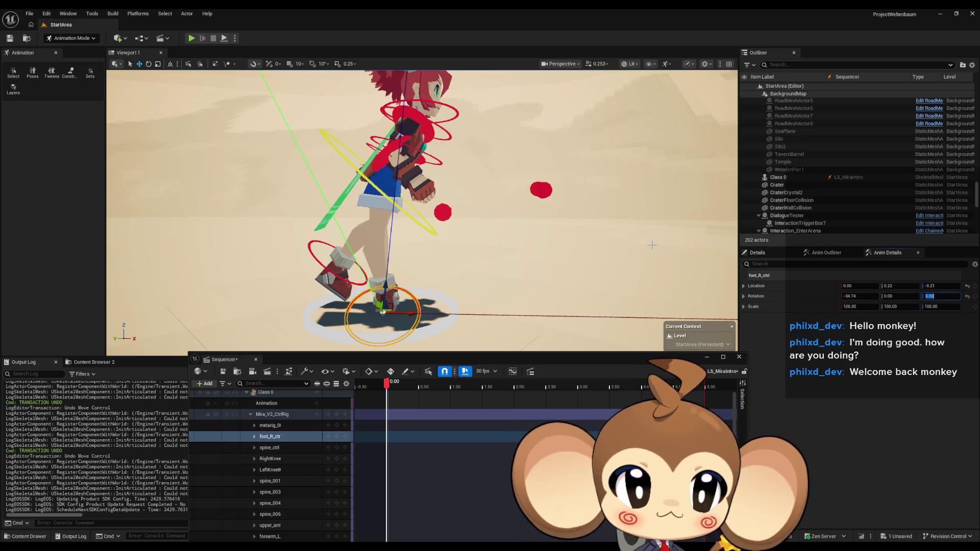
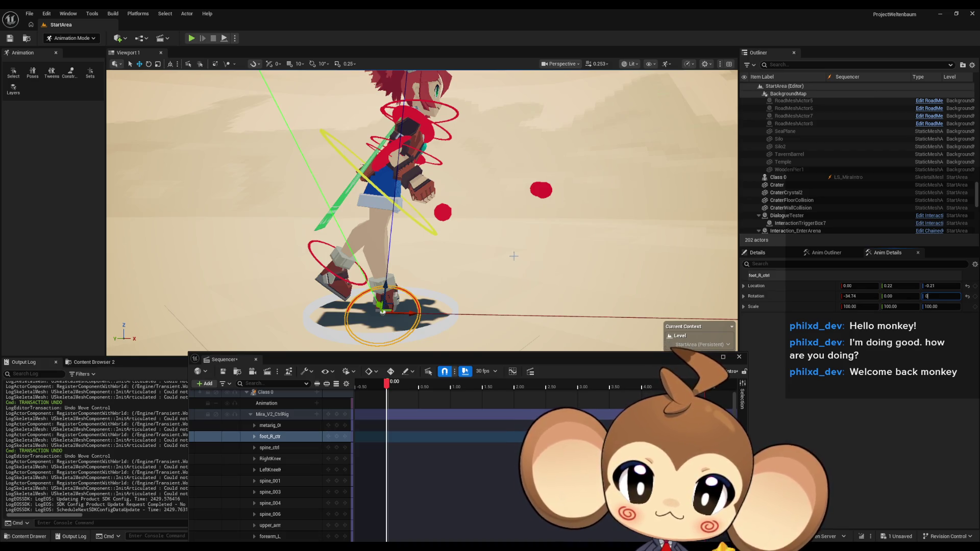
# Step: Undo foot_R_ctrl's Z and Y rotation edits, keeping X rotation -122.45 and Location Z 49.46
pyautogui.moveTo(514, 256); pyautogui.dragTo(411, 255)
pyautogui.hotkey('ctrl', 'z')
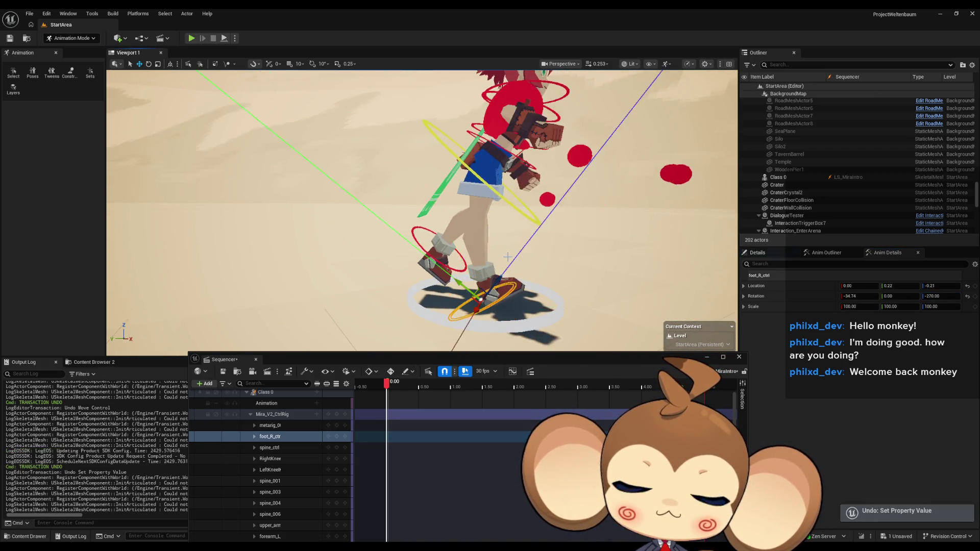
pyautogui.hotkey('ctrl', 'z')
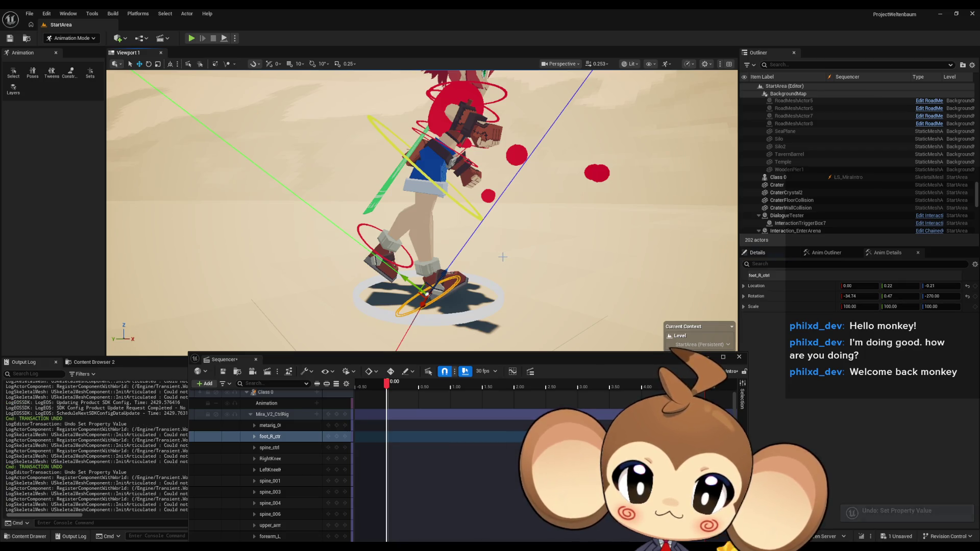
pyautogui.hotkey('ctrl', 'z')
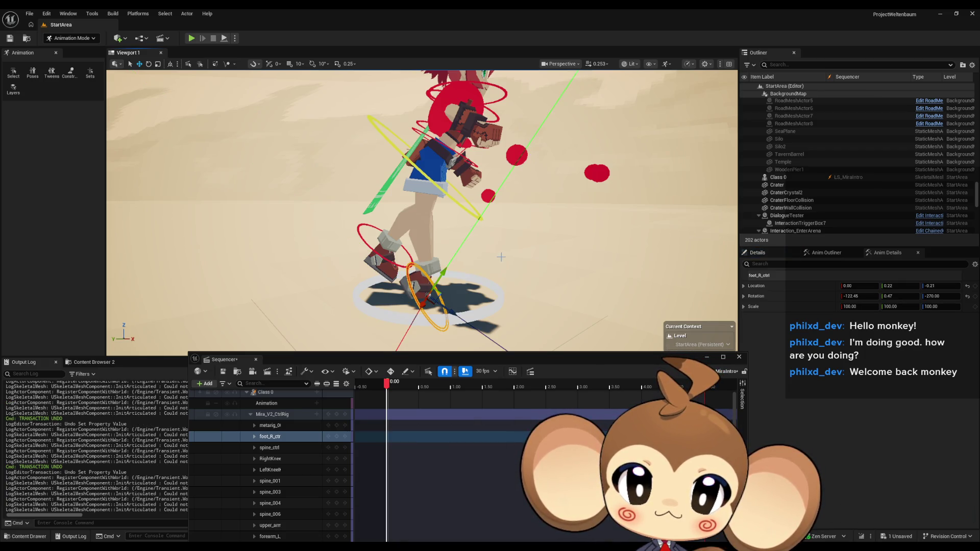
pyautogui.hotkey('ctrl', 'z')
pyautogui.press('f')
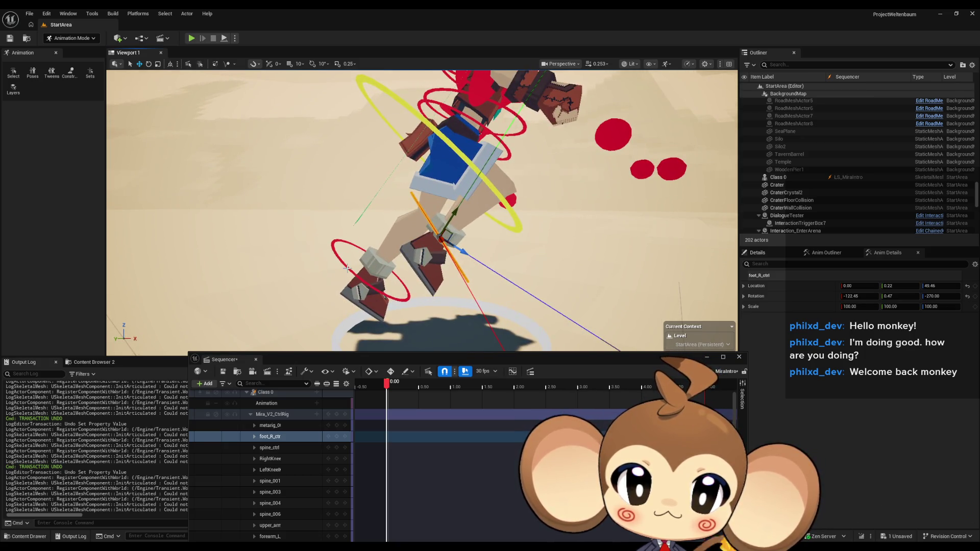
# Step: Compare the left and right foot controls, then bring up the Mira_V2_CtrlRig editor
pyautogui.click(347, 268)
pyautogui.press('f')
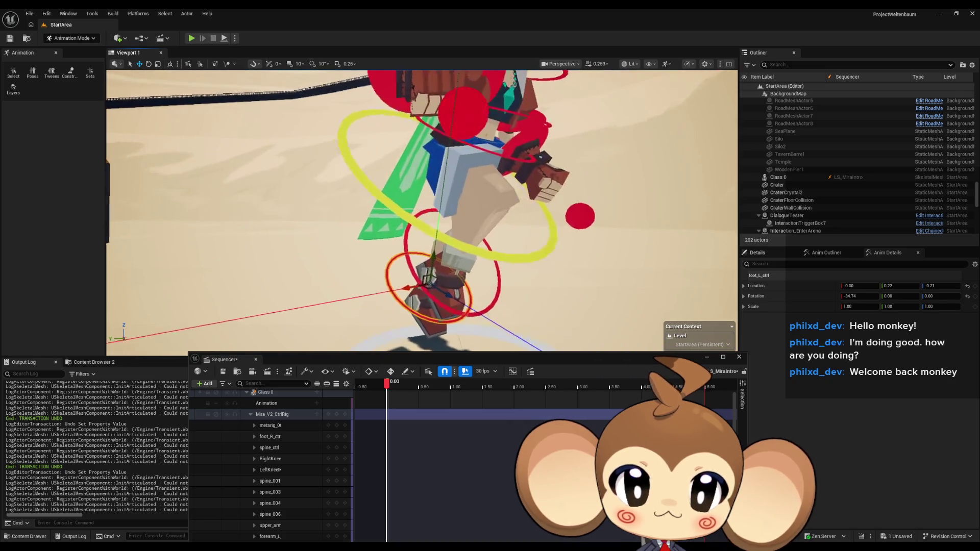
pyautogui.click(410, 284)
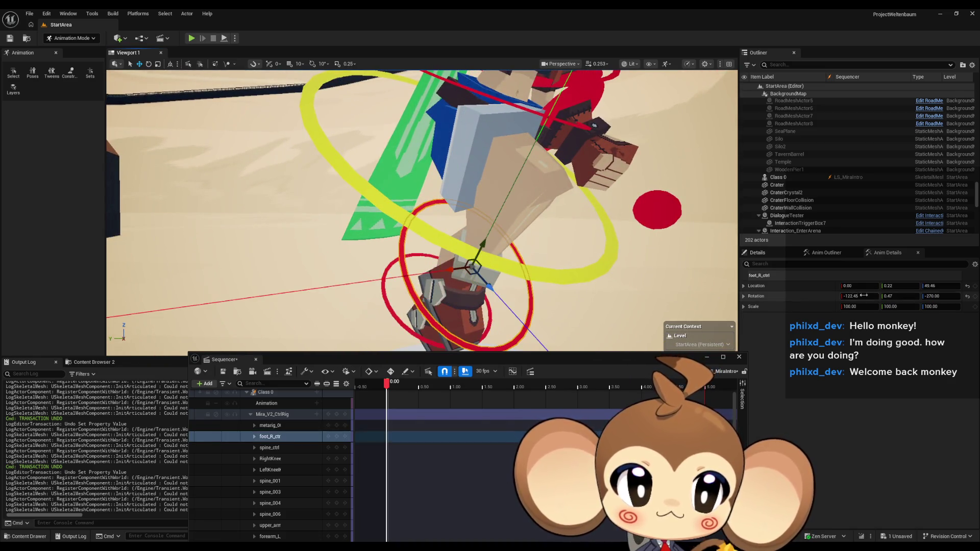
pyautogui.click(409, 331)
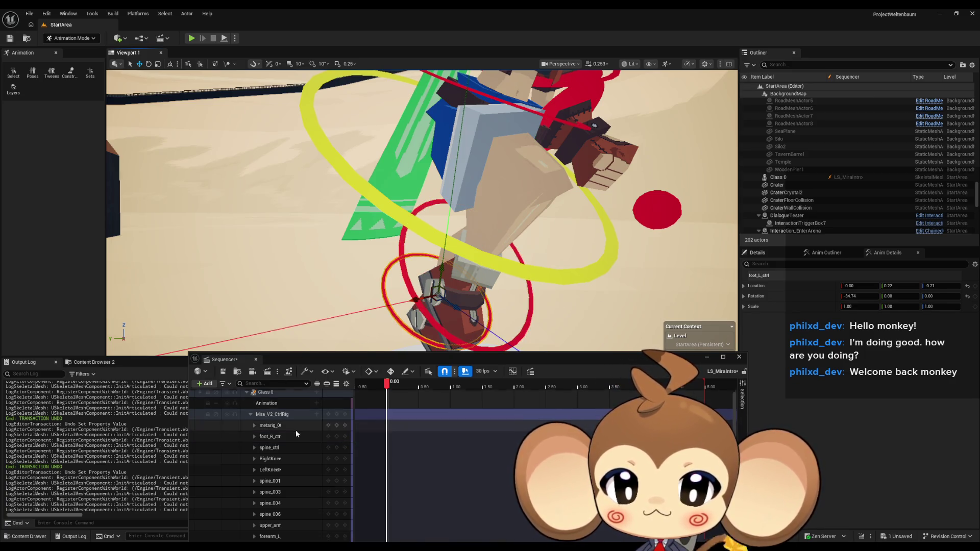
pyautogui.scroll(1, 299, 433)
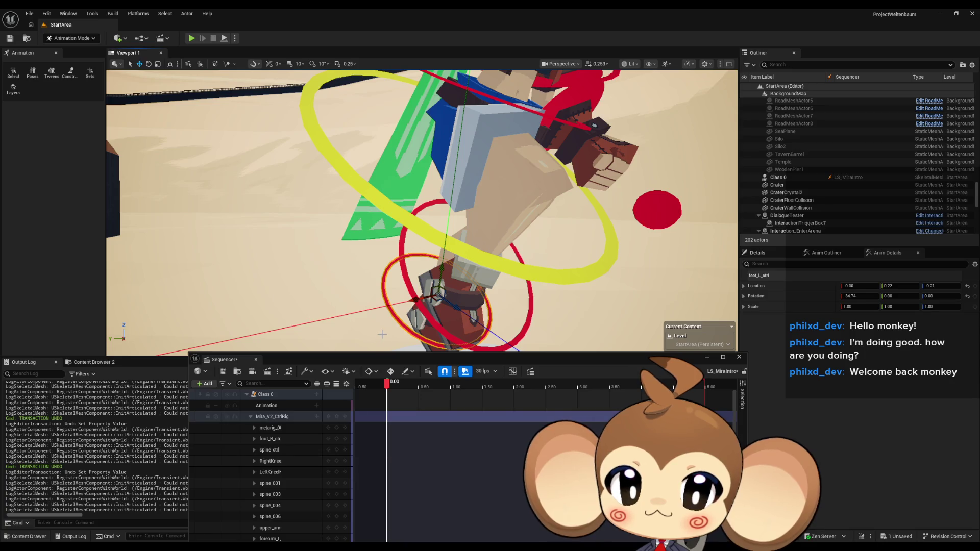
pyautogui.moveTo(382, 334); pyautogui.dragTo(337, 306)
pyautogui.scroll(-1, 300, 428)
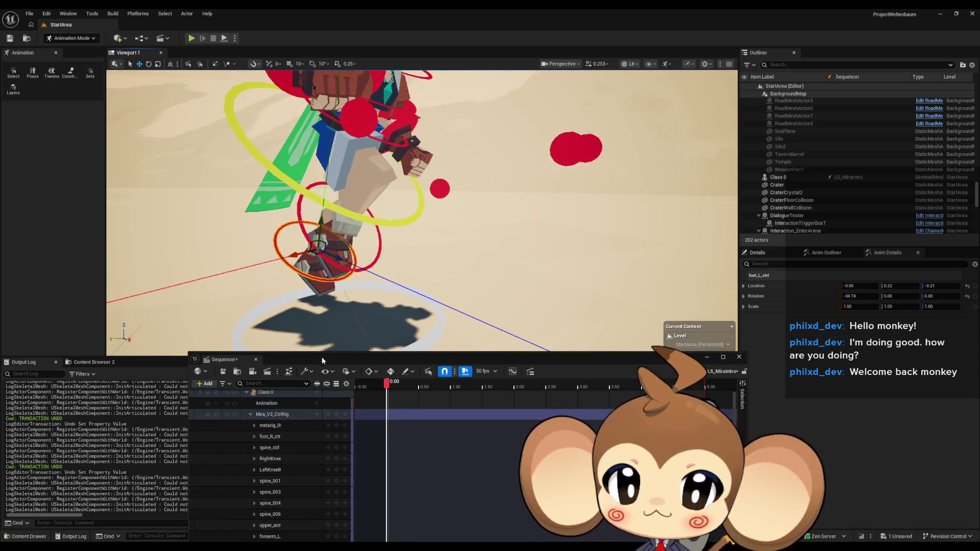
pyautogui.moveTo(322, 357)
pyautogui.mouseDown()
pyautogui.moveTo(382, 263)
pyautogui.moveTo(325, 358)
pyautogui.mouseUp()
pyautogui.moveTo(458, 529)
pyautogui.click(387, 519)
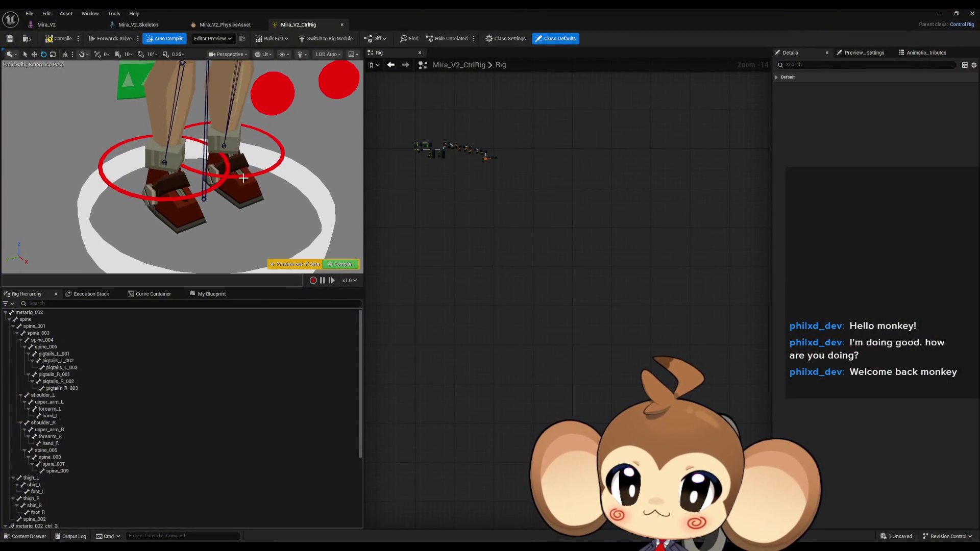
# Step: Inspect the foot and knee IK controls and view the knee's initial transform
pyautogui.click(206, 189)
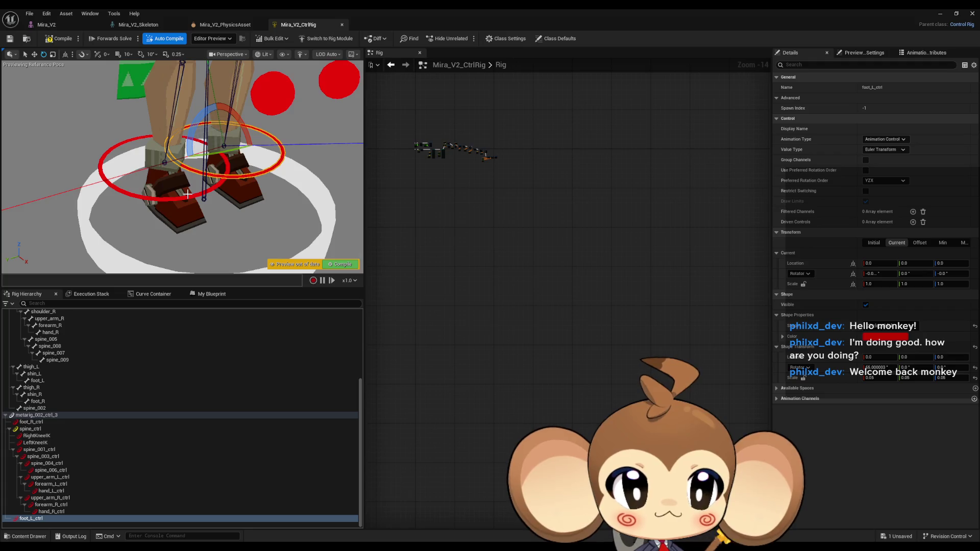
pyautogui.click(187, 195)
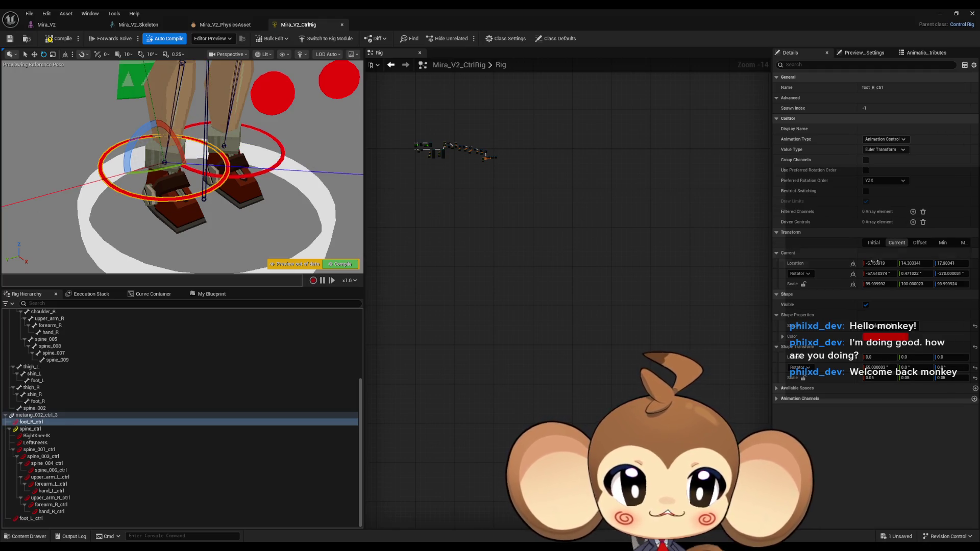
pyautogui.moveTo(234, 212); pyautogui.dragTo(170, 168)
pyautogui.click(223, 167)
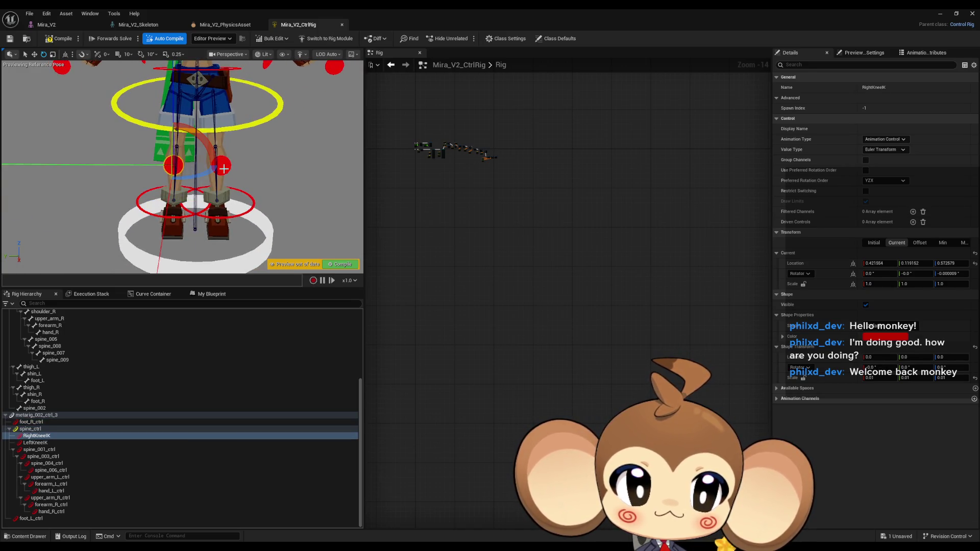
pyautogui.click(221, 165)
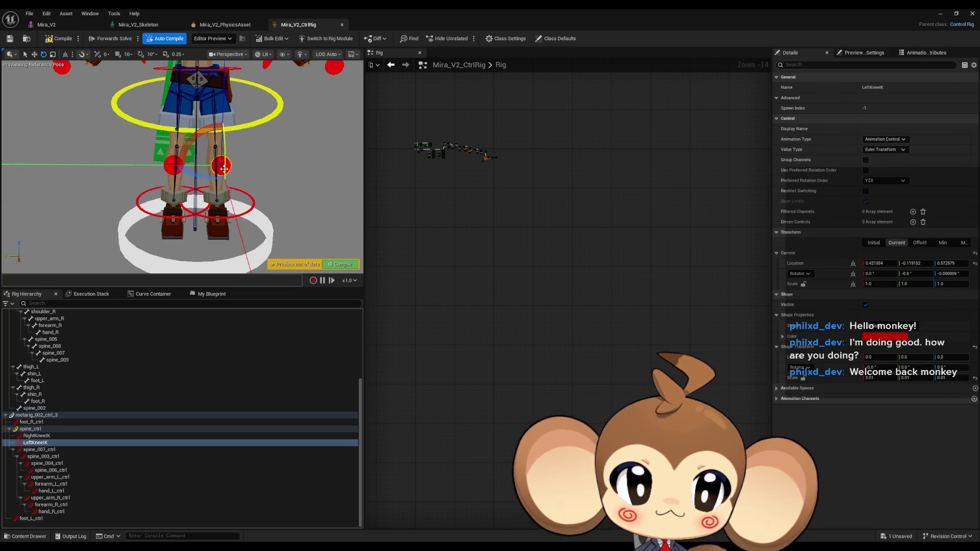
pyautogui.click(874, 242)
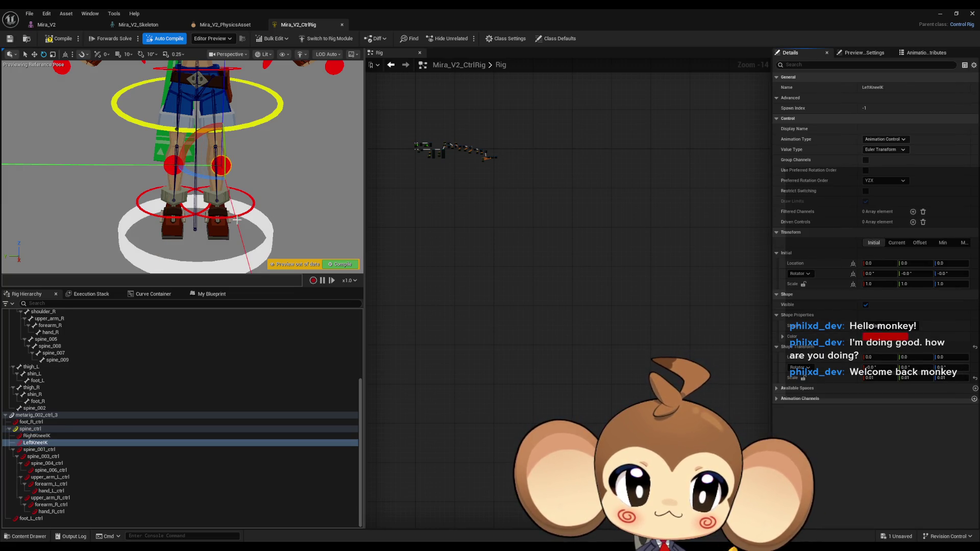
# Step: Reset foot_R_ctrl's initial transform to its defaults
pyautogui.click(173, 165)
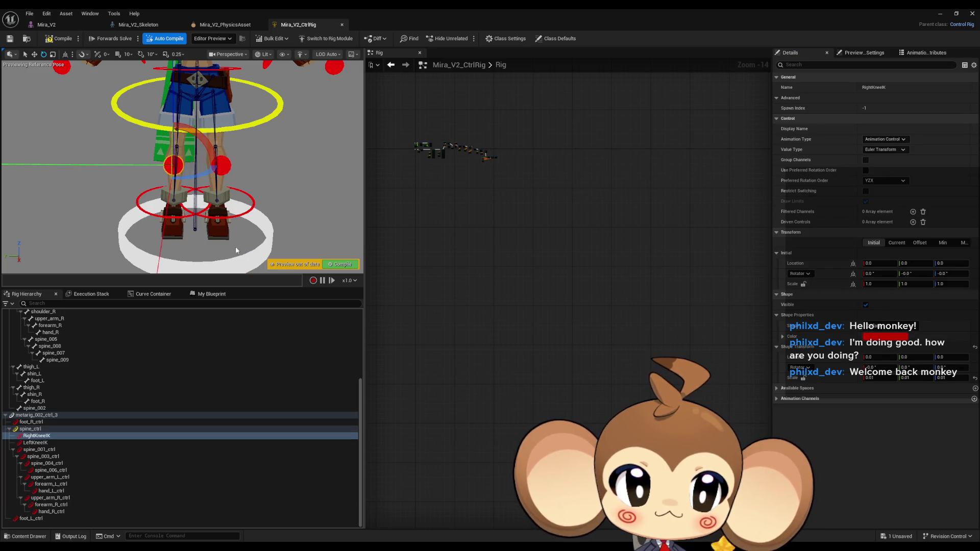
pyautogui.click(215, 218)
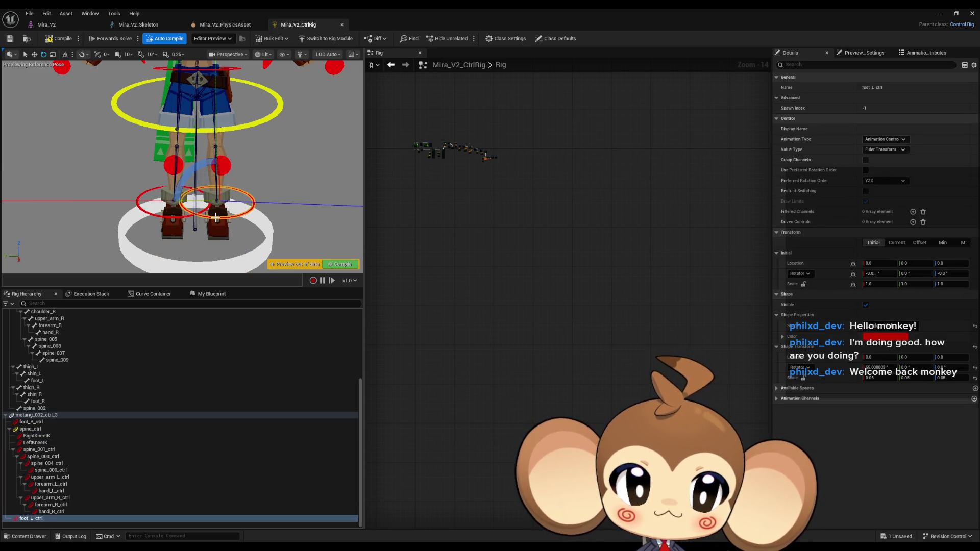
pyautogui.click(168, 217)
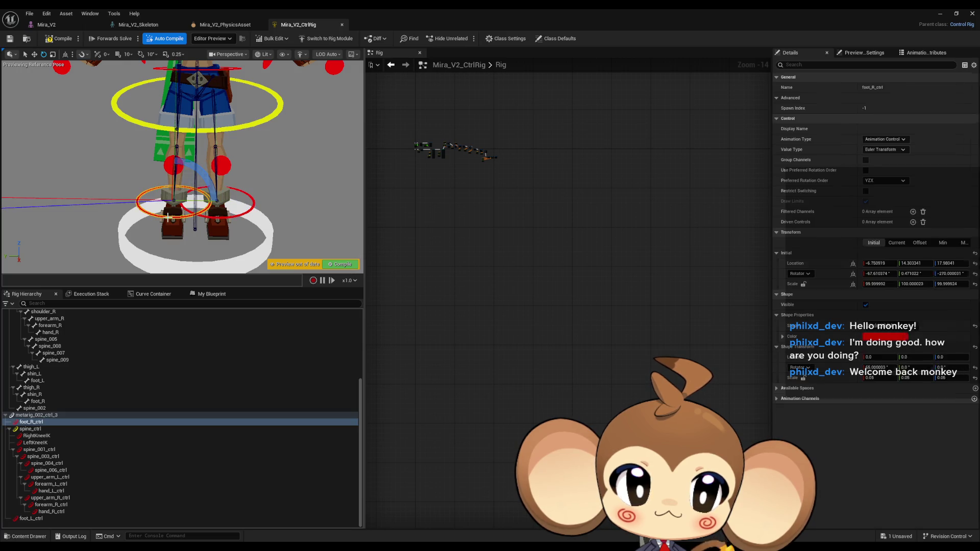
pyautogui.click(975, 253)
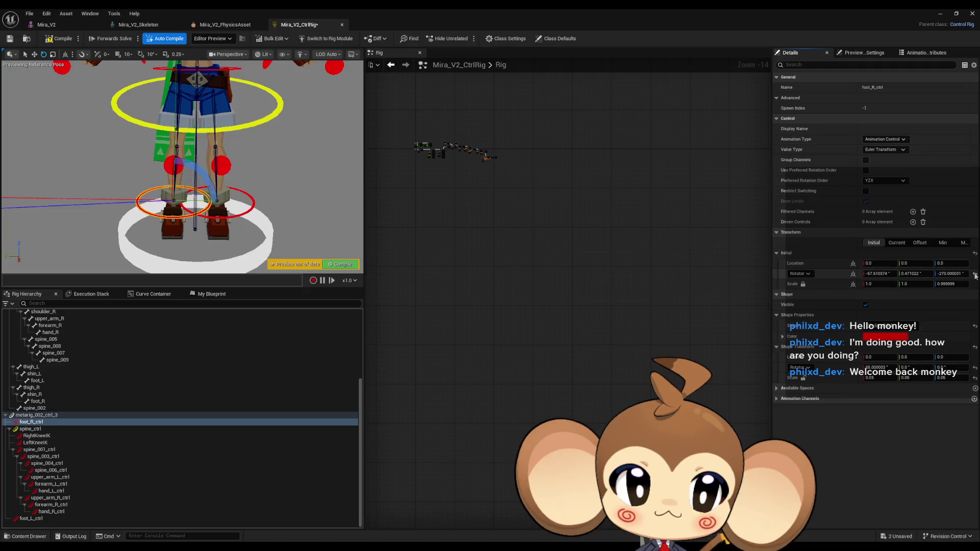
# Step: Set foot_R_ctrl's initial Scale Z to 1
pyautogui.click(248, 212)
pyautogui.click(243, 216)
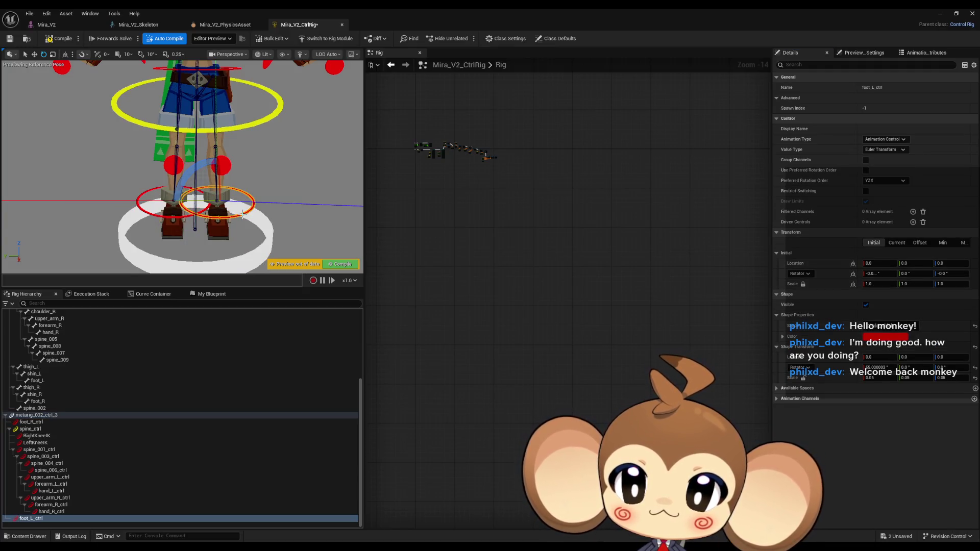
pyautogui.click(168, 217)
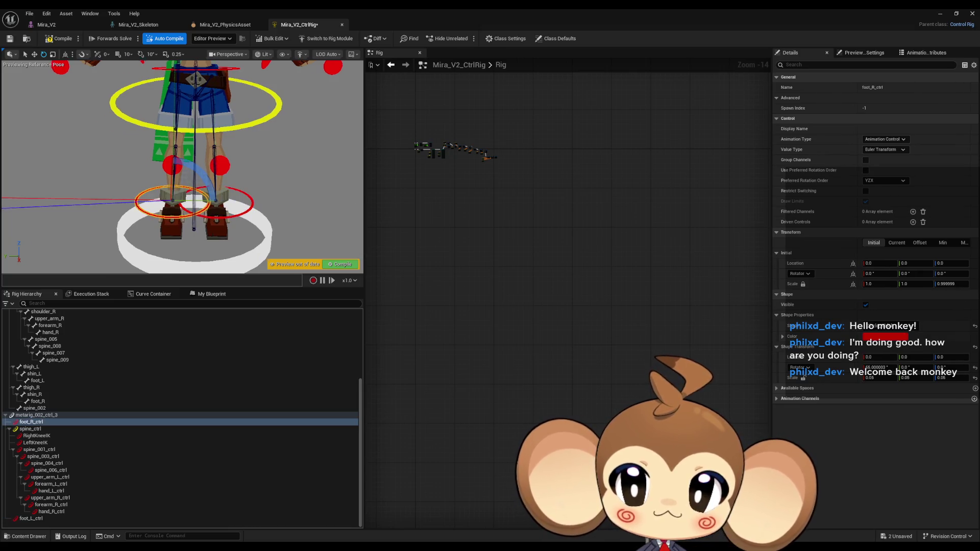
pyautogui.scroll(-3, 168, 216)
pyautogui.scroll(5, 256, 253)
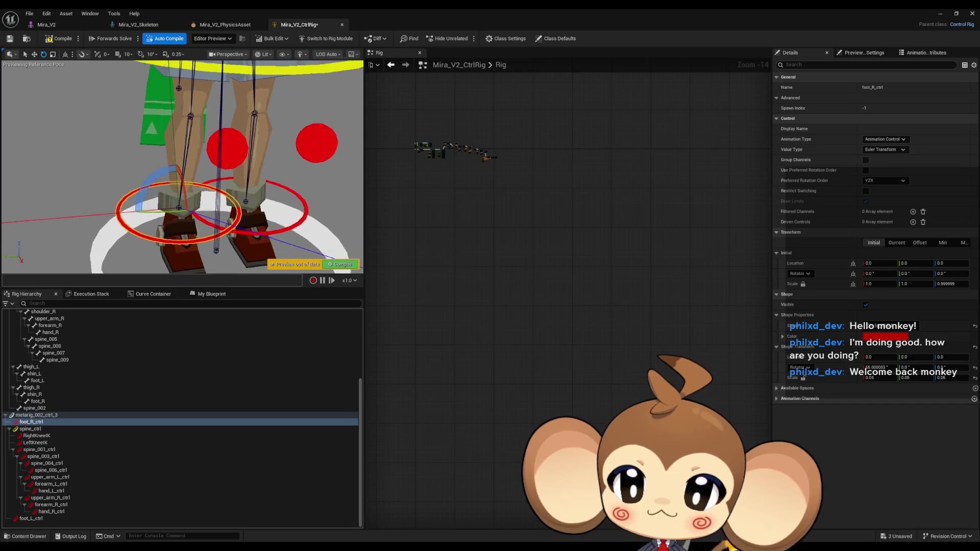
pyautogui.click(270, 230)
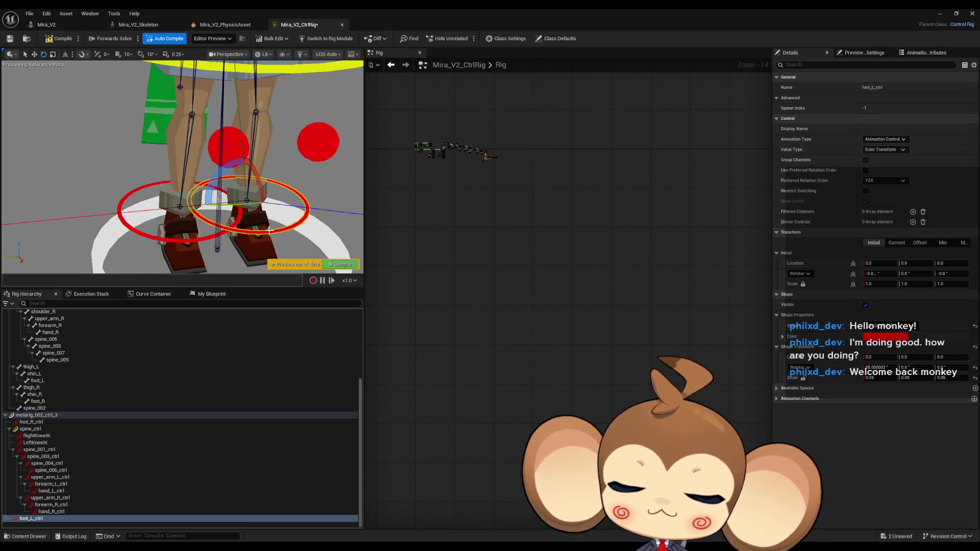
pyautogui.click(196, 240)
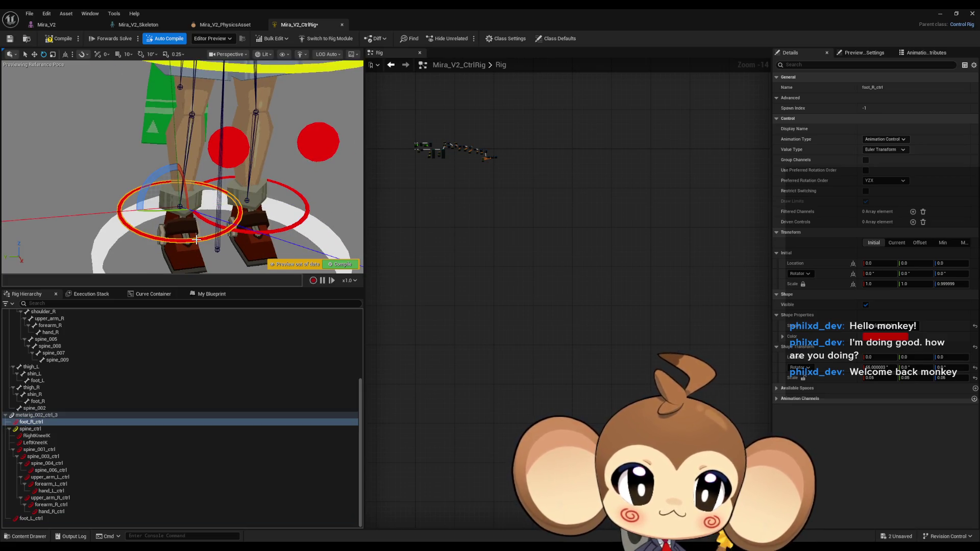
pyautogui.click(948, 284)
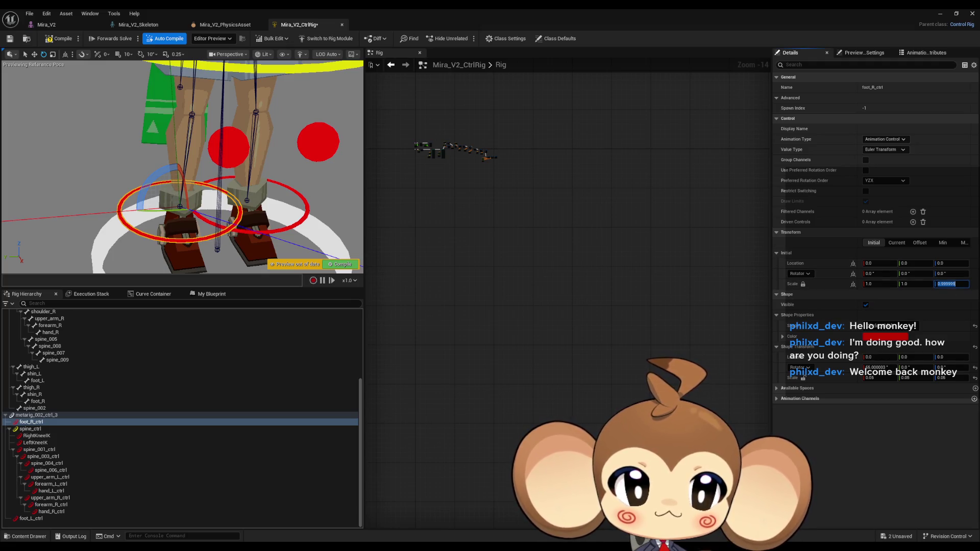
pyautogui.write('1')
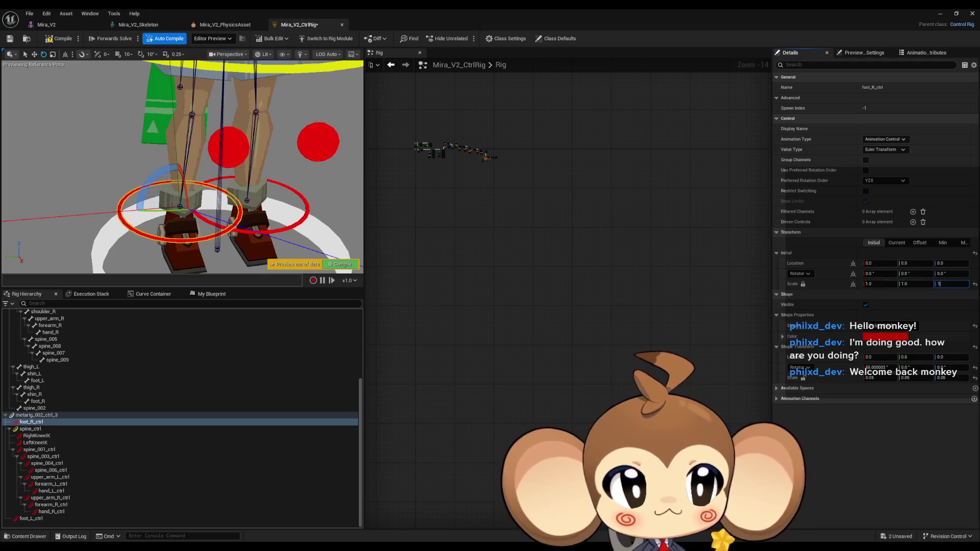
# Step: Check both foot controls from a wider view and save the Mira_V2_CtrlRig asset
pyautogui.click(282, 230)
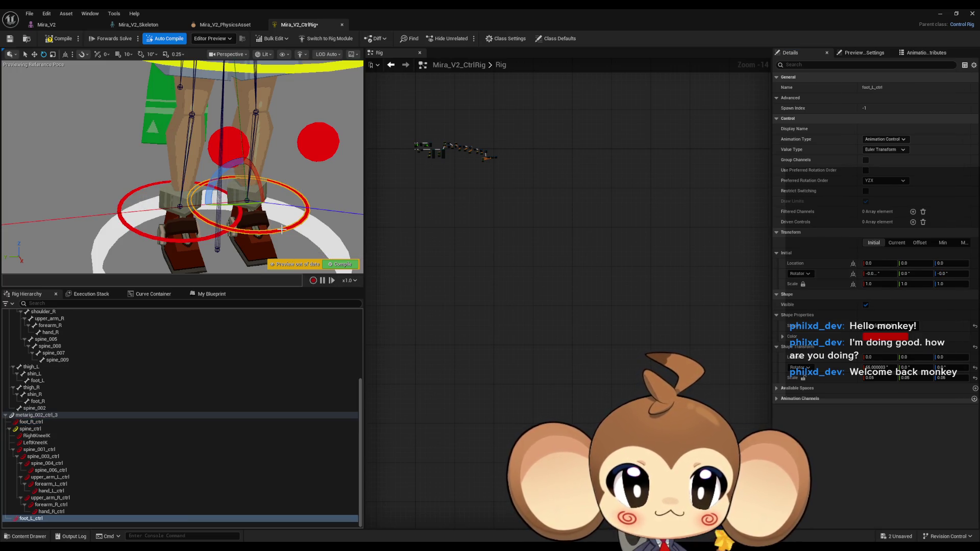
pyautogui.click(201, 238)
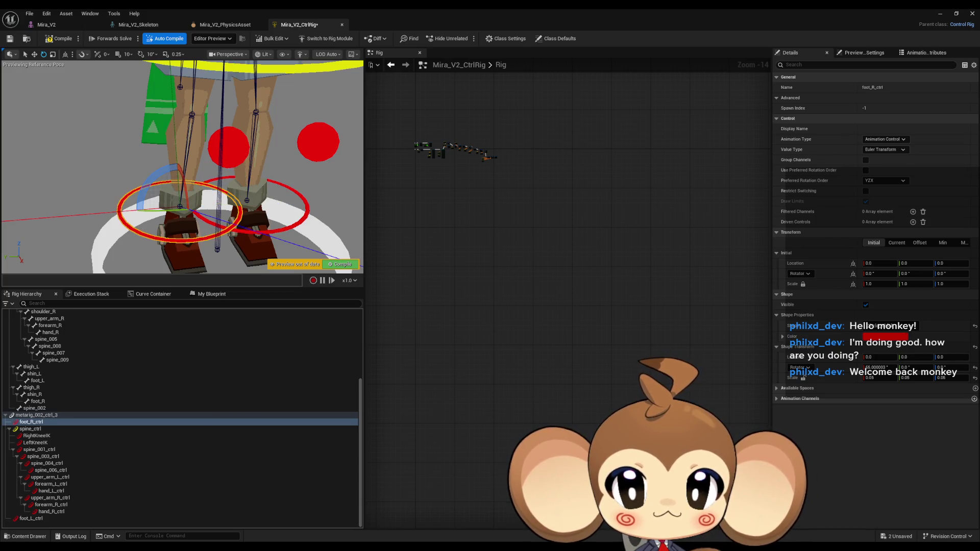
pyautogui.moveTo(273, 233)
pyautogui.mouseDown()
pyautogui.moveTo(256, 220)
pyautogui.moveTo(272, 233)
pyautogui.mouseUp()
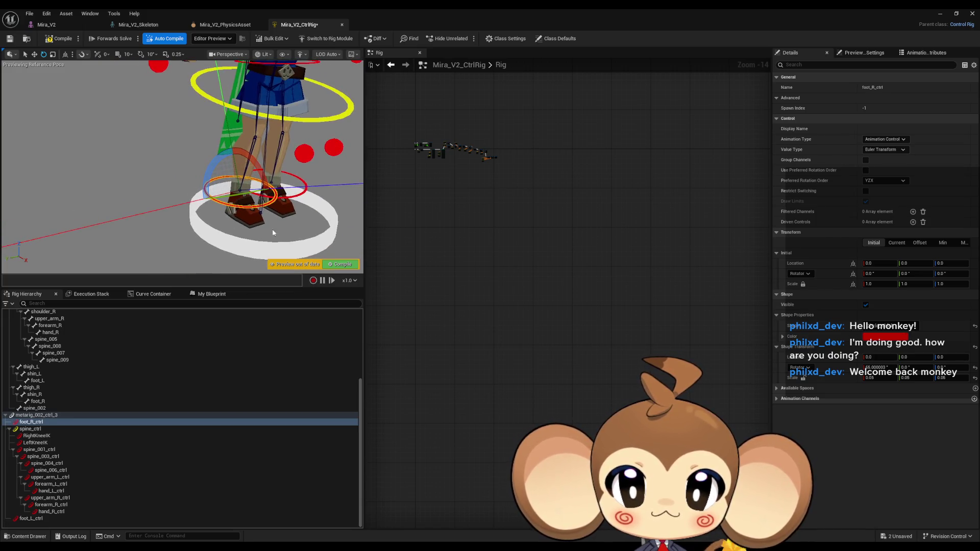
pyautogui.click(300, 192)
pyautogui.moveTo(300, 233); pyautogui.dragTo(265, 227)
pyautogui.click(61, 34)
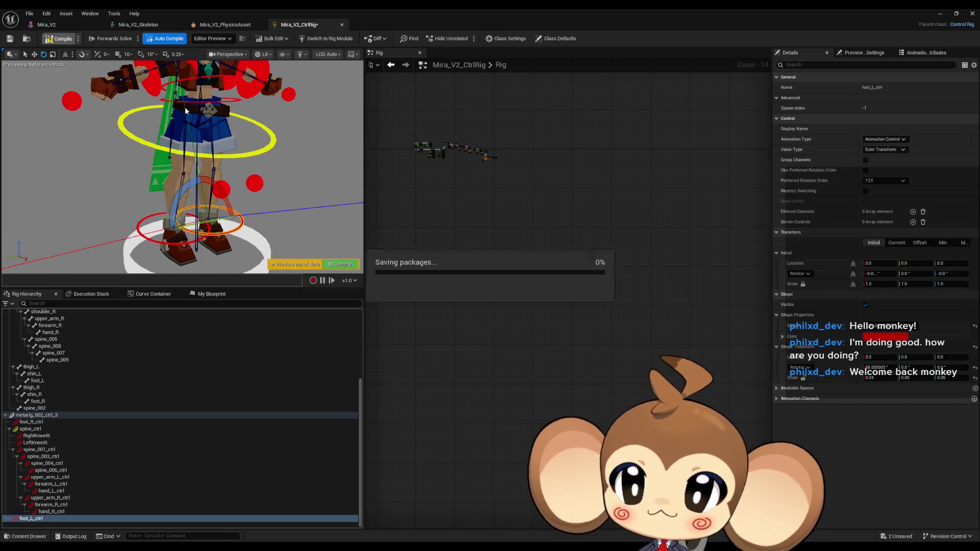
pyautogui.press('f')
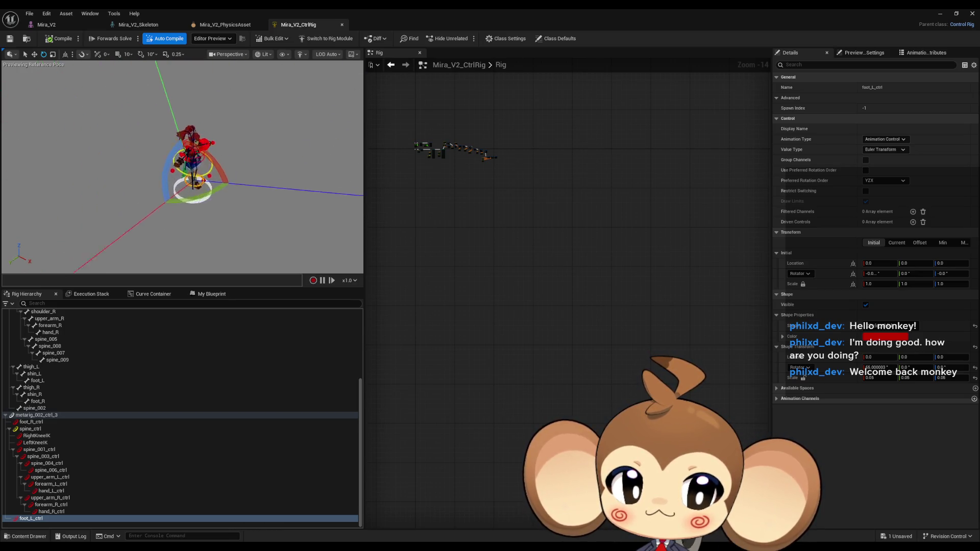
# Step: Undo the left foot's numeric edits and leg transform reset, then recompile the control rig
pyautogui.press('f')
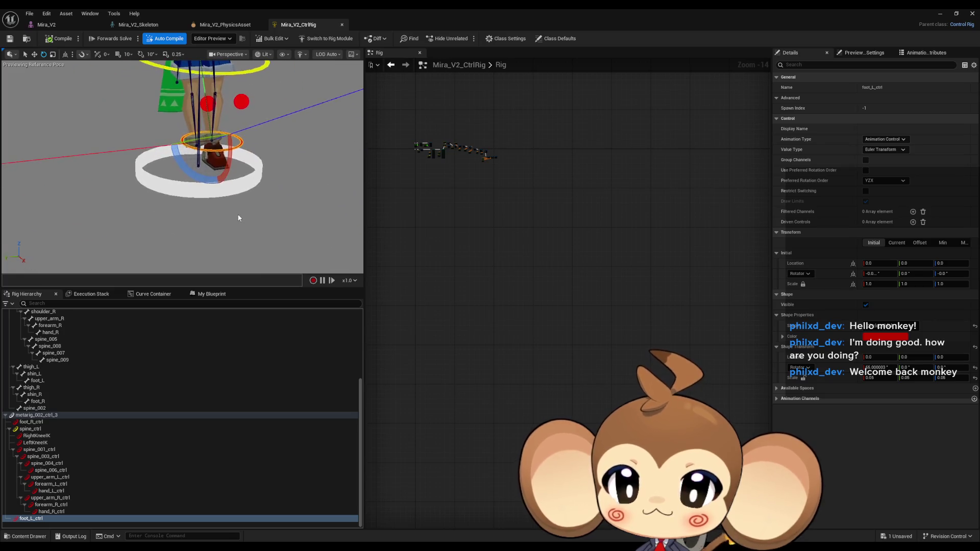
pyautogui.hotkey('ctrl', 'z')
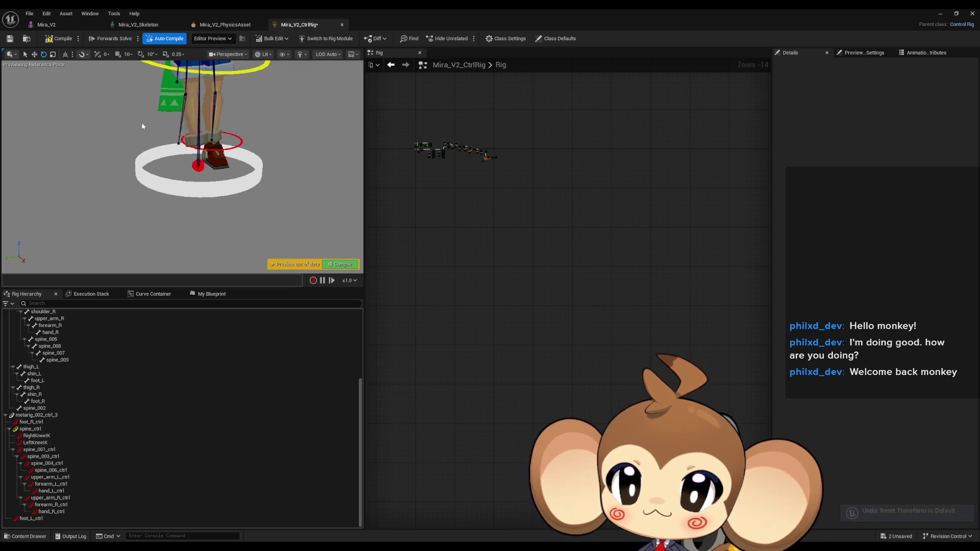
pyautogui.click(67, 45)
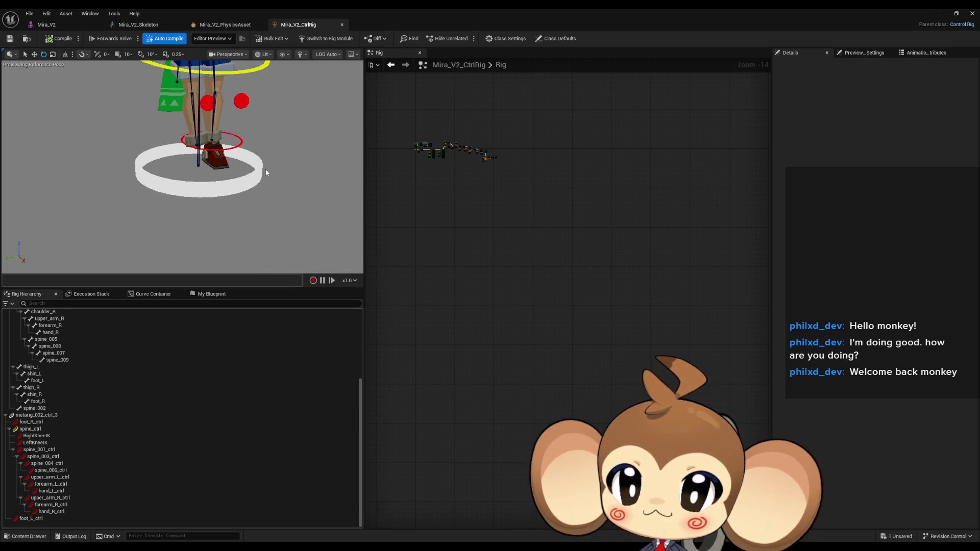
pyautogui.hotkey('ctrl', 'z')
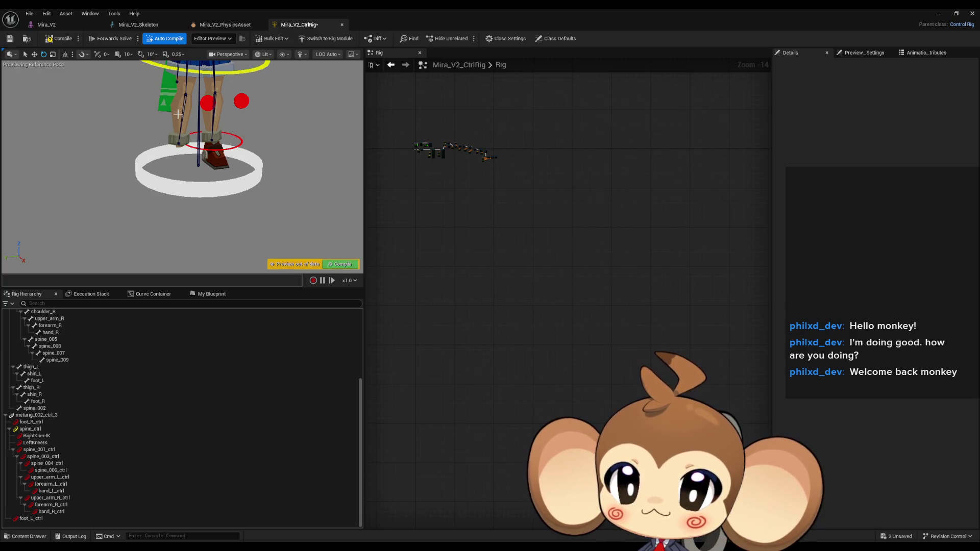
pyautogui.hotkey('ctrl', 'z')
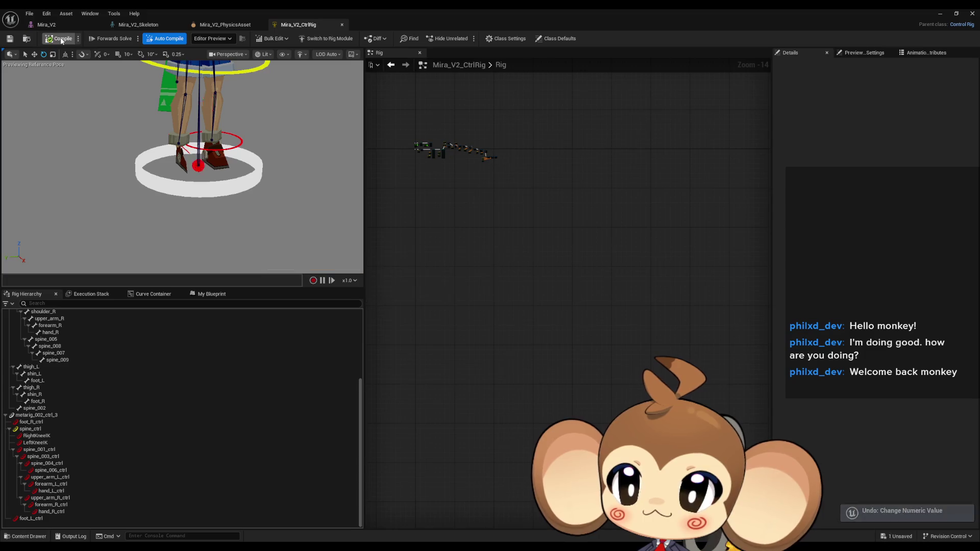
pyautogui.click(62, 40)
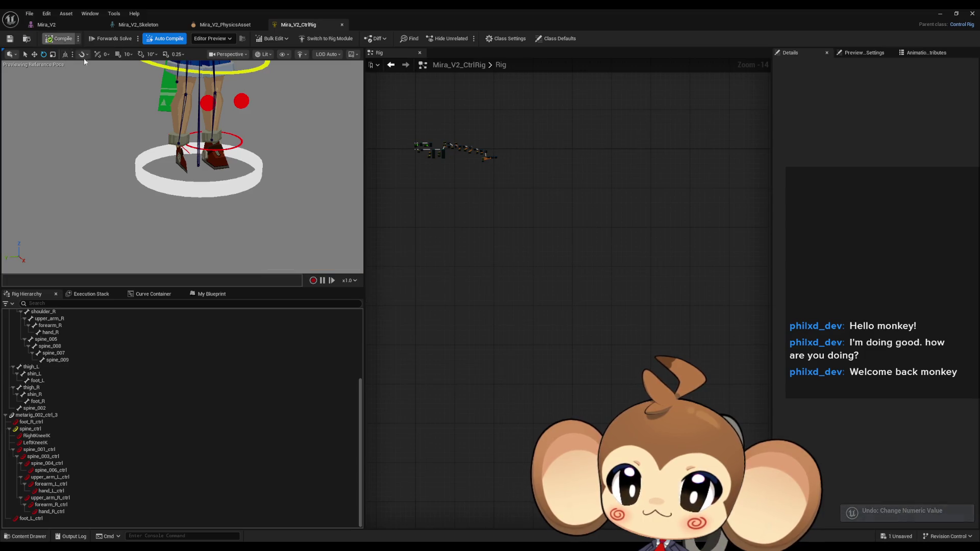
# Step: Set foot_R_ctrl's current Y and Z scale to 1.0
pyautogui.click(184, 150)
pyautogui.press('f')
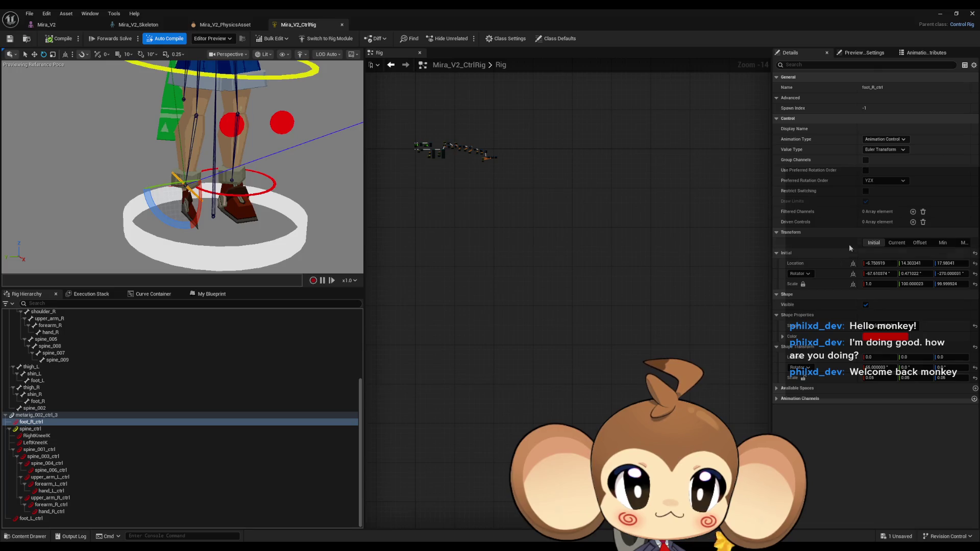
pyautogui.click(896, 243)
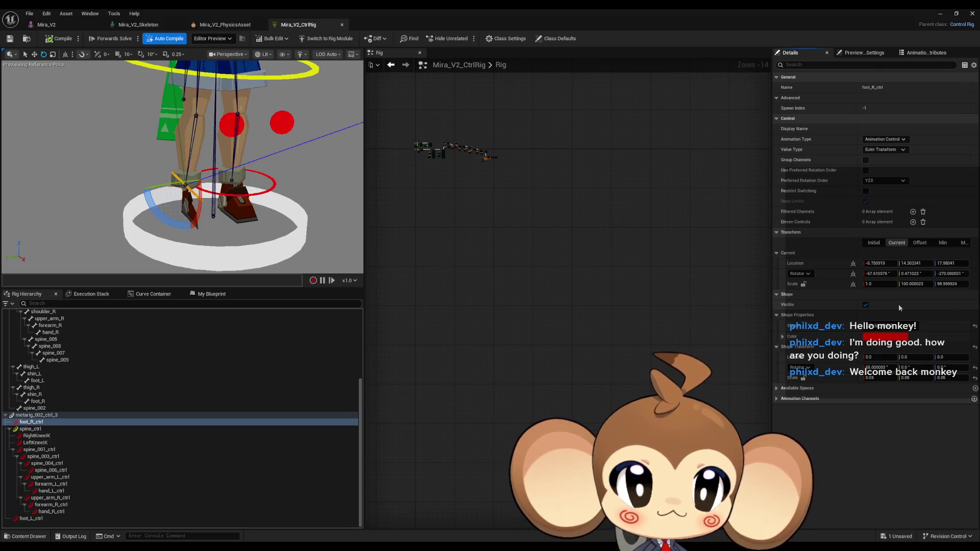
pyautogui.click(913, 284)
pyautogui.write('1')
pyautogui.click(954, 284)
pyautogui.write('1')
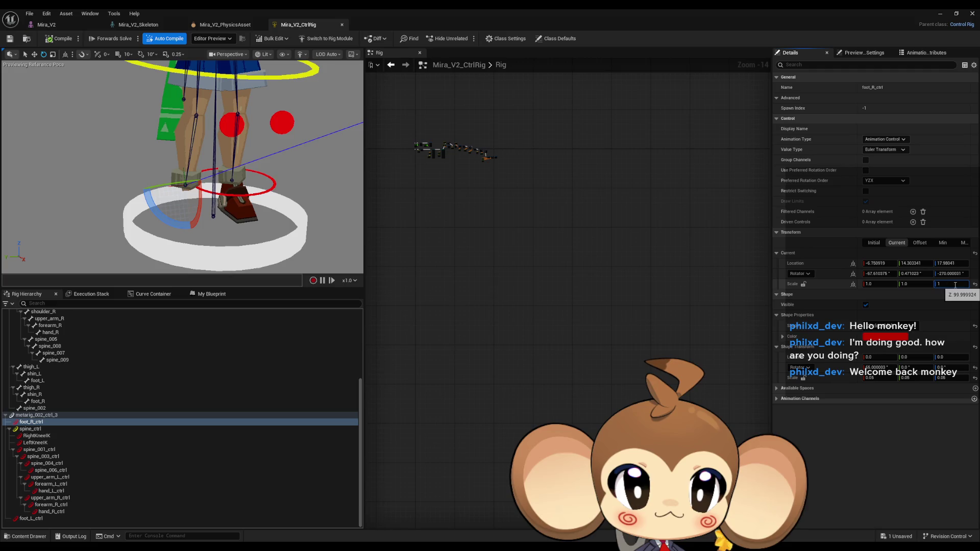
pyautogui.press('Return')
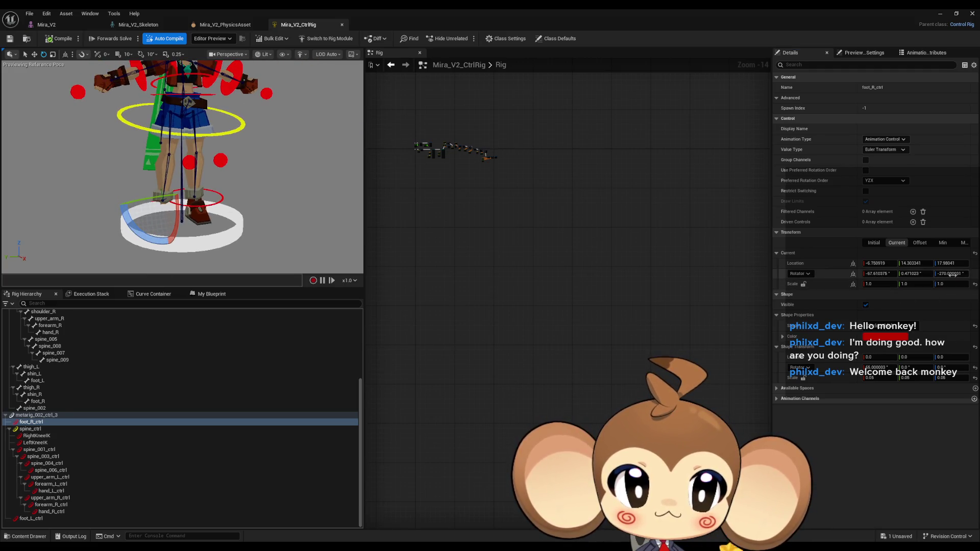
# Step: Undo the 1.0 scale edits and compare foot_R_ctrl with foot_L_ctrl
pyautogui.press('f')
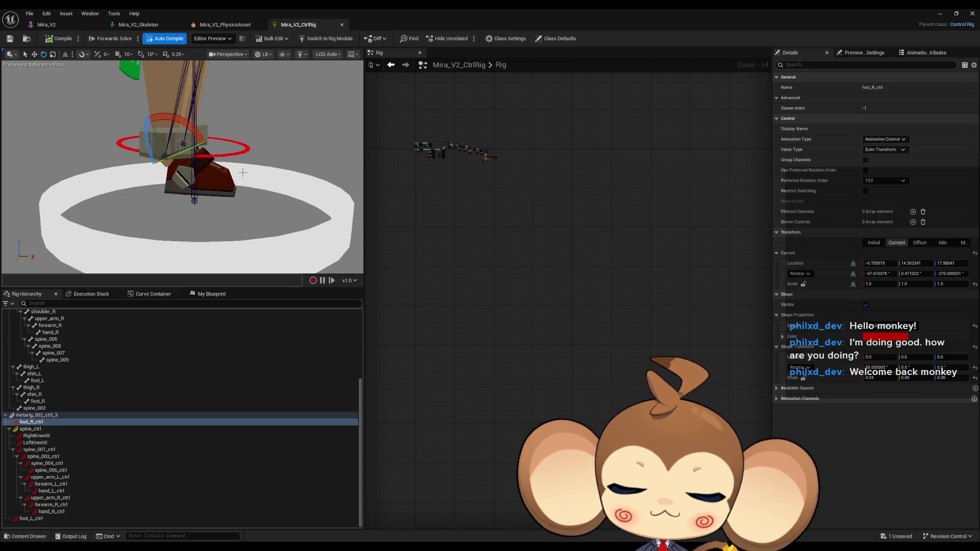
pyautogui.hotkey('ctrl', 'z')
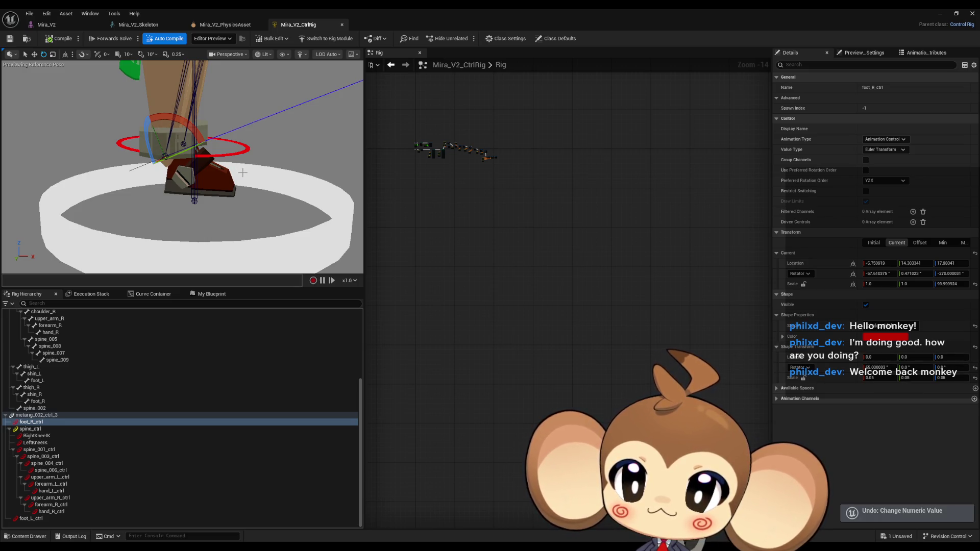
pyautogui.hotkey('ctrl', 'z')
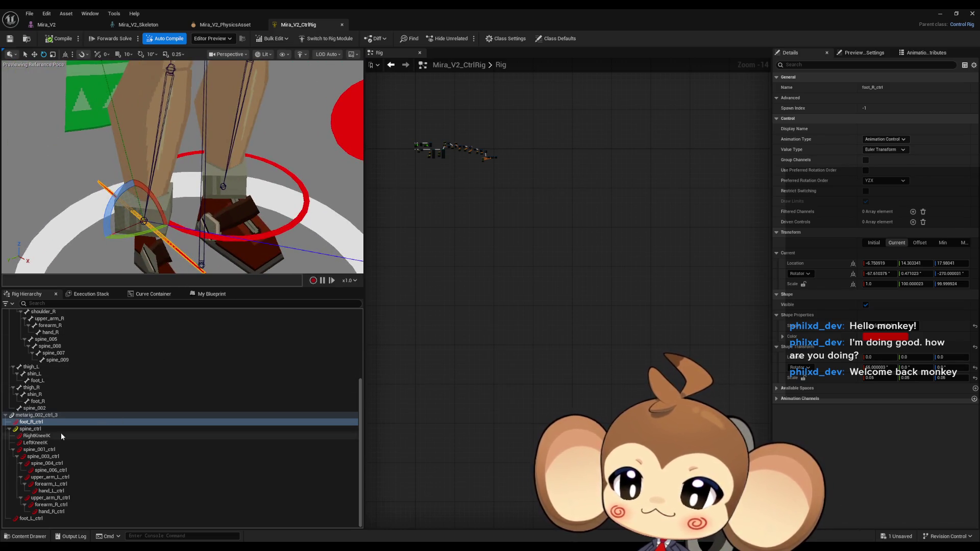
pyautogui.click(41, 518)
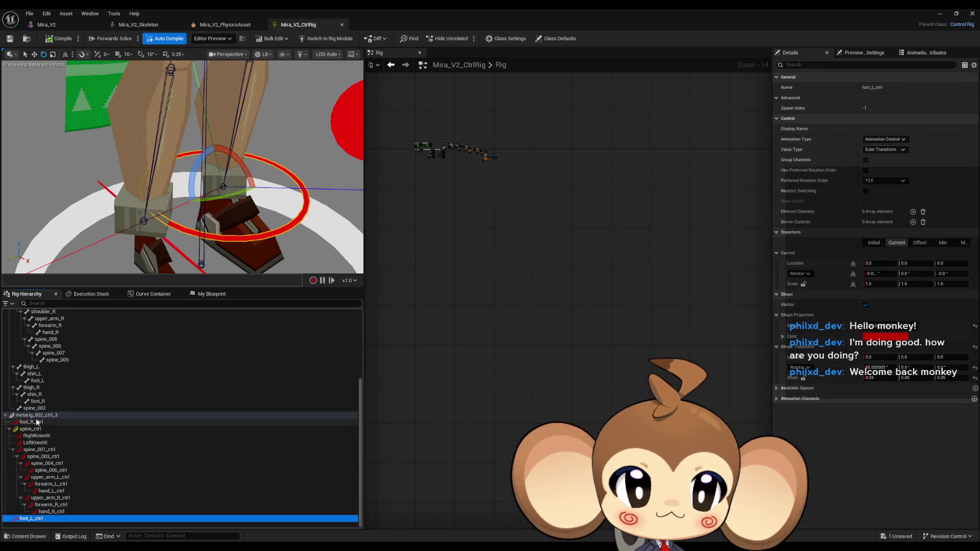
pyautogui.click(37, 422)
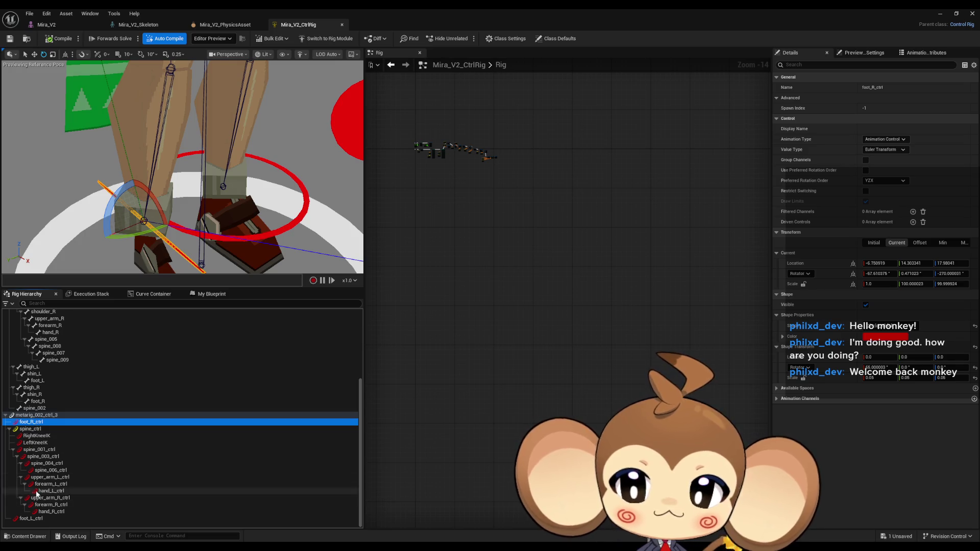
pyautogui.click(40, 518)
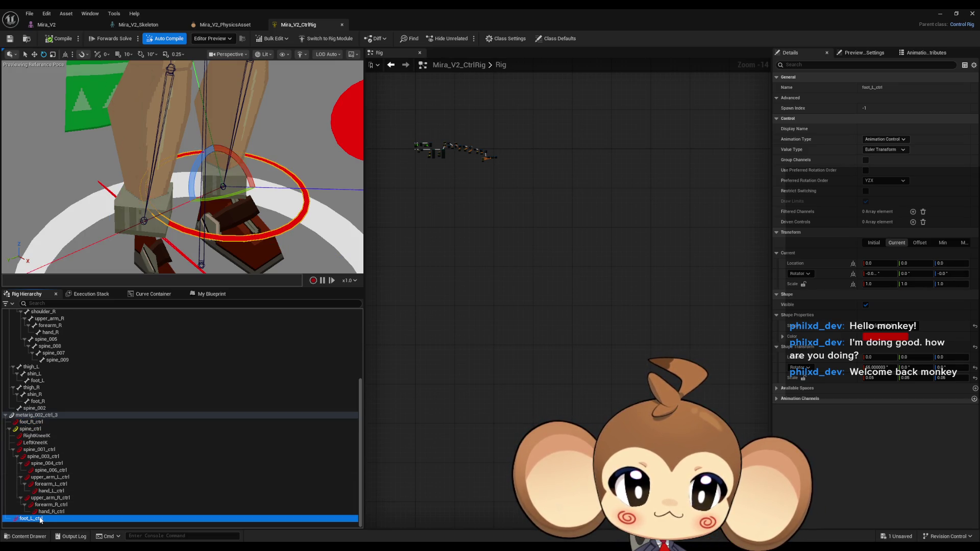
pyautogui.click(37, 422)
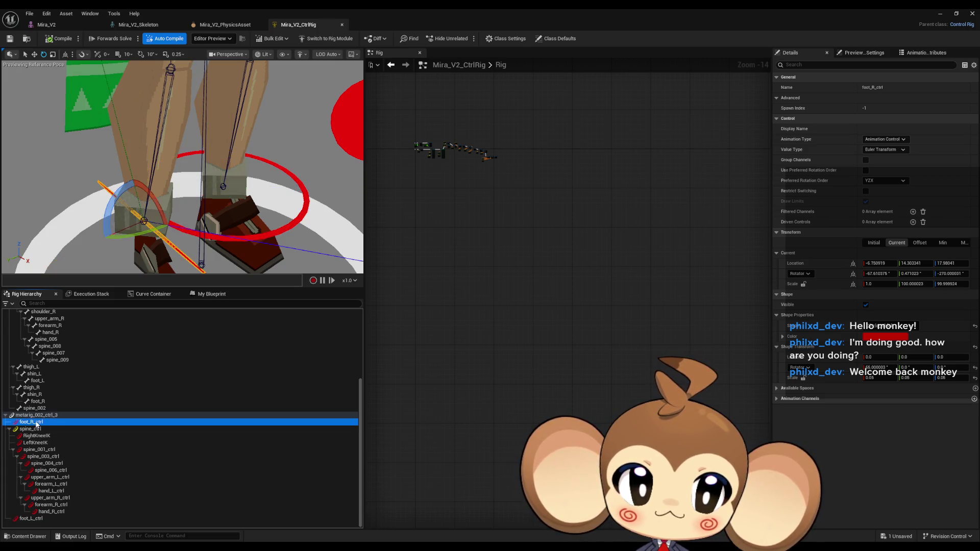
pyautogui.click(914, 284)
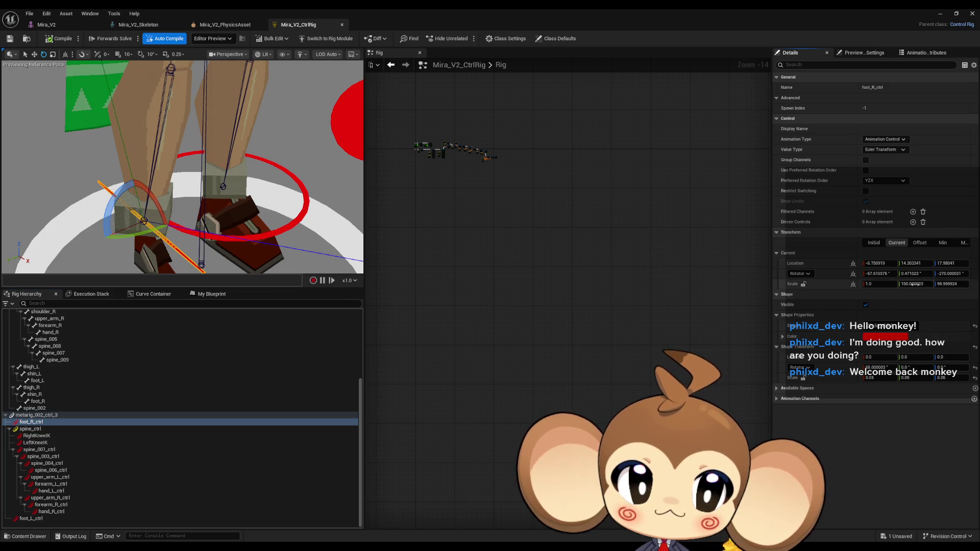
# Step: Set foot_R_ctrl's current scale to 100.0 on X, Y and Z
pyautogui.write('1')
pyautogui.press('Tab')
pyautogui.write('1')
pyautogui.press('Return')
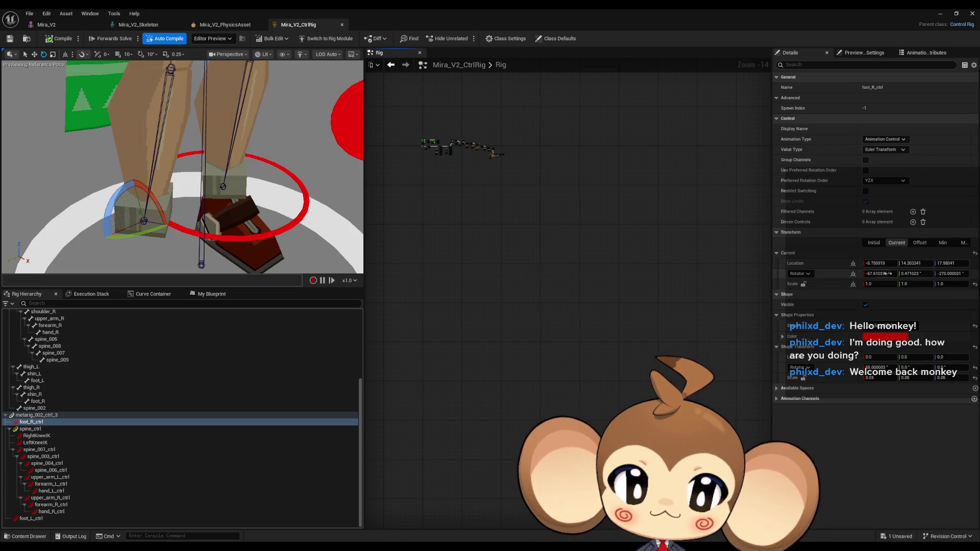
pyautogui.click(954, 283)
pyautogui.write('100')
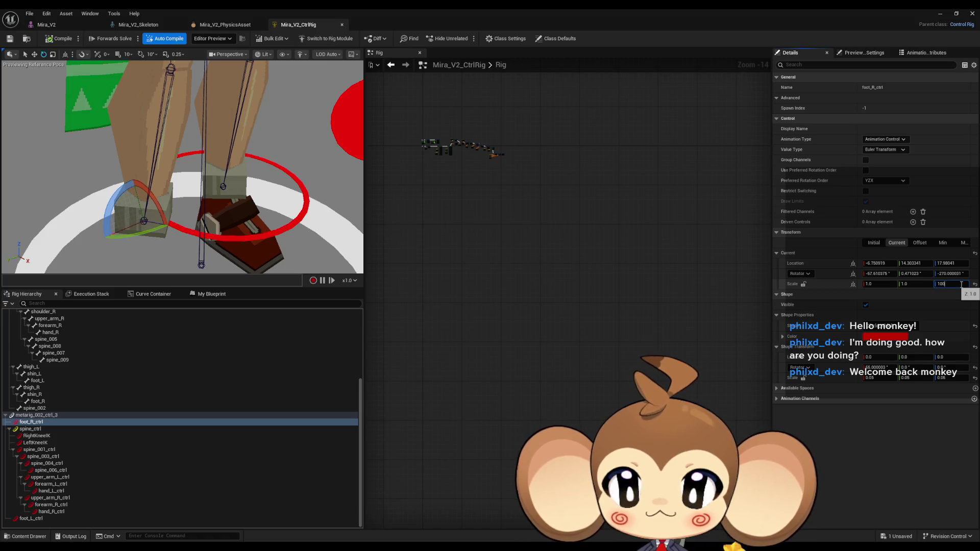
pyautogui.press('Return')
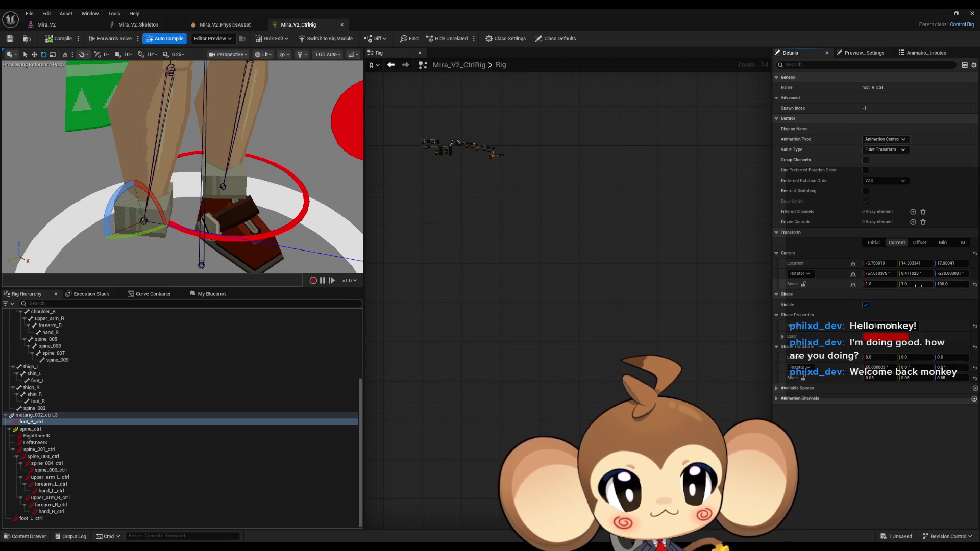
pyautogui.click(919, 285)
pyautogui.hotkey('shift', 'Tab')
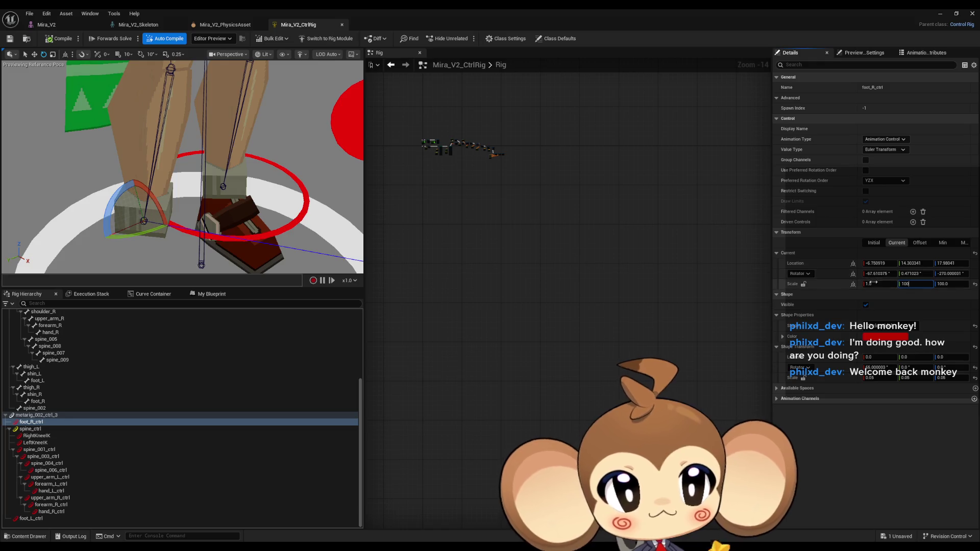
pyautogui.write('100')
pyautogui.press('Return')
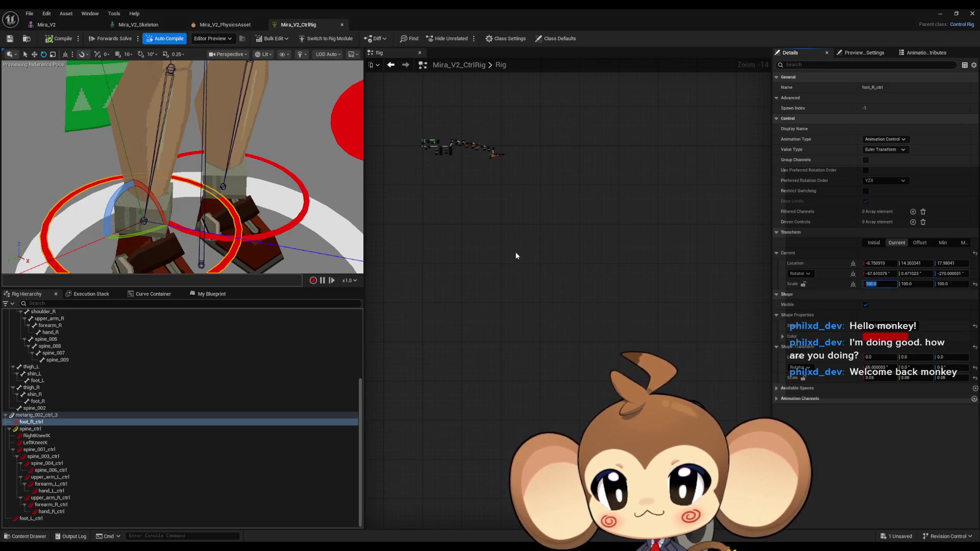
# Step: Inspect both feet up close, collapse the spine branch, and reselect foot_R_ctrl
pyautogui.moveTo(205, 168); pyautogui.dragTo(158, 169)
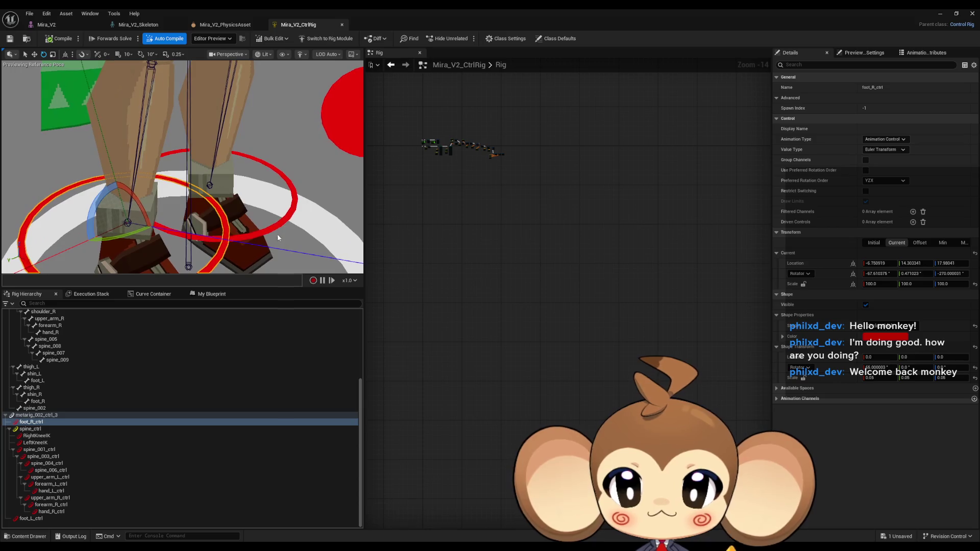
pyautogui.click(31, 518)
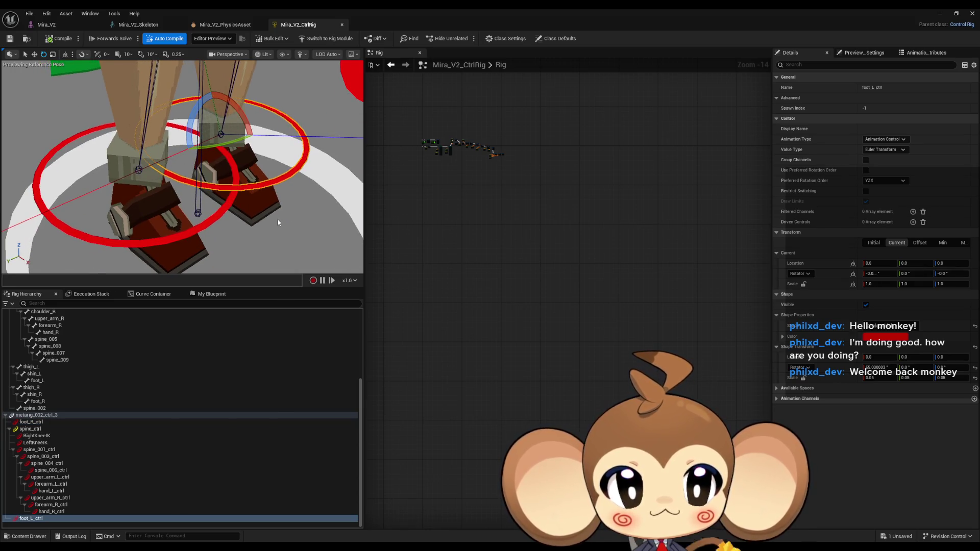
pyautogui.moveTo(275, 221); pyautogui.dragTo(280, 208)
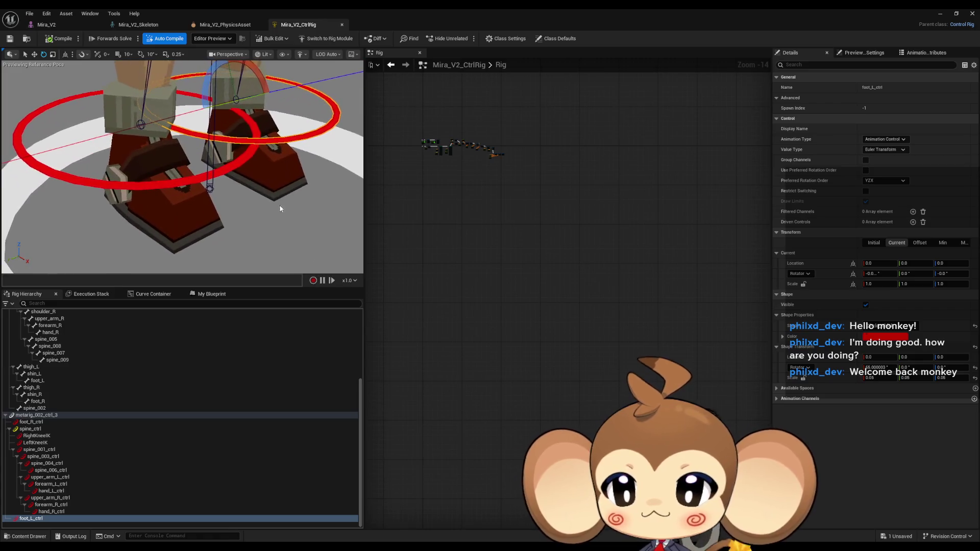
pyautogui.click(9, 429)
pyautogui.click(30, 505)
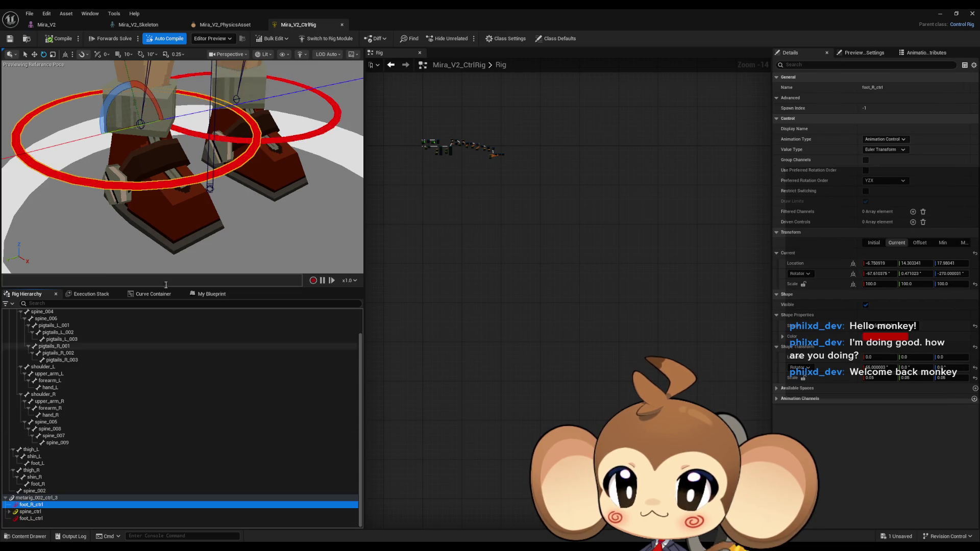
pyautogui.moveTo(204, 230); pyautogui.dragTo(218, 209)
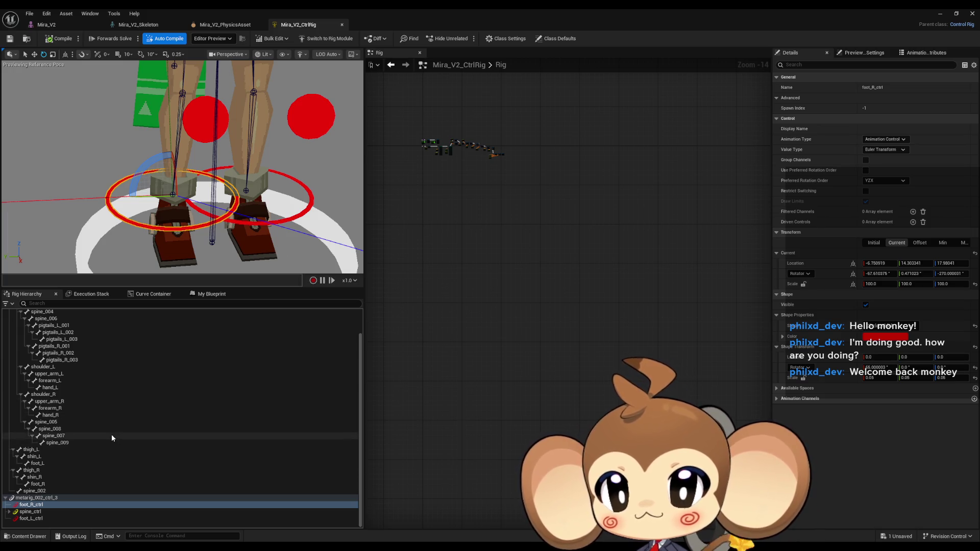
pyautogui.scroll(1, 110, 434)
pyautogui.scroll(1, 110, 434)
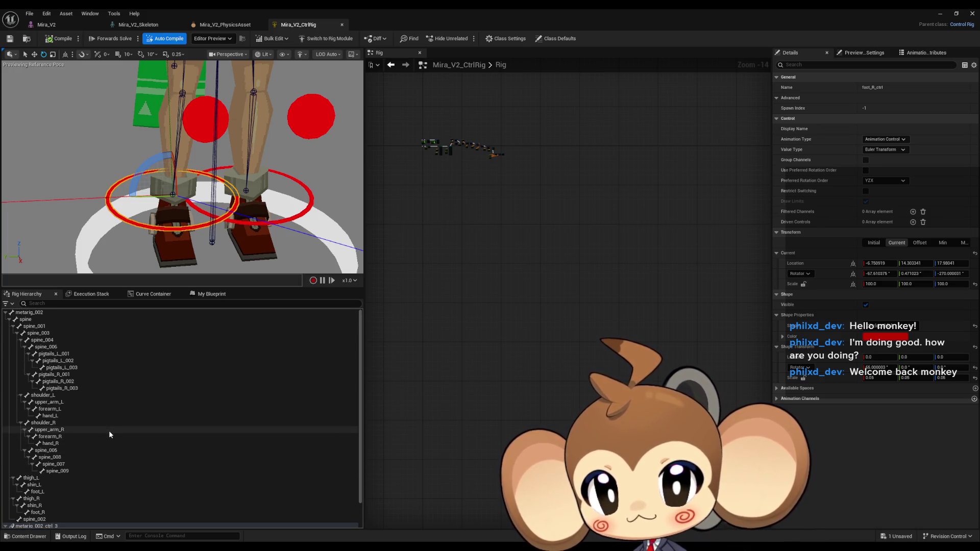
pyautogui.scroll(-2, 109, 434)
pyautogui.click(44, 485)
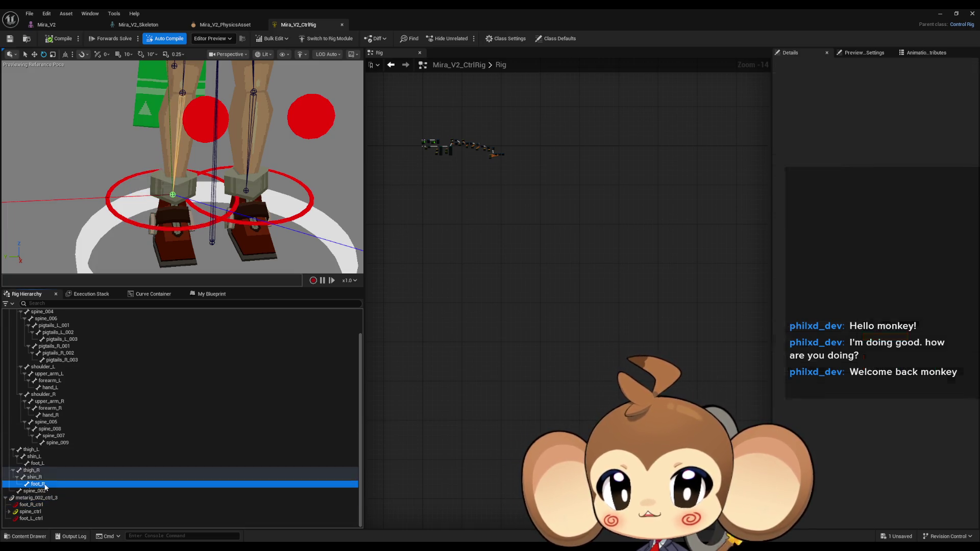
pyautogui.click(47, 462)
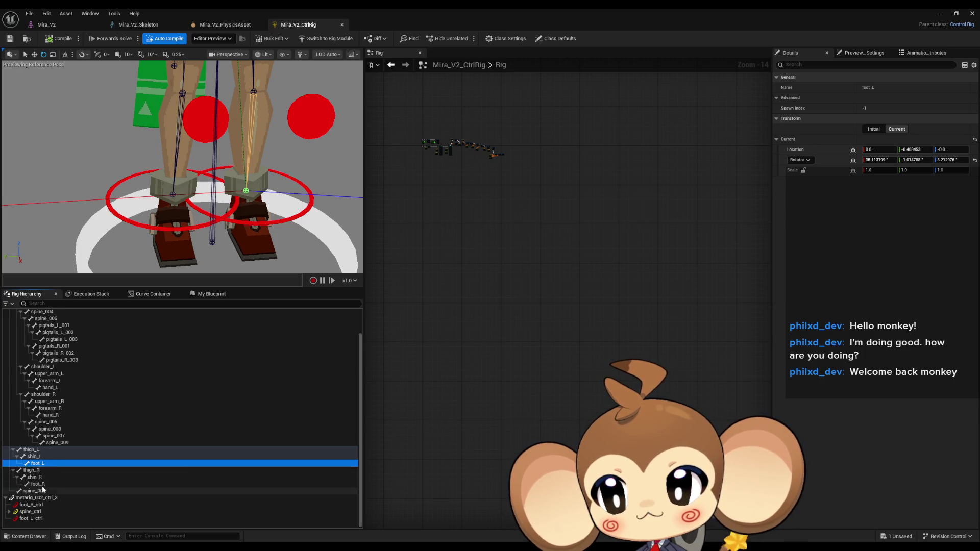
pyautogui.click(44, 485)
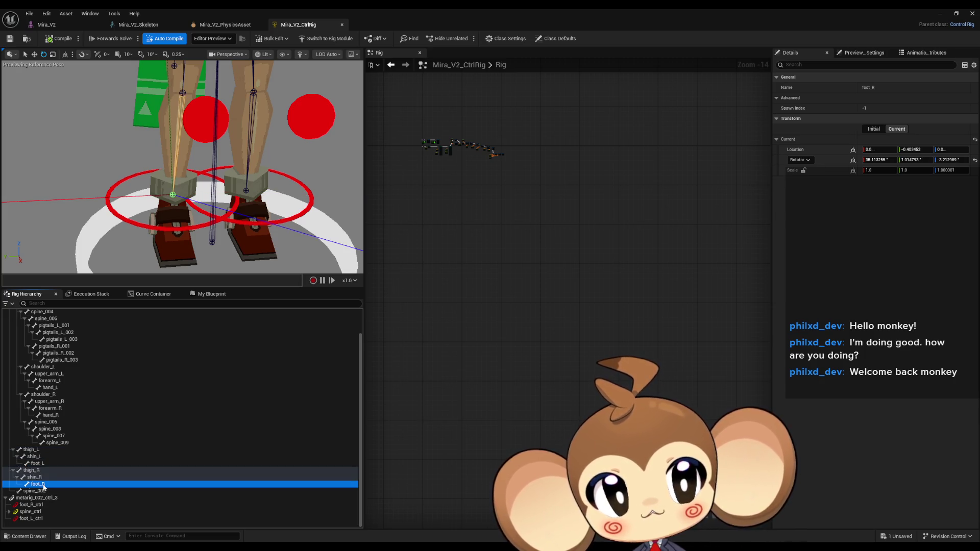
pyautogui.click(38, 463)
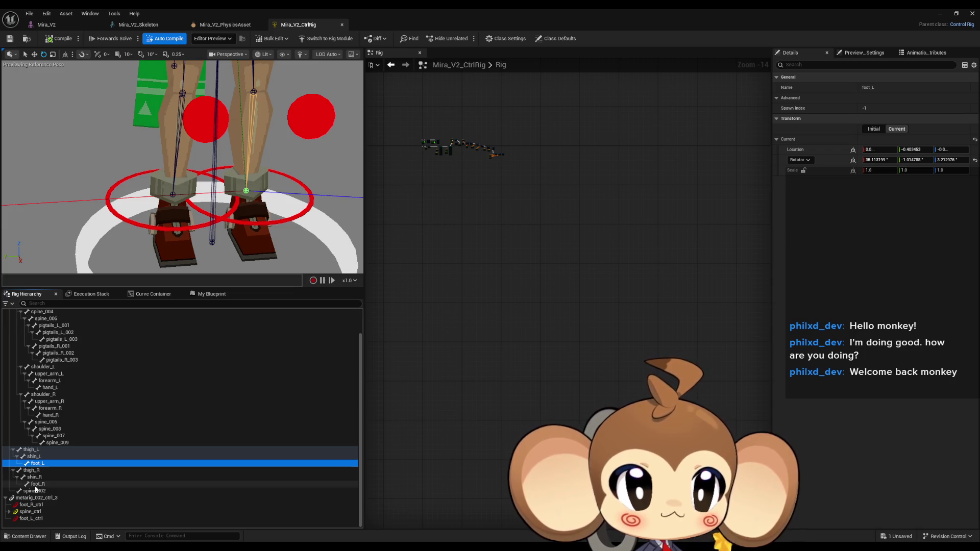
pyautogui.click(36, 486)
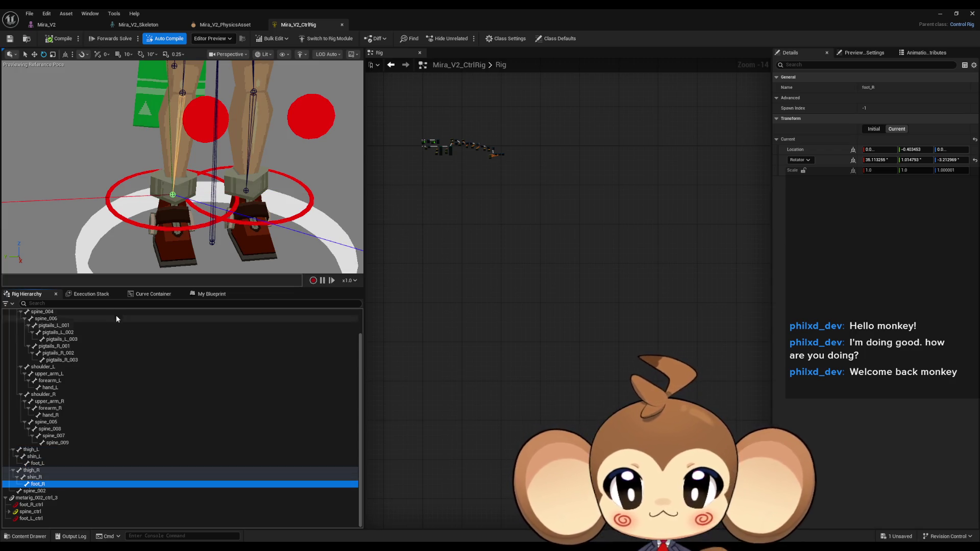
pyautogui.click(154, 226)
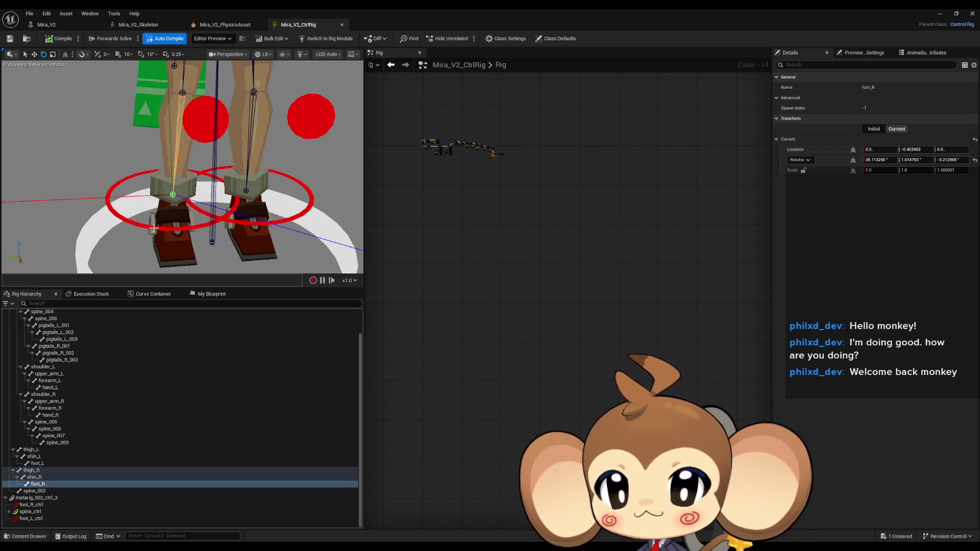
pyautogui.click(262, 223)
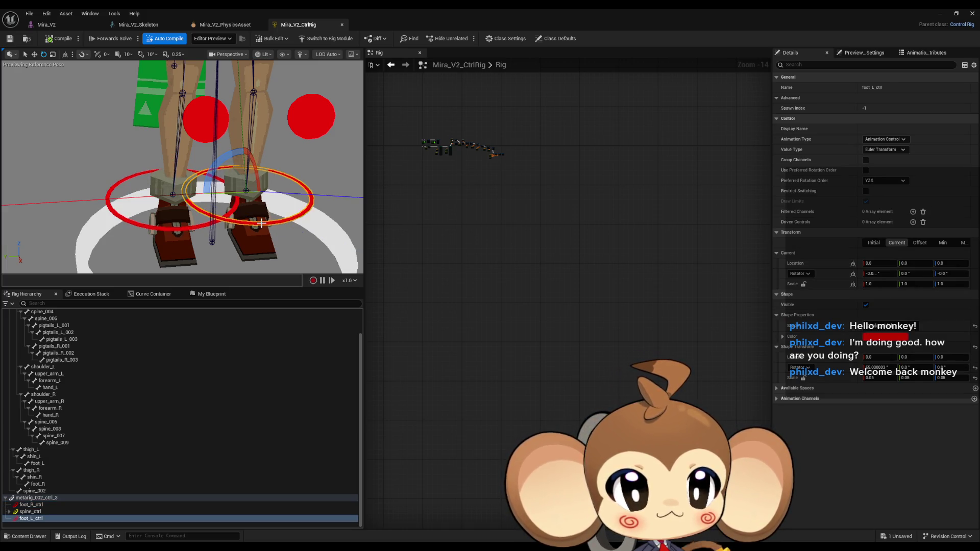
pyautogui.click(184, 228)
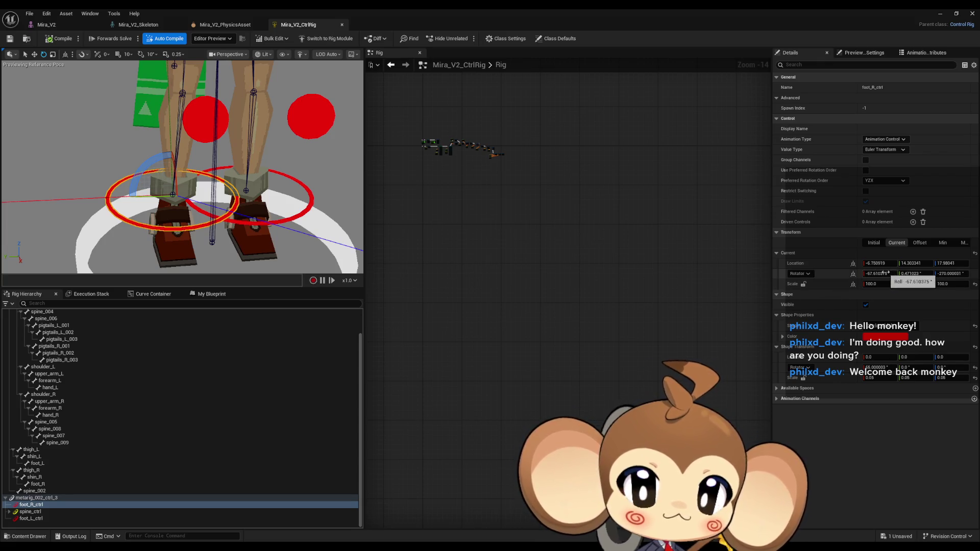
pyautogui.click(242, 221)
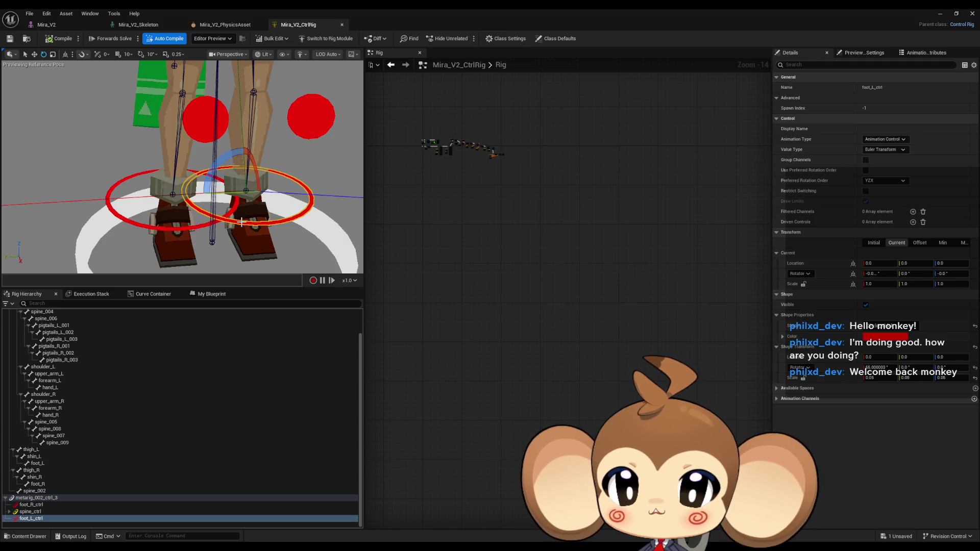
pyautogui.click(189, 228)
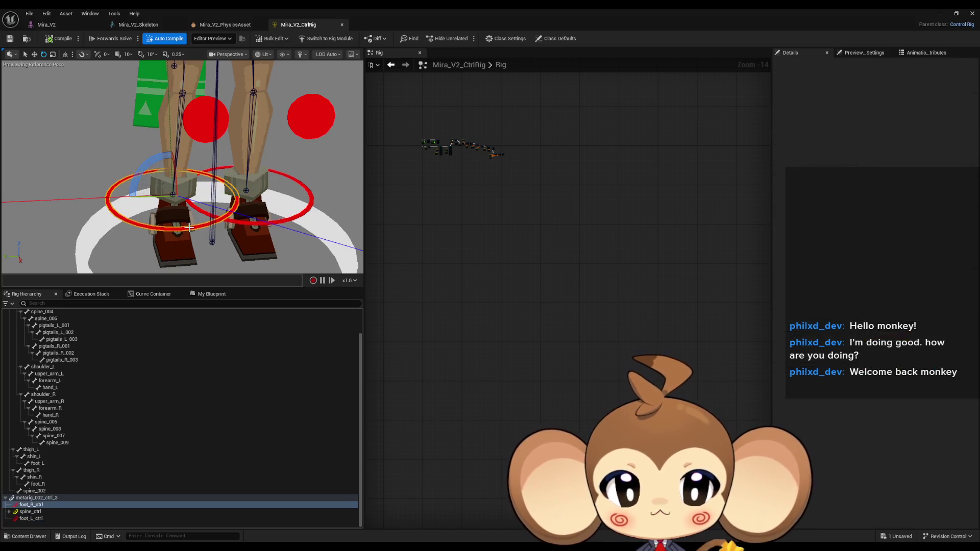
pyautogui.click(919, 243)
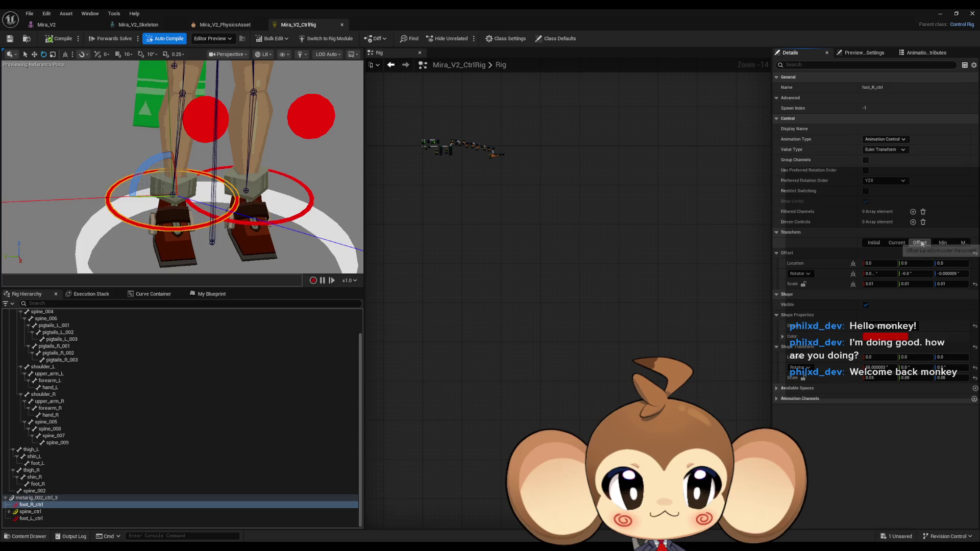
pyautogui.click(240, 222)
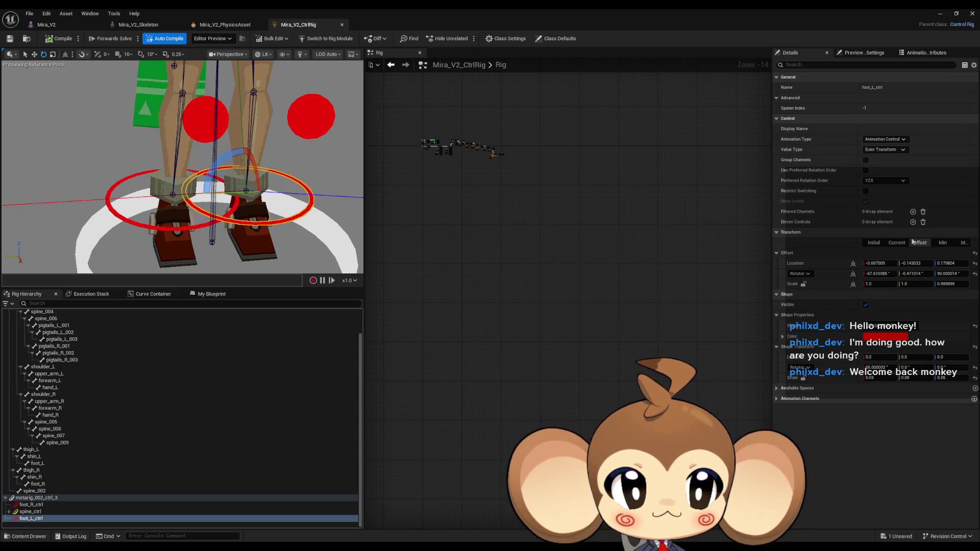
pyautogui.click(963, 243)
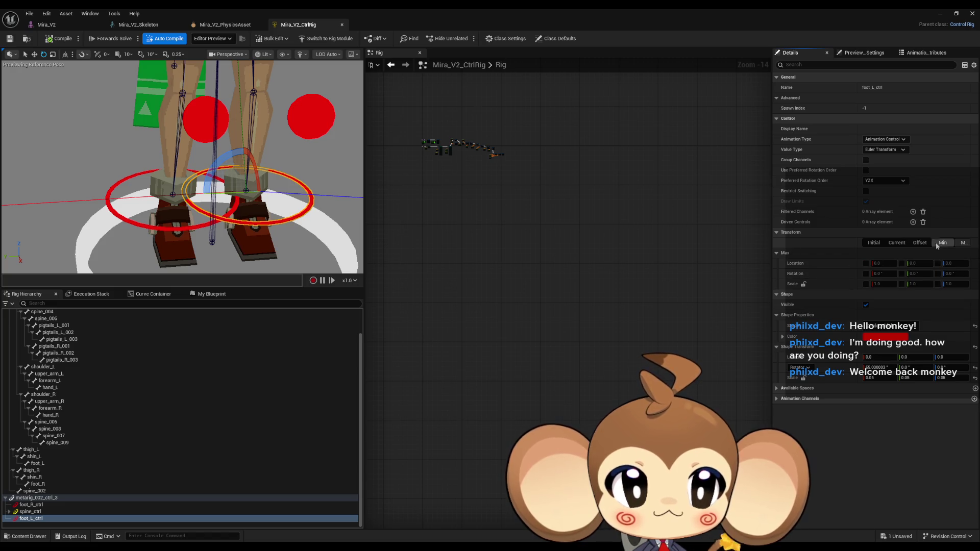
pyautogui.click(920, 243)
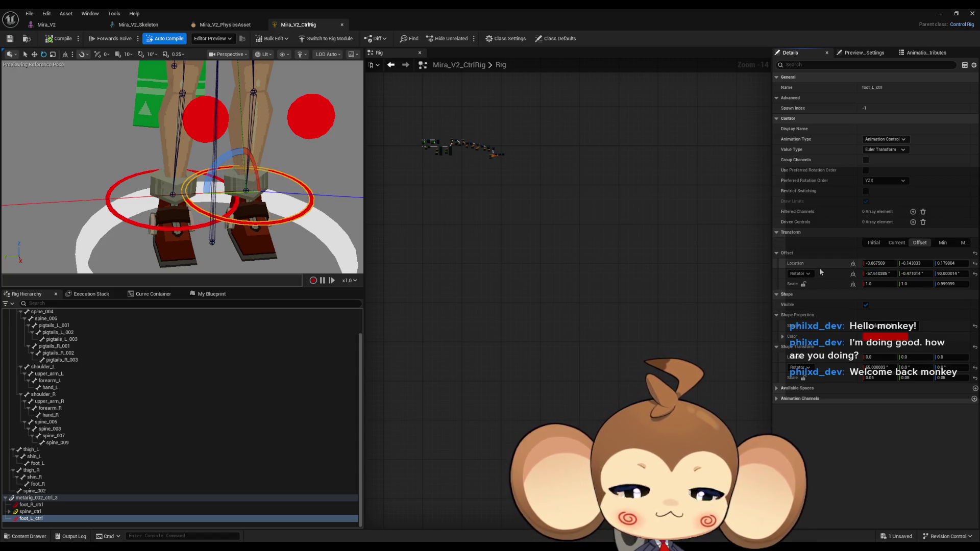
pyautogui.click(162, 227)
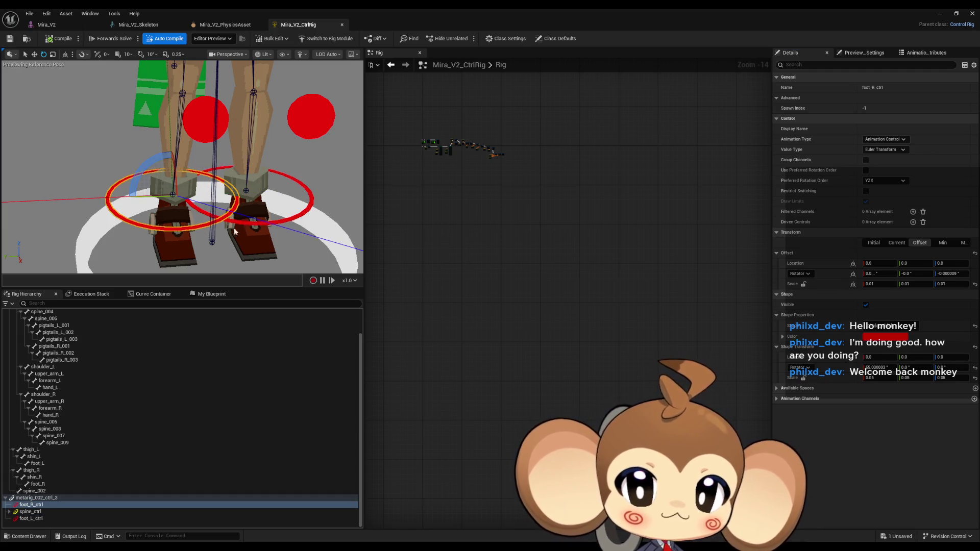
pyautogui.click(247, 221)
pyautogui.press('f')
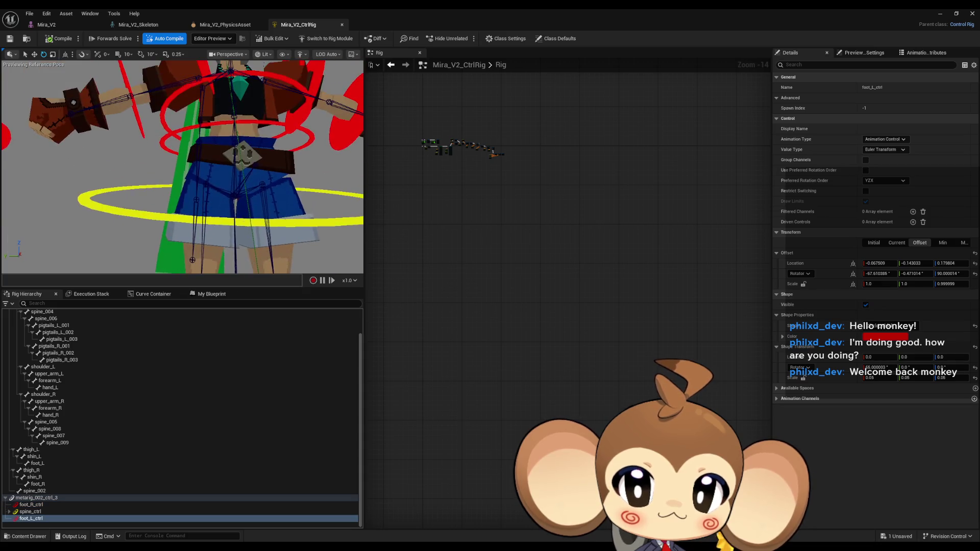
pyautogui.click(133, 117)
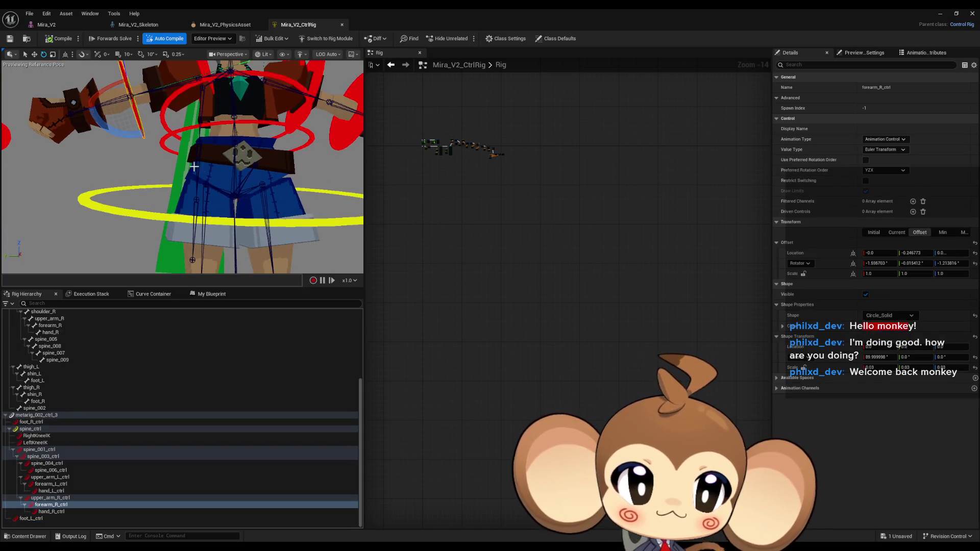
pyautogui.press('f')
pyautogui.click(897, 233)
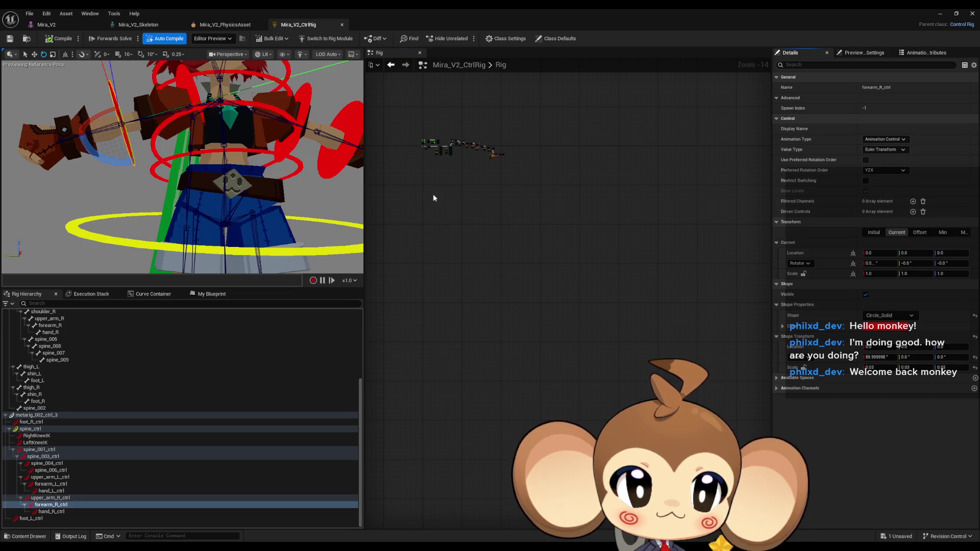
pyautogui.moveTo(434, 197); pyautogui.dragTo(443, 177)
pyautogui.click(334, 162)
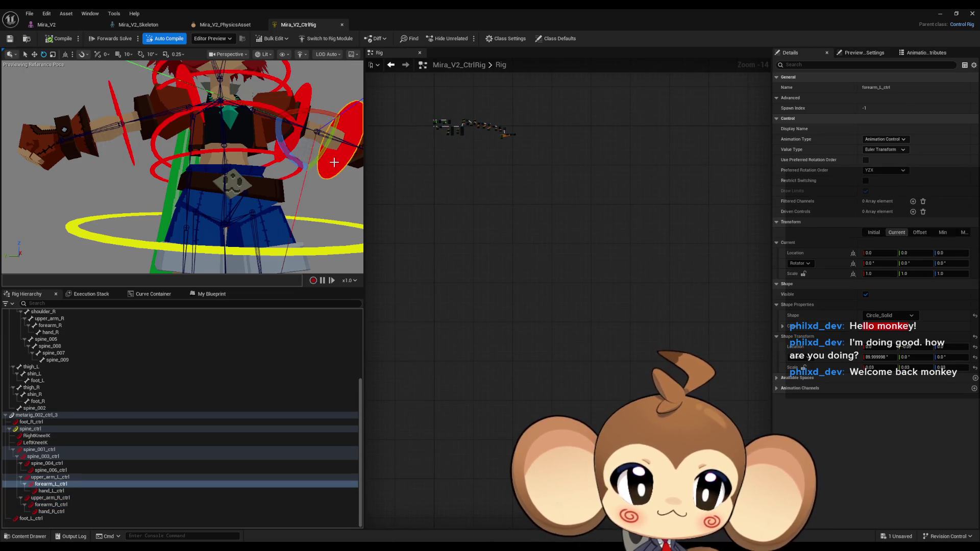
pyautogui.click(292, 134)
pyautogui.press('f')
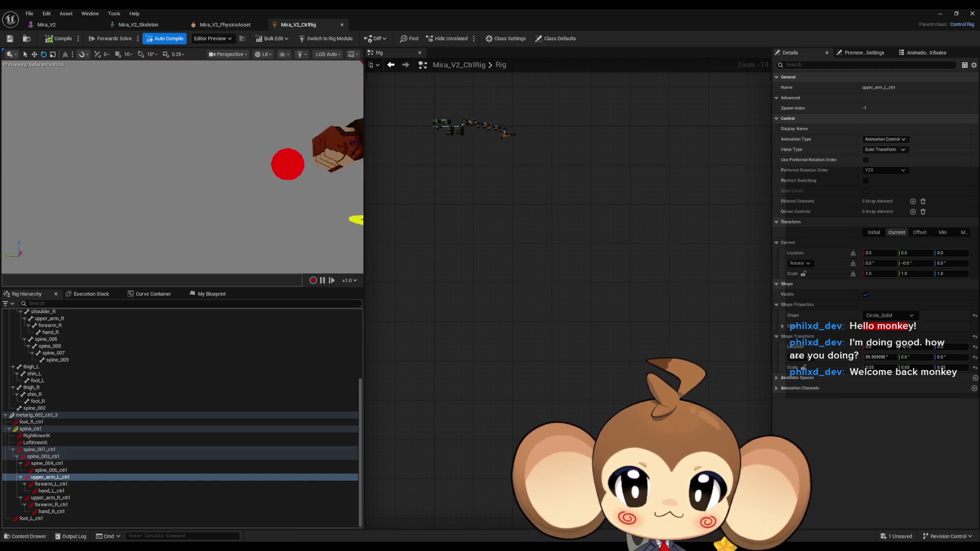
pyautogui.click(225, 205)
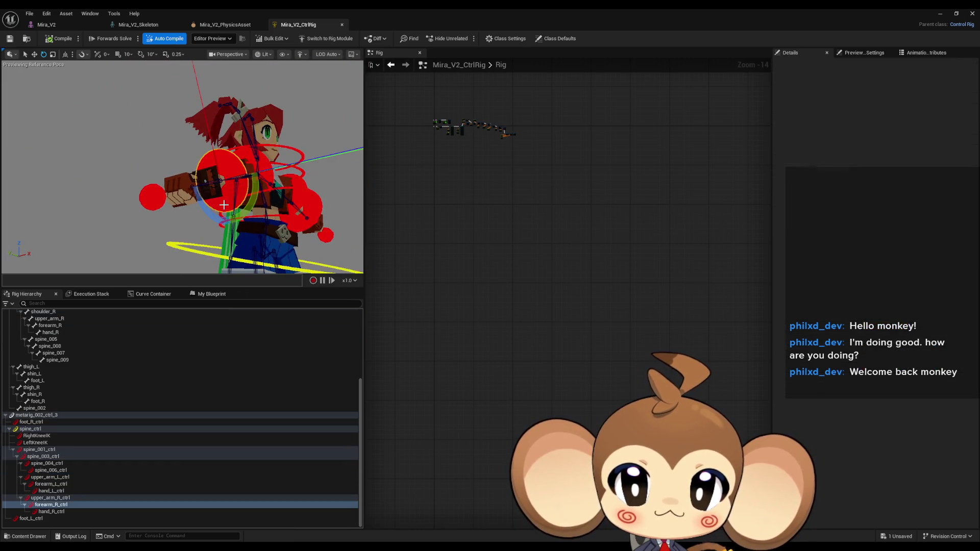
pyautogui.press('f')
pyautogui.scroll(5, 304, 207)
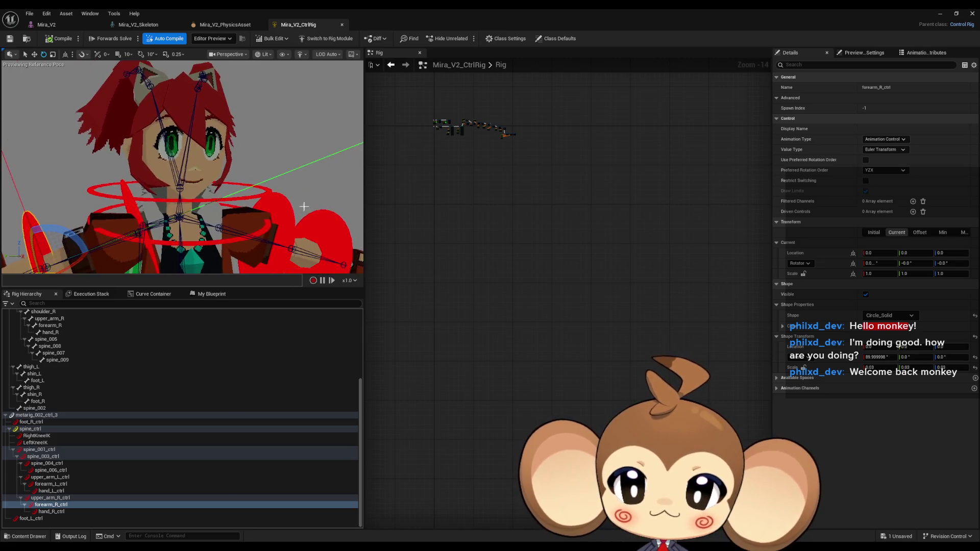
pyautogui.click(228, 200)
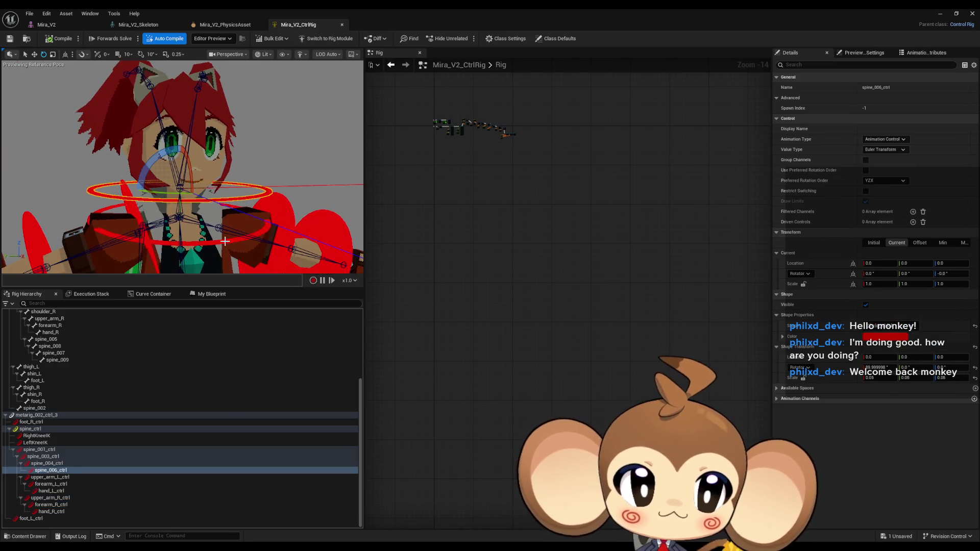
pyautogui.click(225, 241)
pyautogui.press('f')
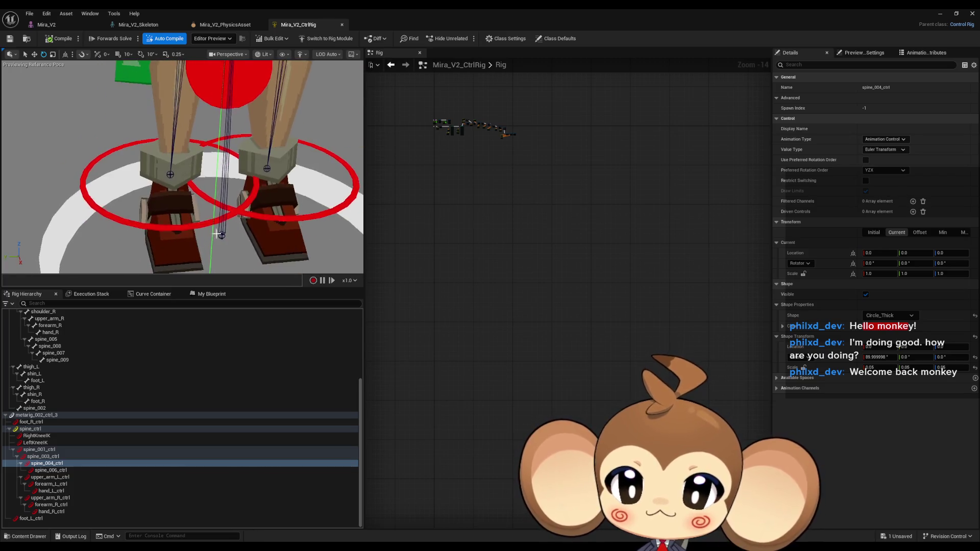
pyautogui.click(181, 228)
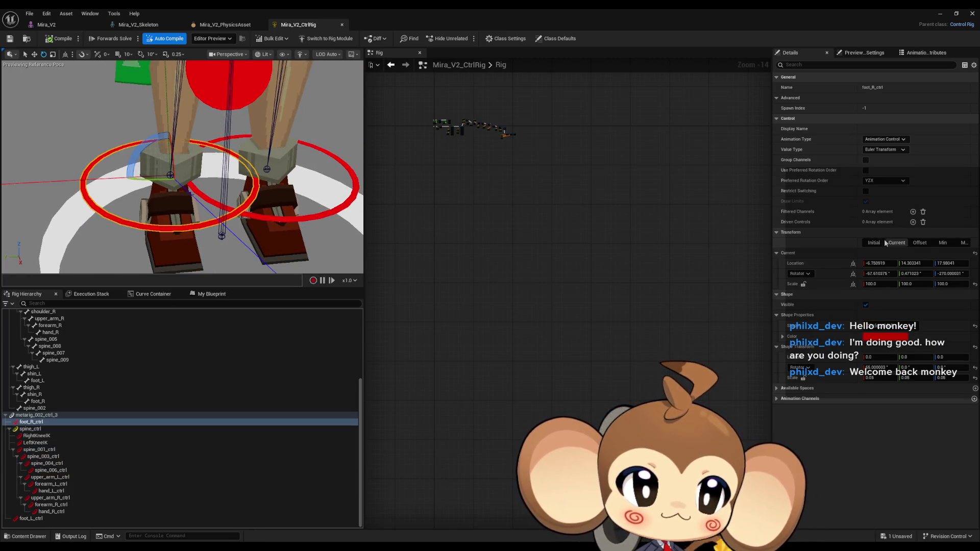
# Step: Copy foot_L_ctrl's offset location and -97.61° rotation onto foot_R_ctrl
pyautogui.click(920, 242)
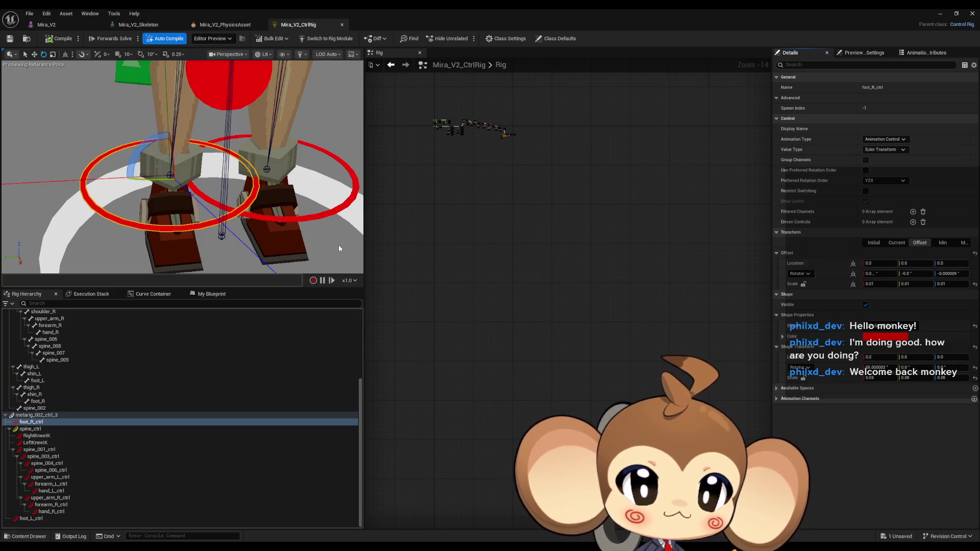
pyautogui.click(289, 220)
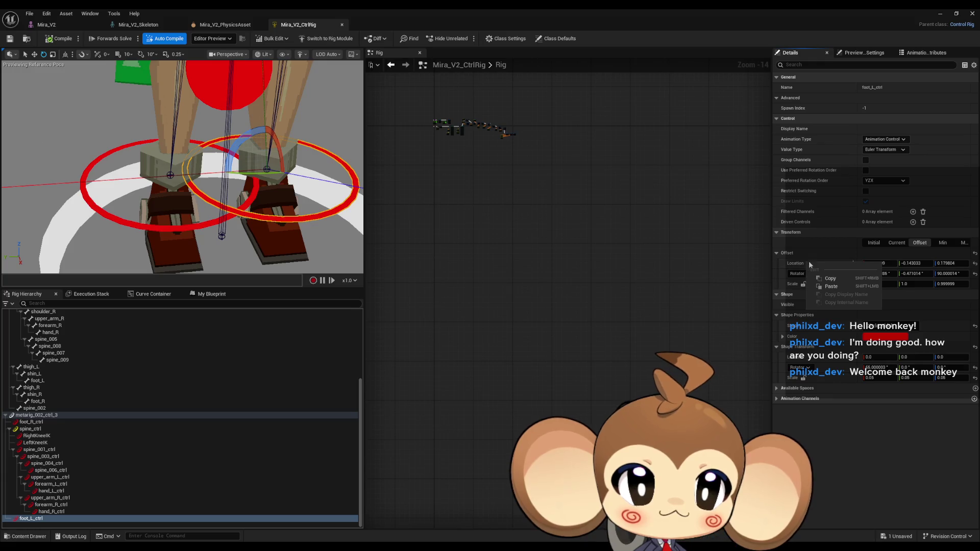
pyautogui.click(205, 225)
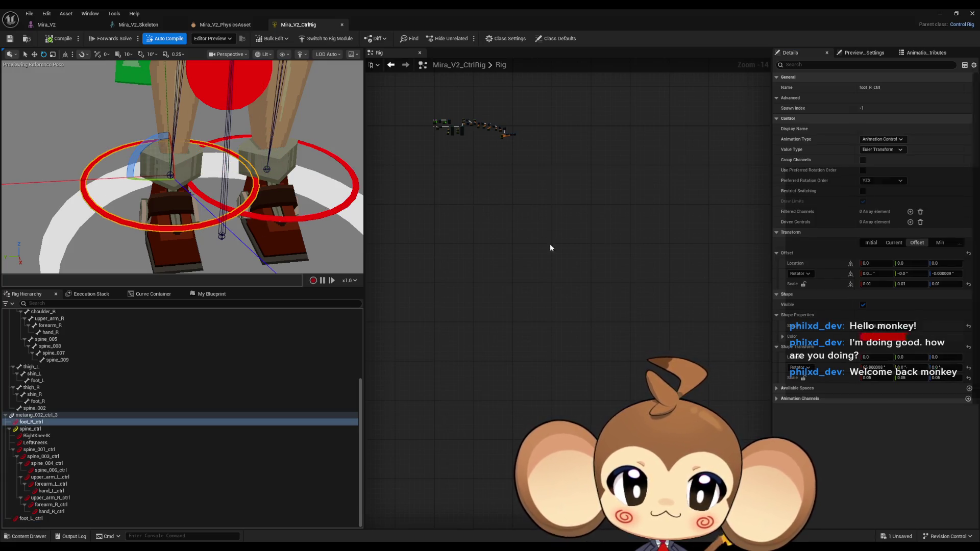
pyautogui.keyDown('shift'); pyautogui.click(822, 266); pyautogui.keyUp('shift')
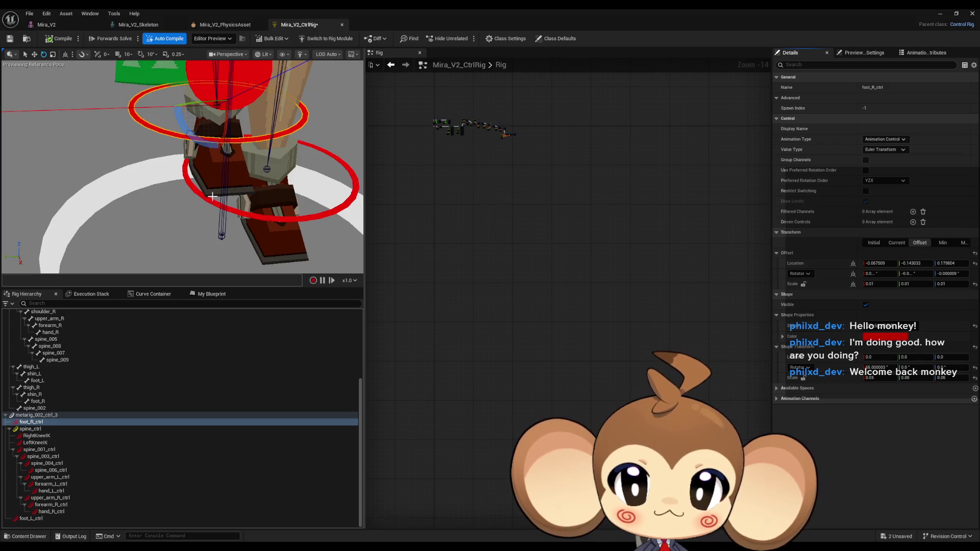
pyautogui.click(243, 214)
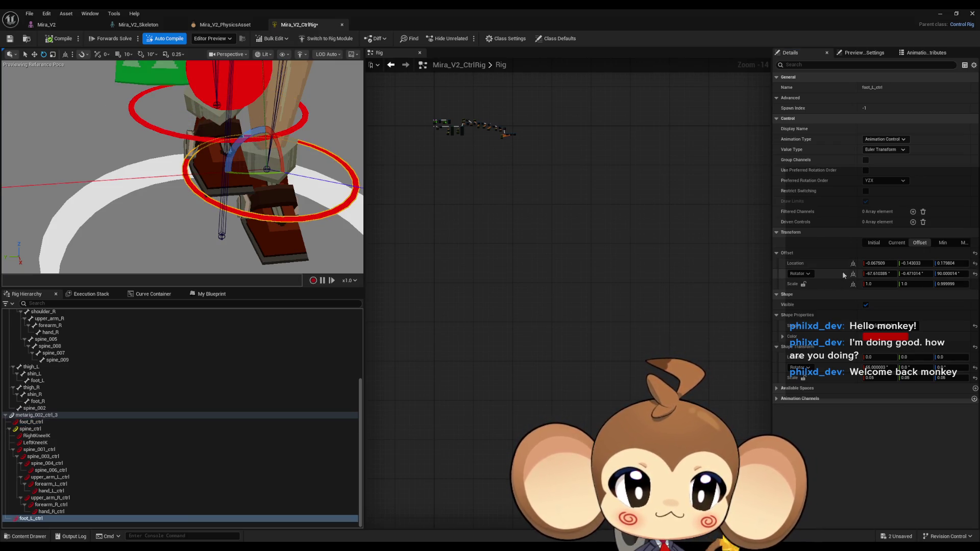
pyautogui.click(175, 138)
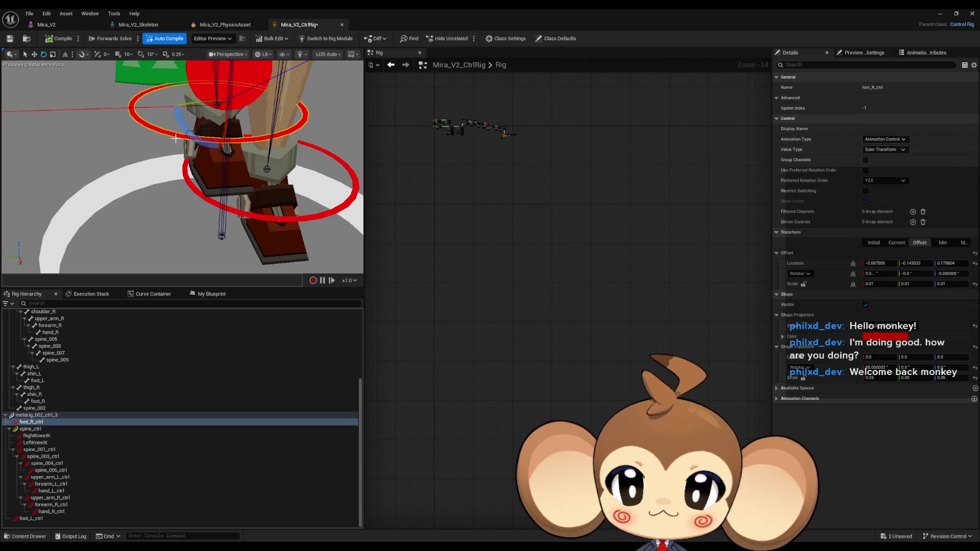
pyautogui.keyDown('shift'); pyautogui.click(834, 274); pyautogui.keyUp('shift')
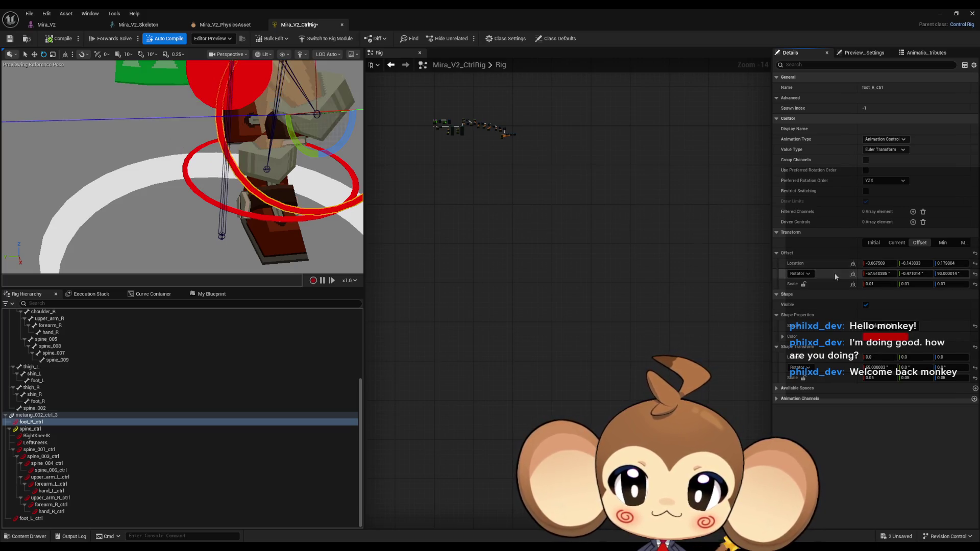
# Step: Paste the full-size offset scale 1/1/0.999999 onto foot_R_ctrl
pyautogui.click(236, 212)
pyautogui.write('1')
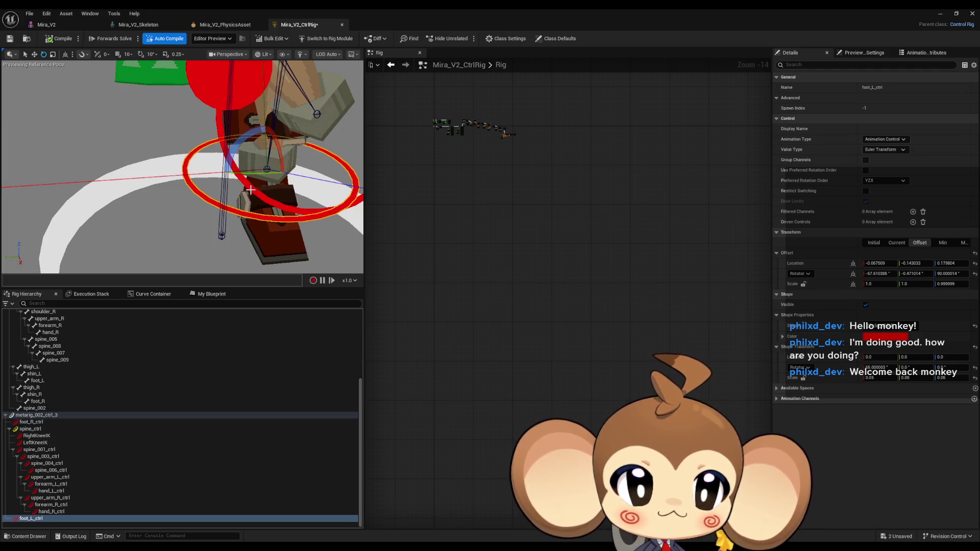
pyautogui.click(964, 284)
pyautogui.press('Escape')
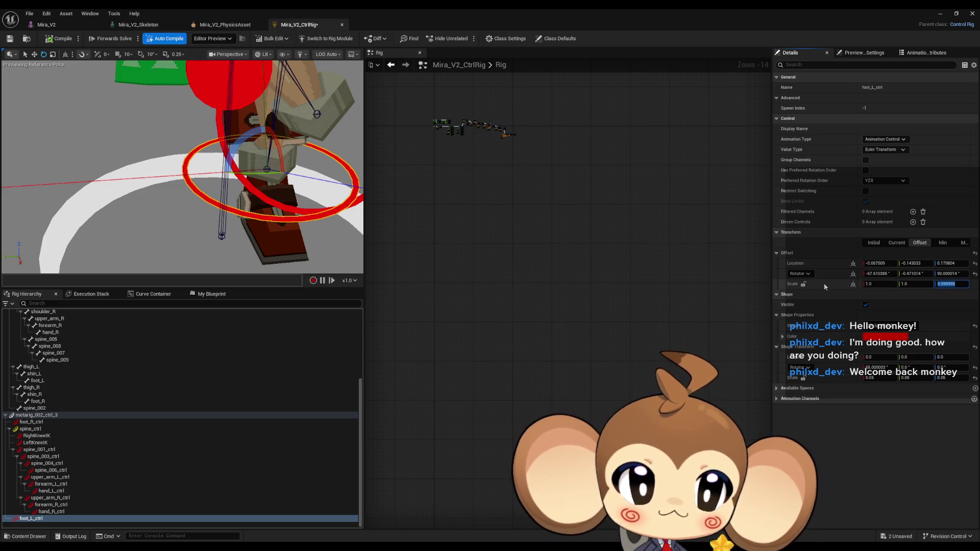
pyautogui.click(250, 183)
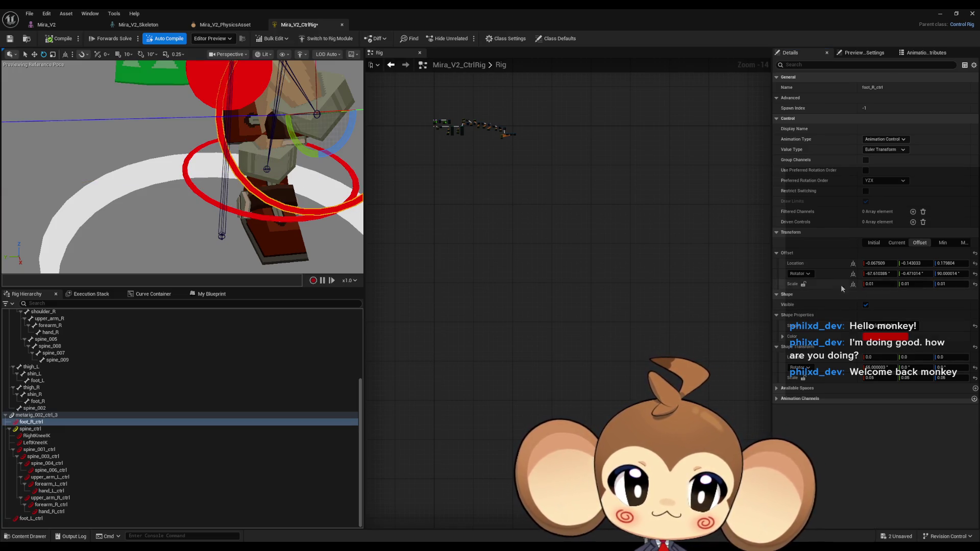
pyautogui.hotkey('ctrl', 'v')
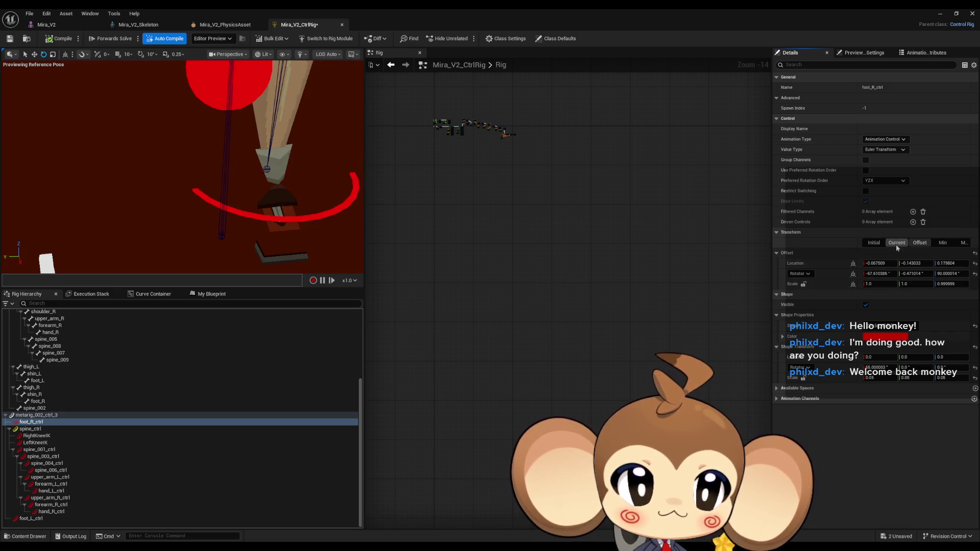
# Step: Reset foot_R_ctrl's initial location, rotation and scale to defaults and save the rig
pyautogui.click(874, 243)
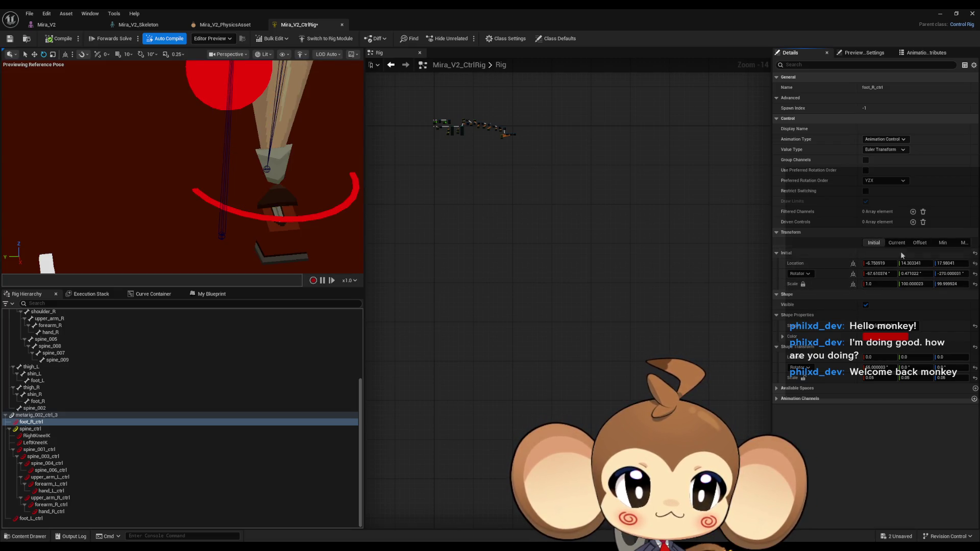
pyautogui.click(975, 285)
pyautogui.click(975, 273)
pyautogui.click(974, 264)
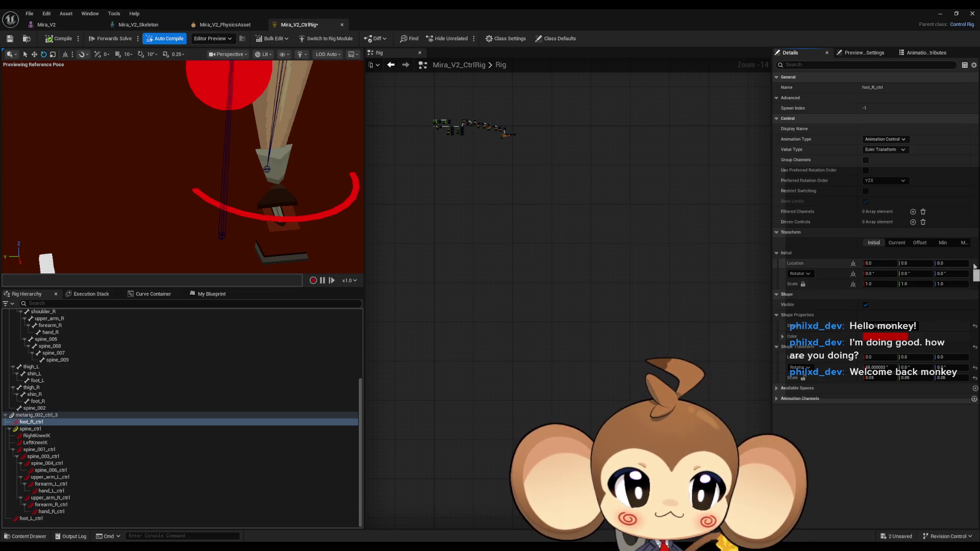
pyautogui.click(61, 38)
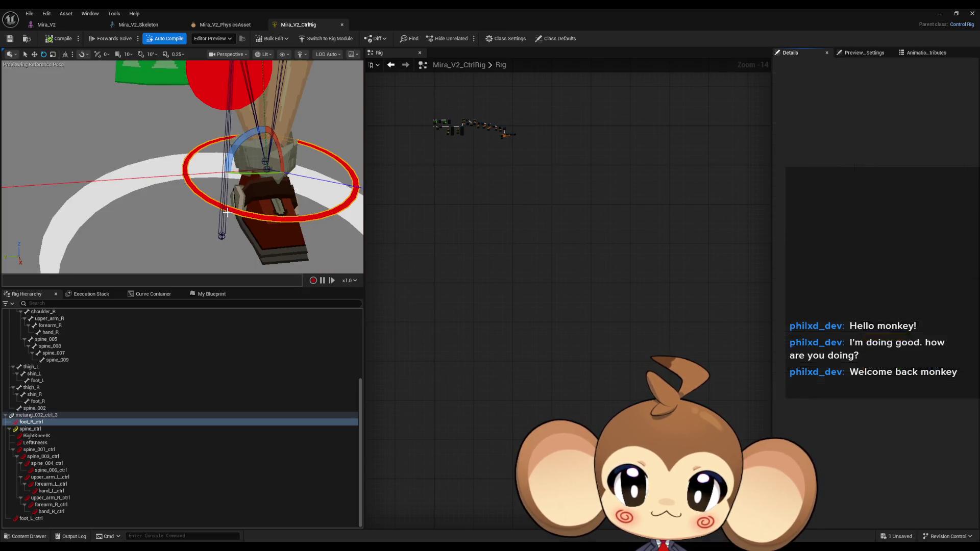
# Step: Slide foot_R_ctrl along X in the viewport with the move tool
pyautogui.press('f')
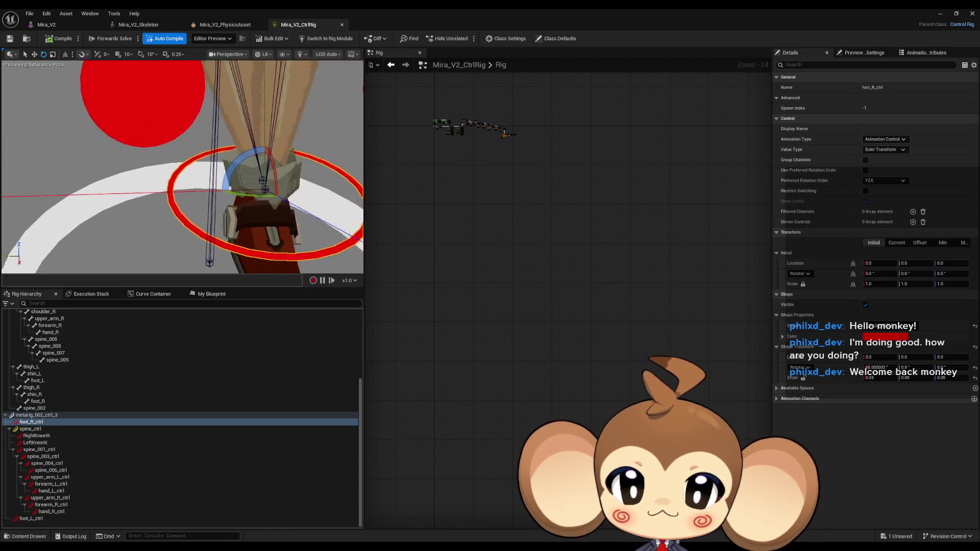
pyautogui.click(897, 243)
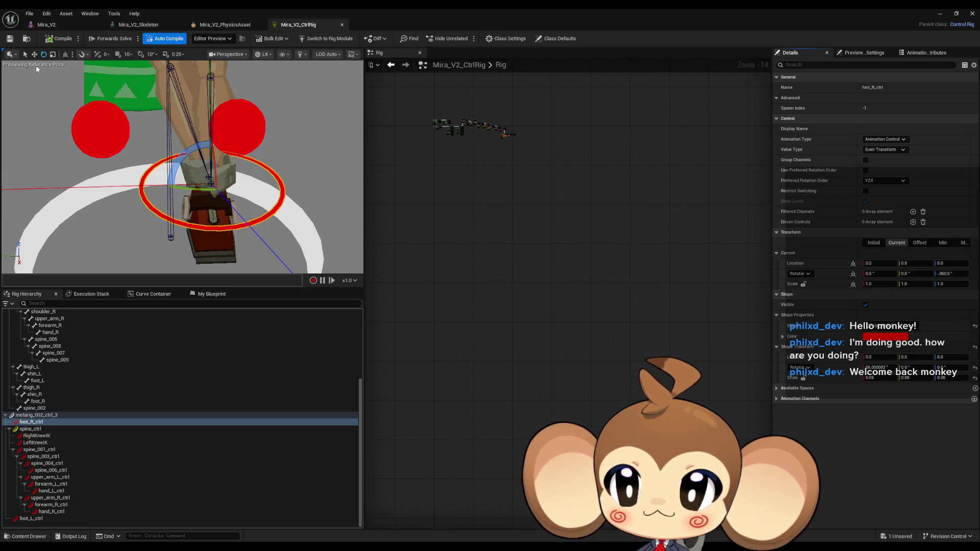
pyautogui.click(34, 55)
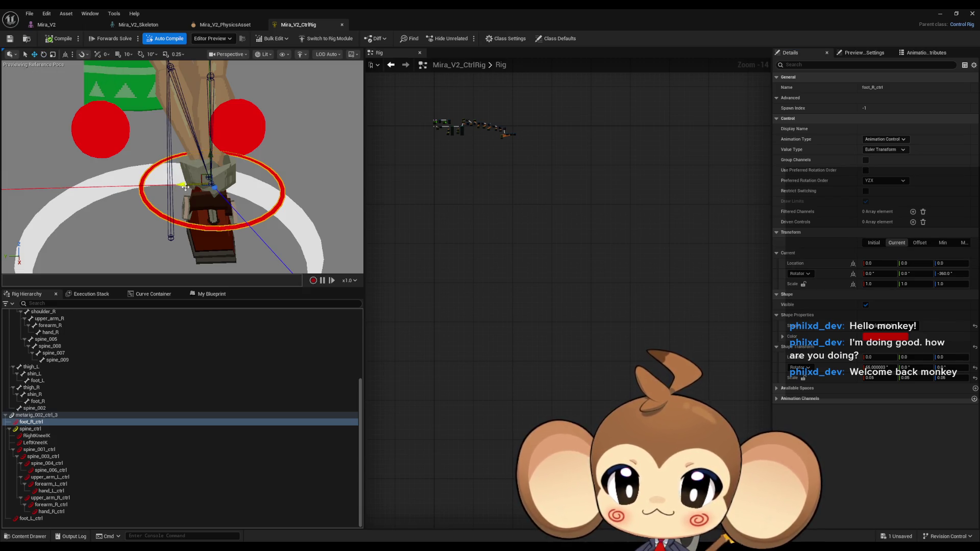
pyautogui.moveTo(185, 187); pyautogui.dragTo(91, 187)
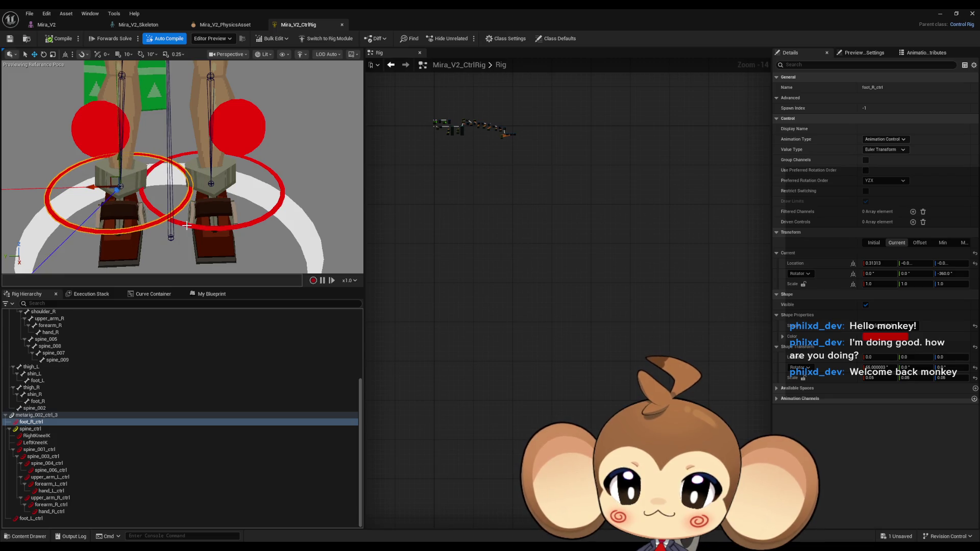
pyautogui.click(191, 225)
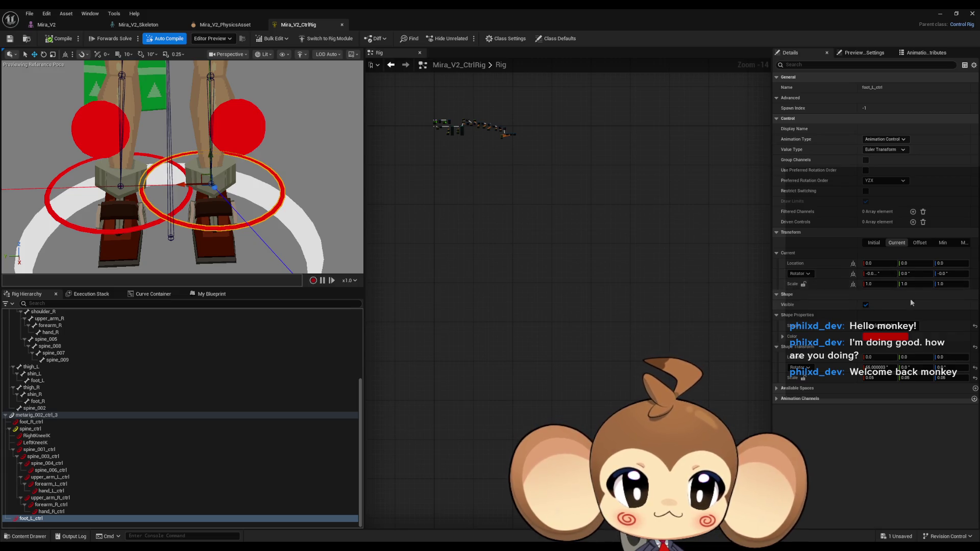
# Step: Compare with foot_L_ctrl's offset and make foot_R_ctrl's offset Location Y positive 0.143033
pyautogui.click(920, 243)
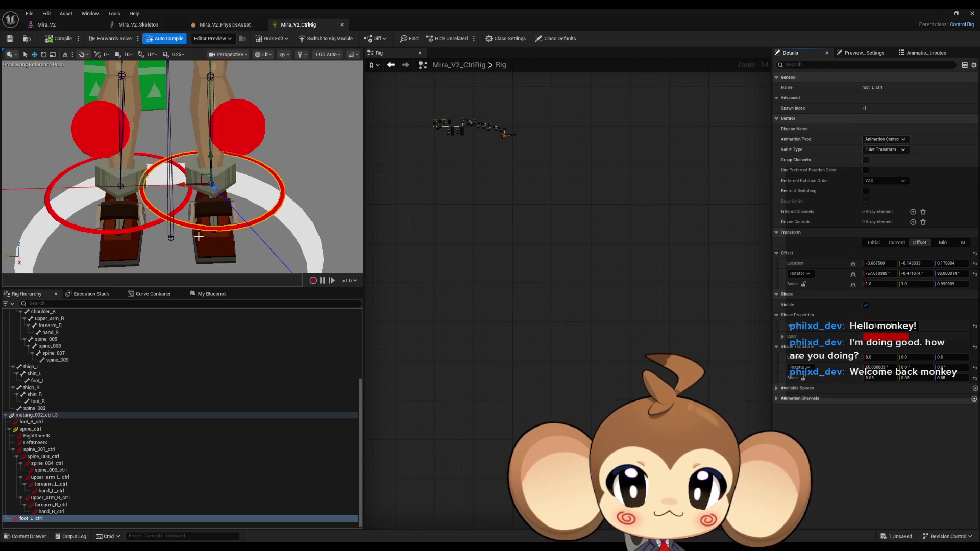
pyautogui.click(129, 230)
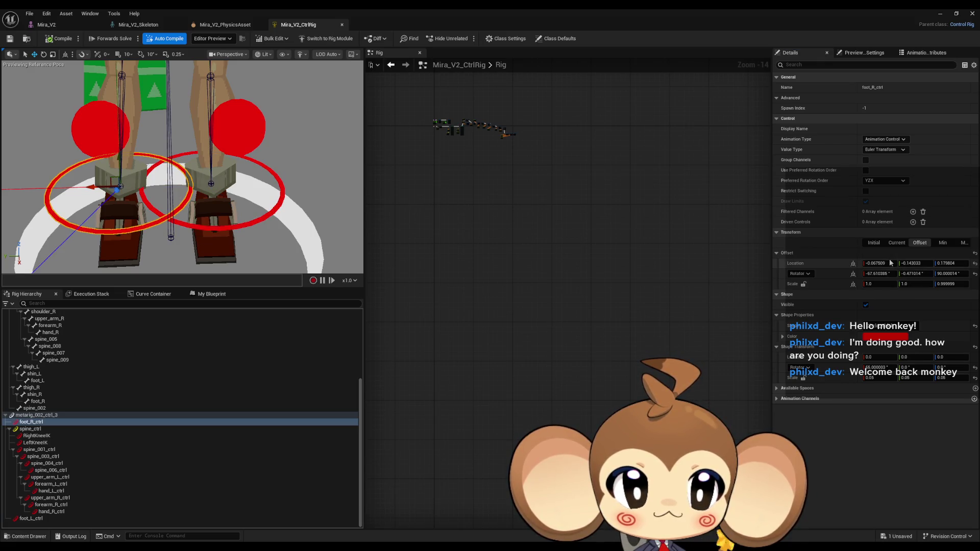
pyautogui.click(874, 243)
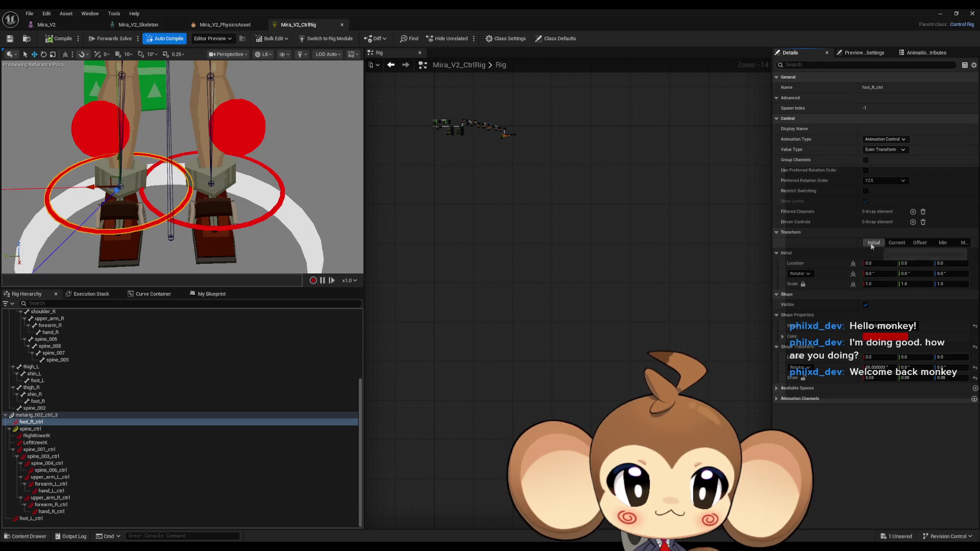
pyautogui.click(919, 243)
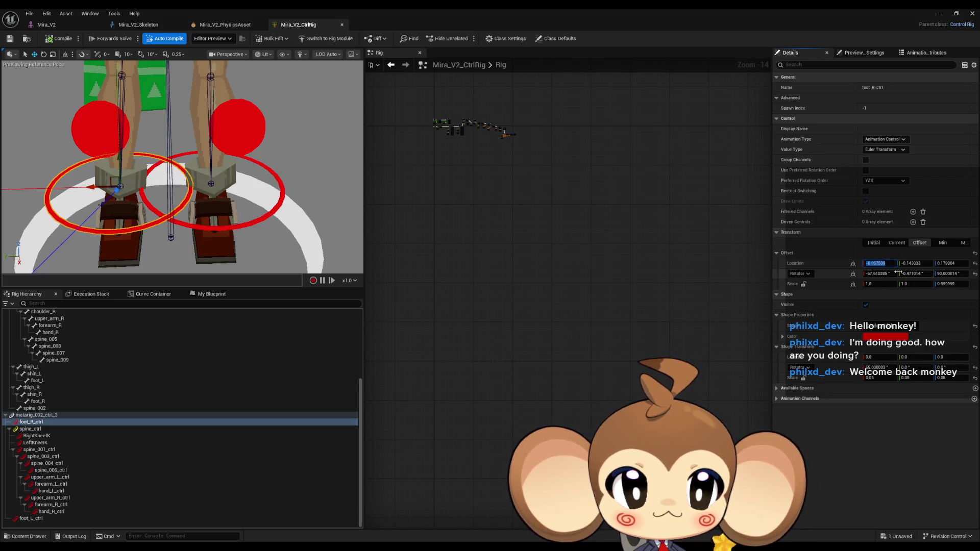
pyautogui.press('Return')
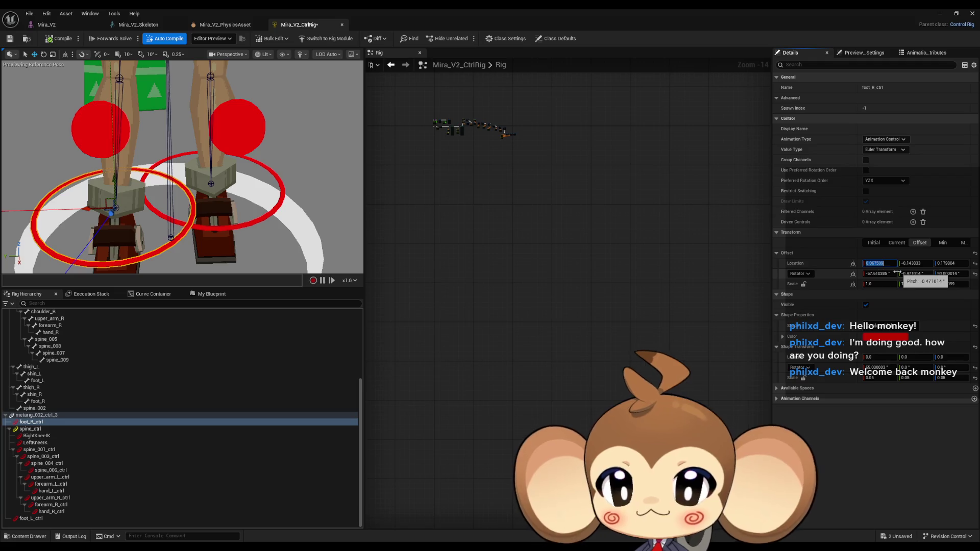
pyautogui.moveTo(228, 192); pyautogui.dragTo(197, 203)
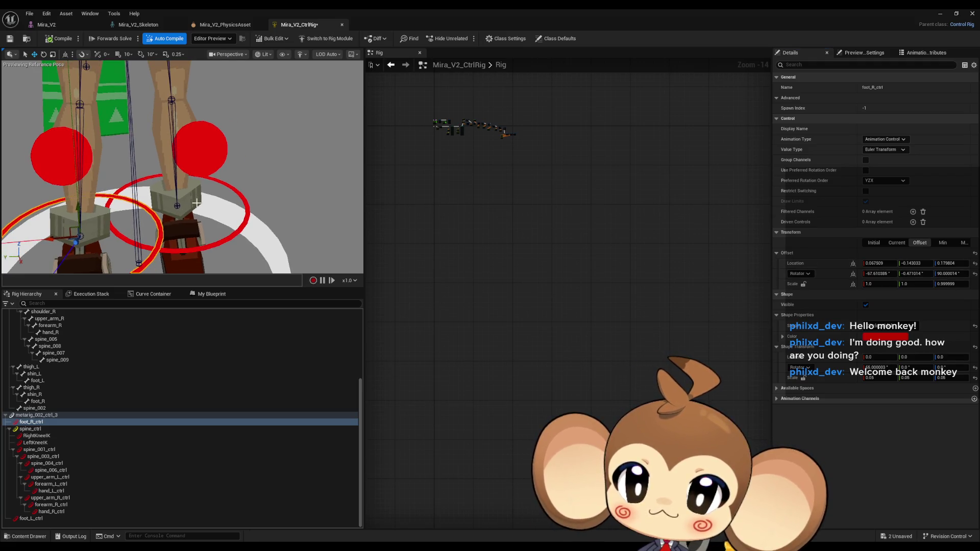
pyautogui.hotkey('ctrl', 'z')
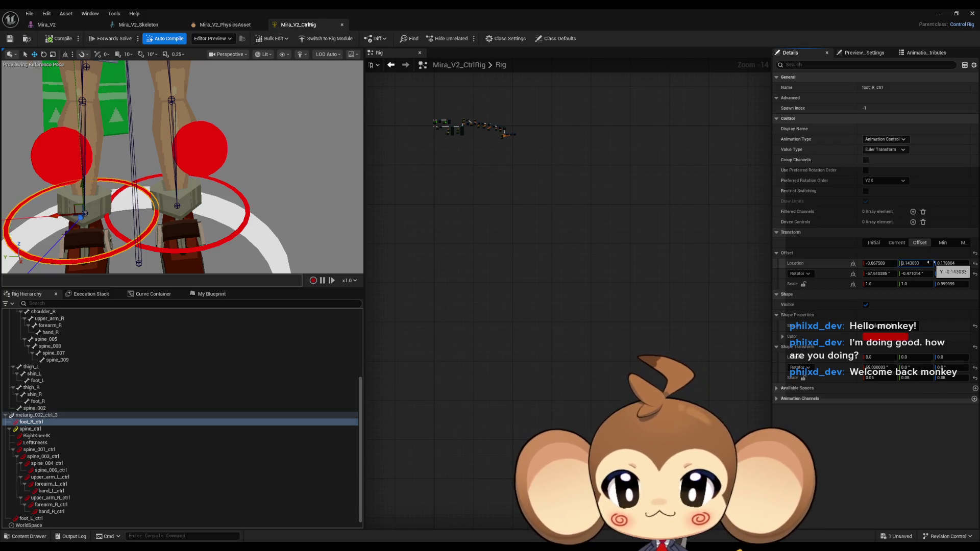
pyautogui.press('Return')
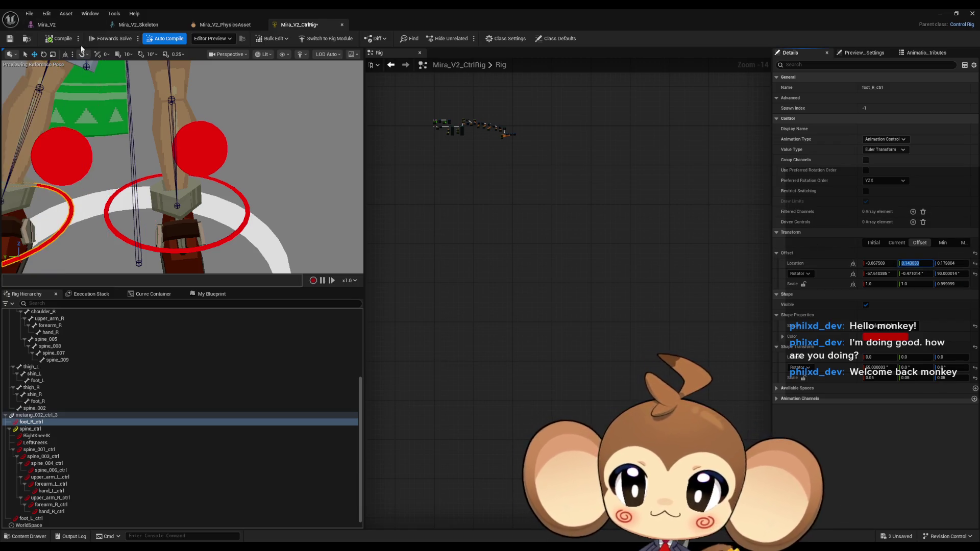
# Step: Save the control rig and minimise its editor to return to the StartArea level's Sequencer
pyautogui.hotkey('ctrl', 's')
pyautogui.scroll(-3, 290, 102)
pyautogui.moveTo(280, 133); pyautogui.dragTo(306, 143)
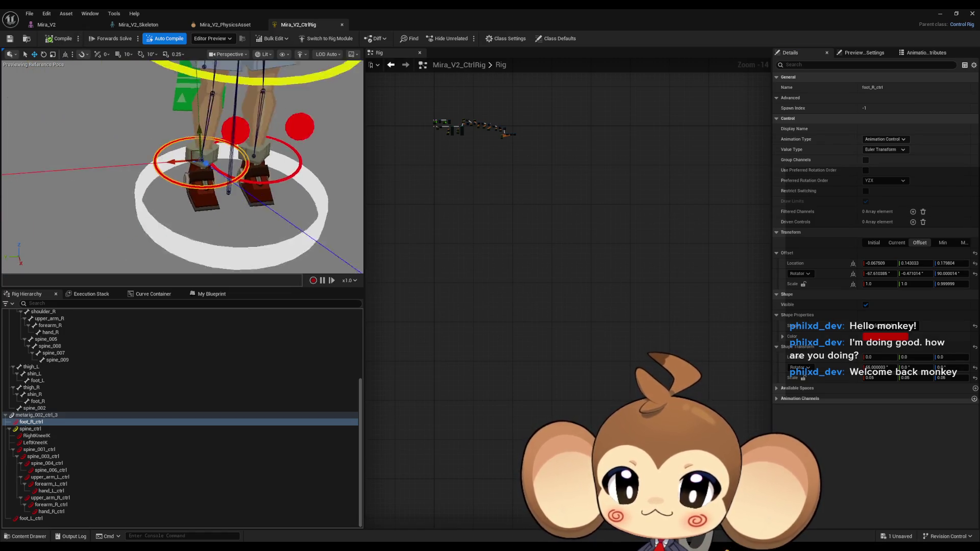
pyautogui.scroll(-5, 182, 166)
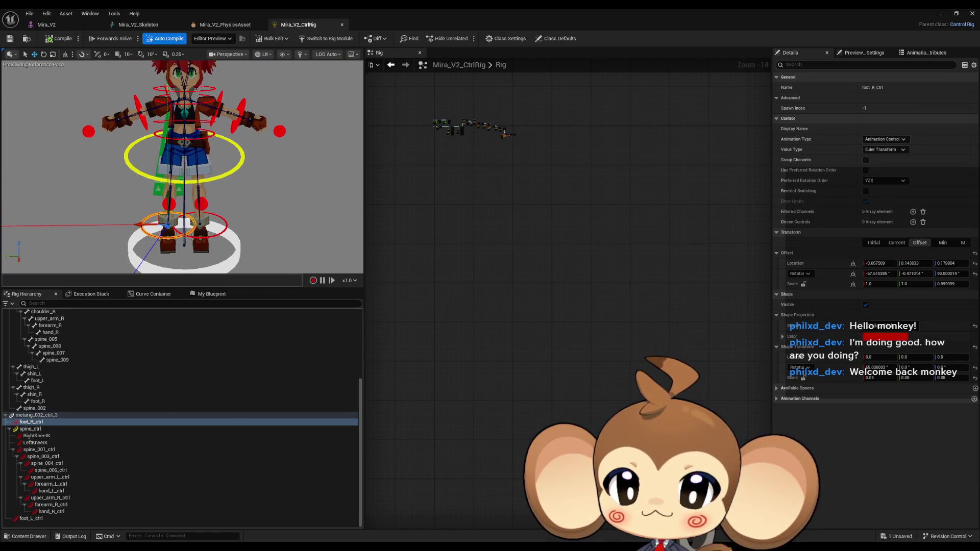
pyautogui.scroll(5, 183, 166)
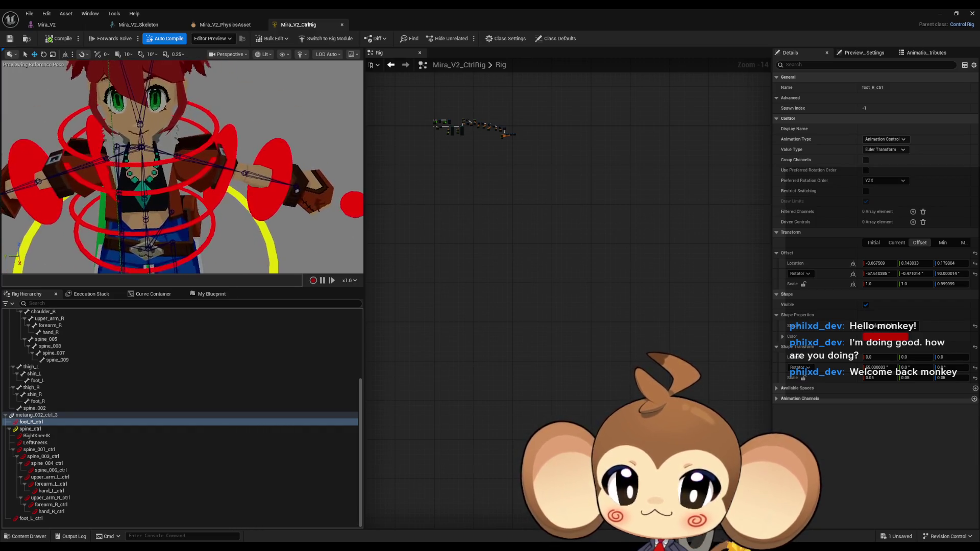
pyautogui.press('f')
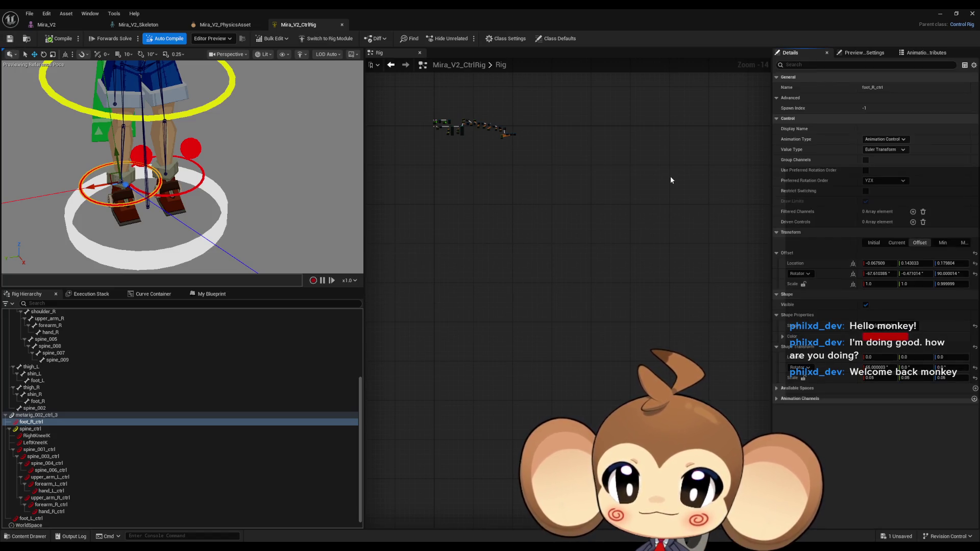
pyautogui.click(939, 14)
pyautogui.scroll(-5, 431, 218)
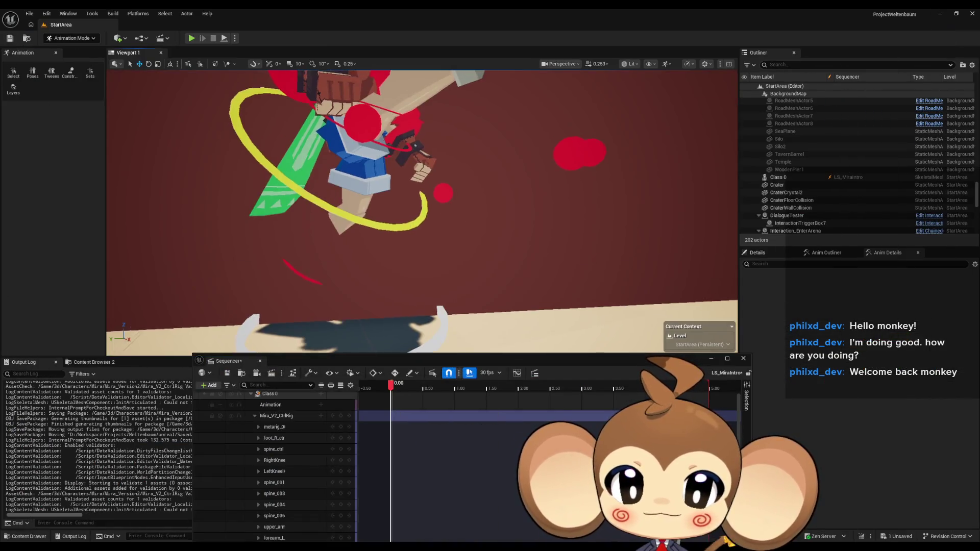
# Step: Set foot_R_ctrl's Scale X, Y and Z to 1 in its Sequencer transform channels
pyautogui.scroll(5, 424, 219)
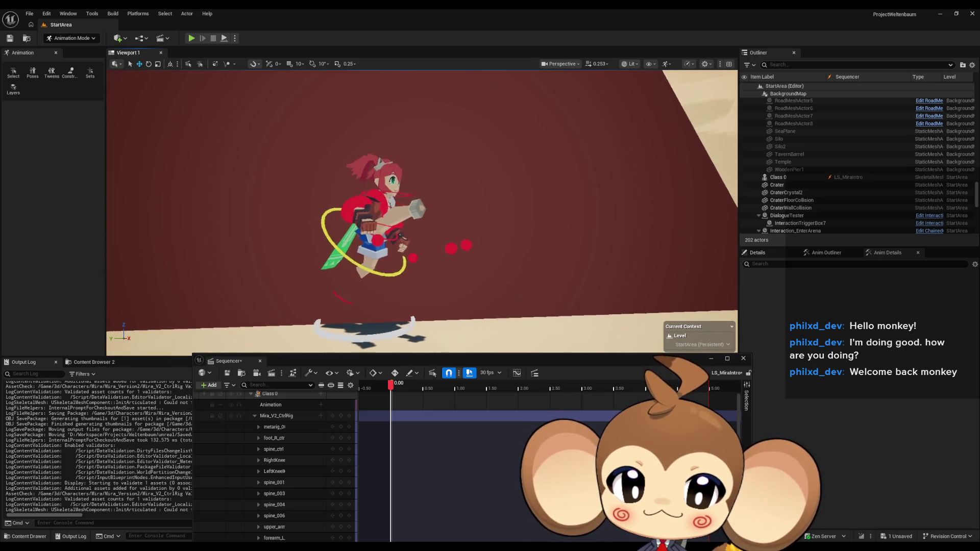
pyautogui.scroll(5, 429, 230)
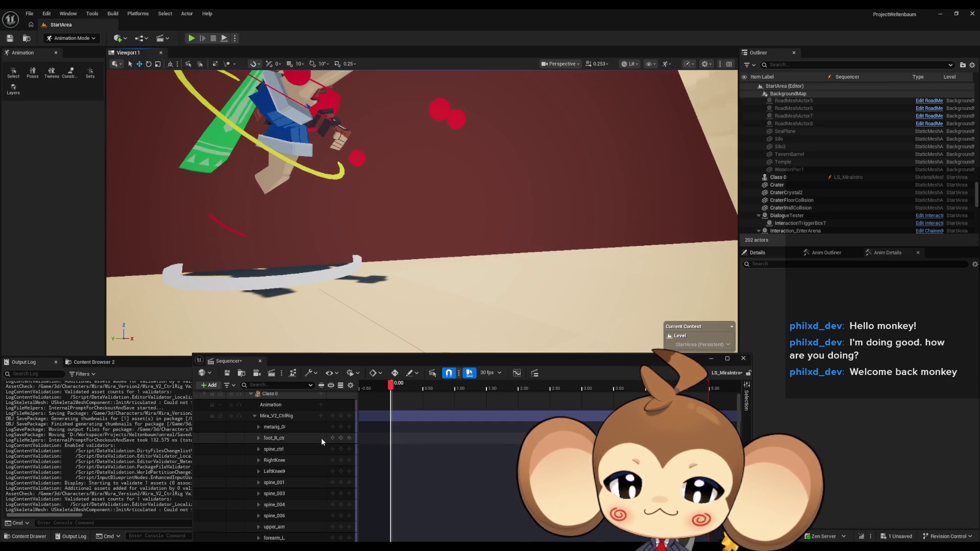
pyautogui.click(264, 439)
pyautogui.click(258, 438)
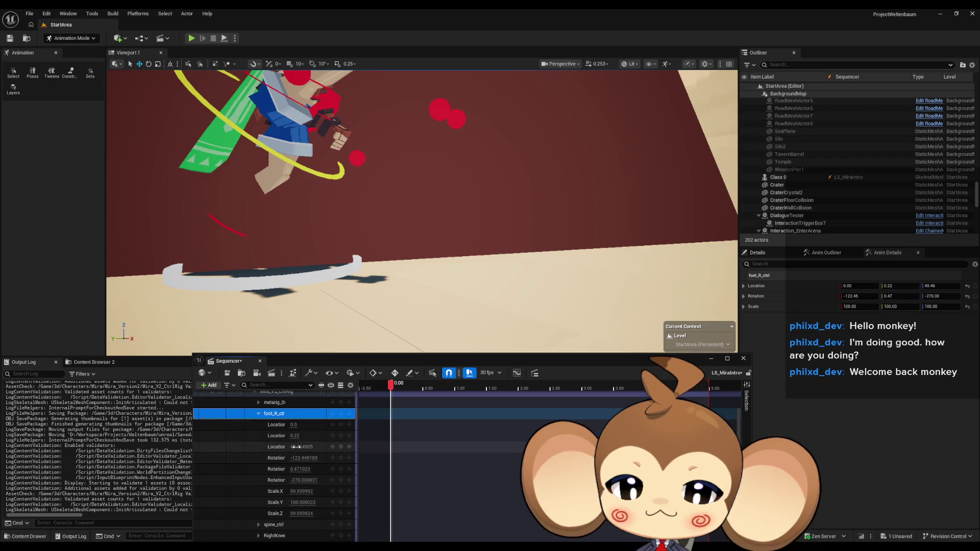
pyautogui.click(294, 514)
pyautogui.write('1')
pyautogui.press('Return')
pyautogui.click(295, 502)
pyautogui.write('1')
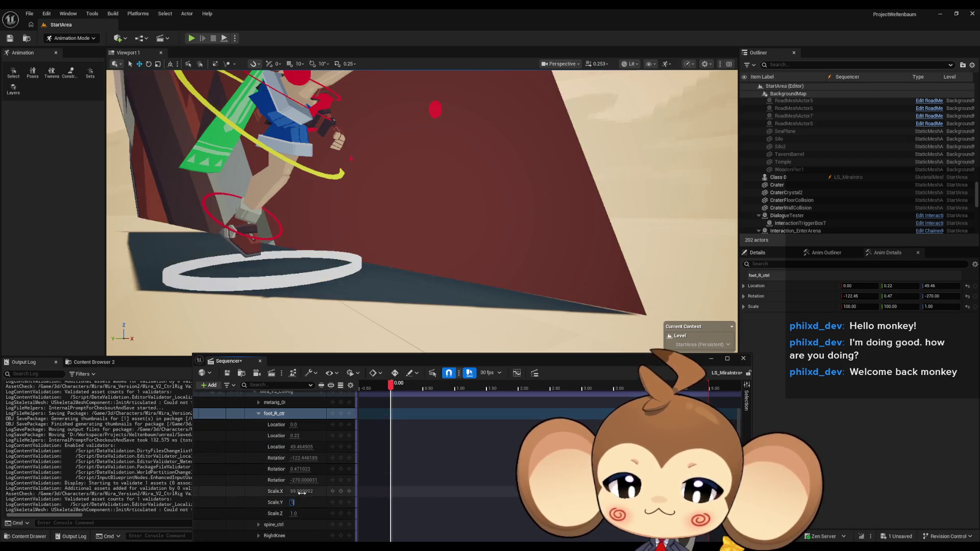
pyautogui.press('Return')
pyautogui.click(294, 491)
pyautogui.write('1')
pyautogui.press('Return')
# Step: Zero all three of foot_R_ctrl's rotation values
pyautogui.click(300, 480)
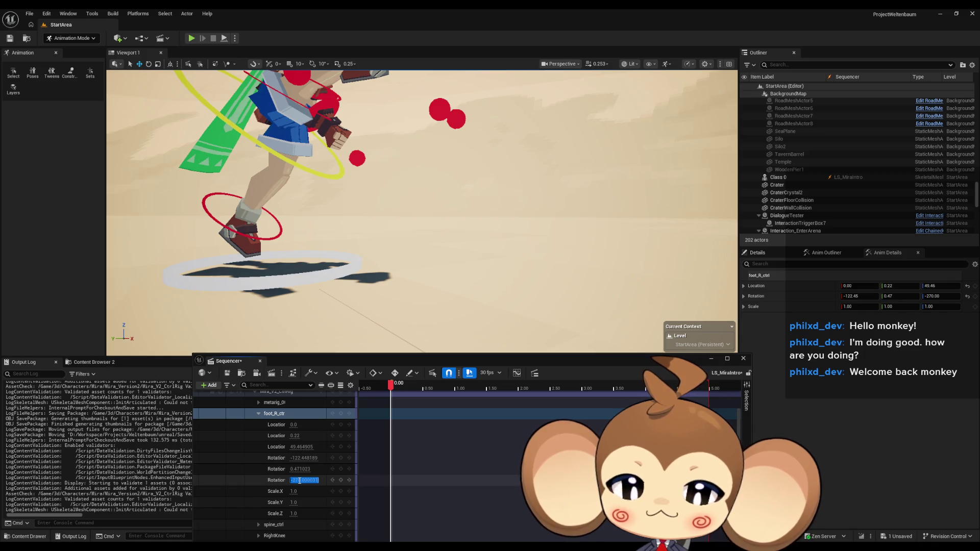
pyautogui.write('0')
pyautogui.press('Return')
pyautogui.click(294, 469)
pyautogui.write('0')
pyautogui.press('Return')
pyautogui.click(295, 458)
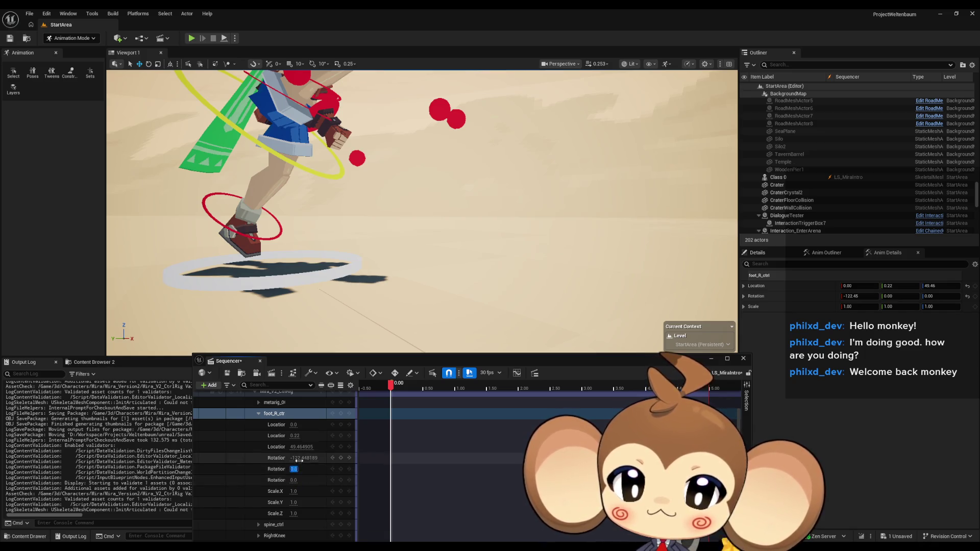
pyautogui.write('0')
pyautogui.press('Return')
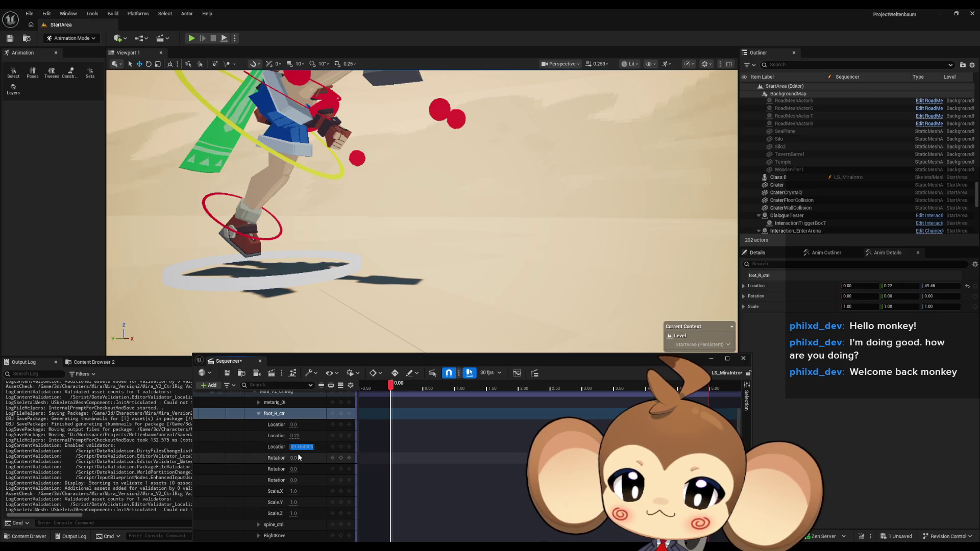
# Step: Set foot_R_ctrl's Z and Y location to 0 so the foot rests on the ground
pyautogui.write('0')
pyautogui.press('Return')
pyautogui.click(294, 436)
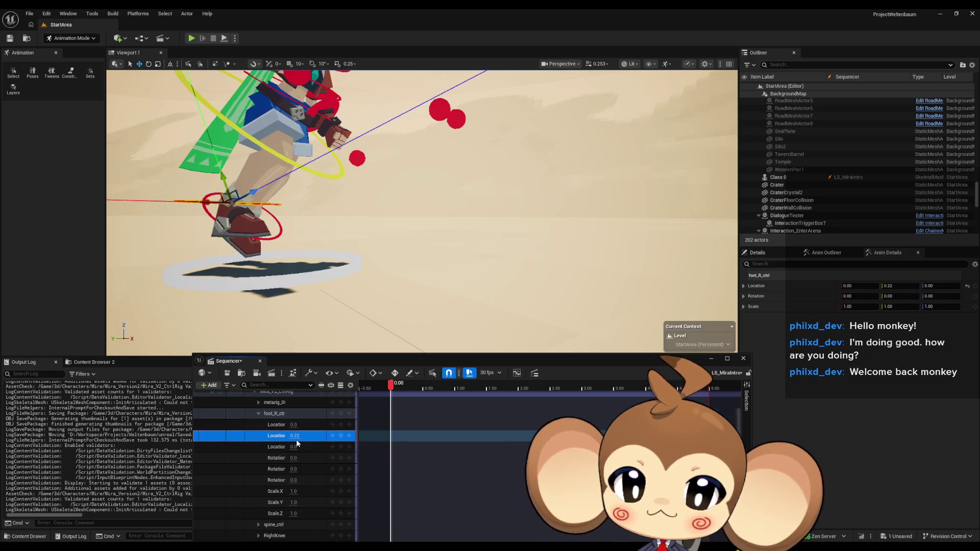
pyautogui.write('0')
pyautogui.press('Return')
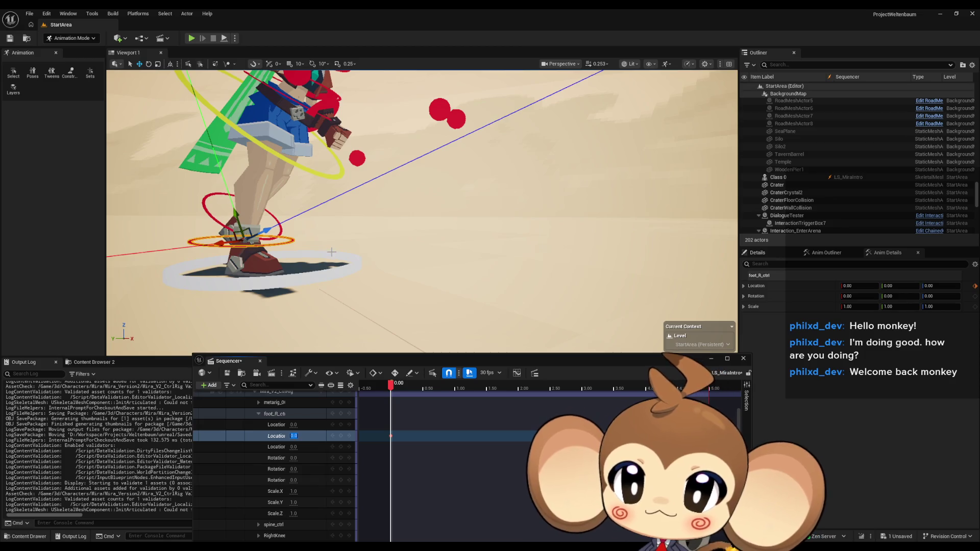
pyautogui.moveTo(337, 252)
pyautogui.mouseDown()
pyautogui.moveTo(314, 301)
pyautogui.moveTo(319, 321)
pyautogui.mouseUp()
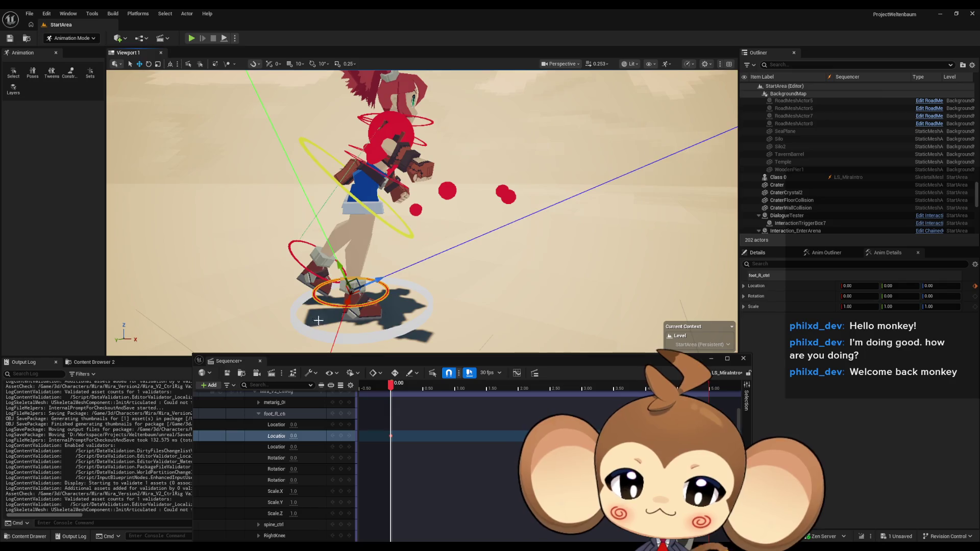
pyautogui.moveTo(219, 215); pyautogui.dragTo(170, 111)
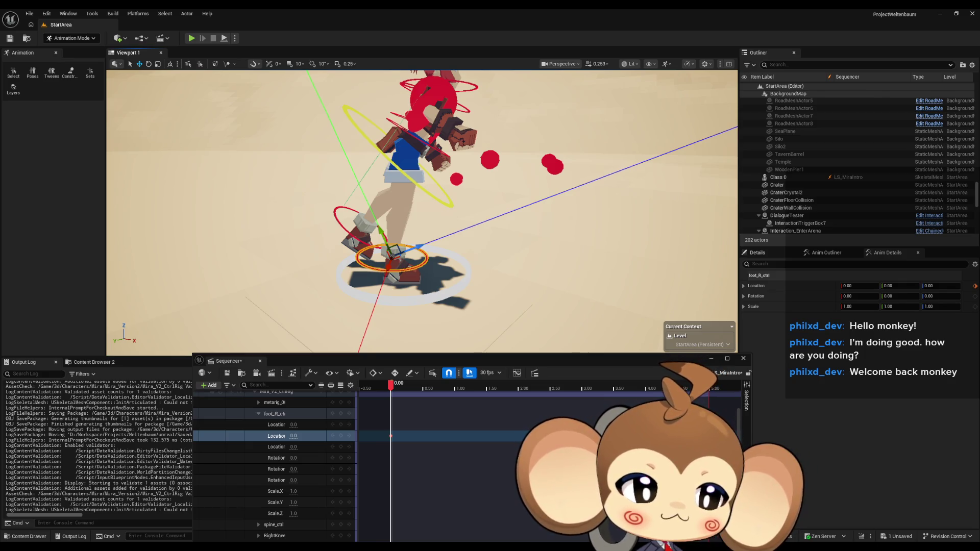
pyautogui.scroll(5, 422, 212)
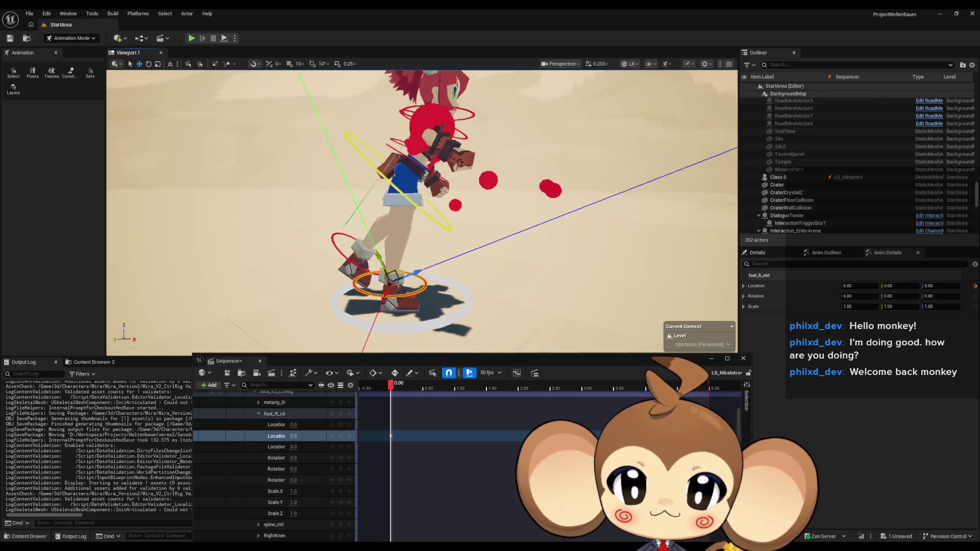
pyautogui.scroll(1, 370, 268)
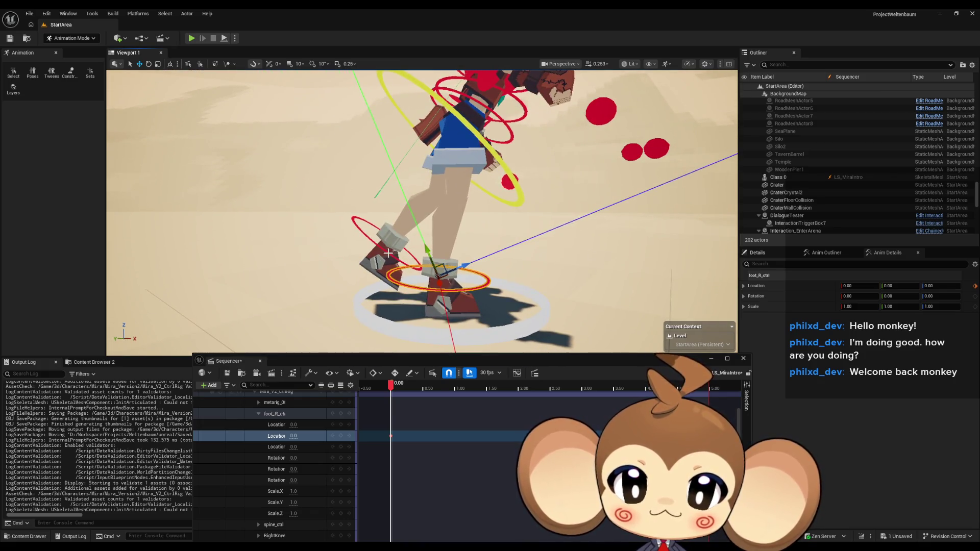
pyautogui.scroll(3, 521, 280)
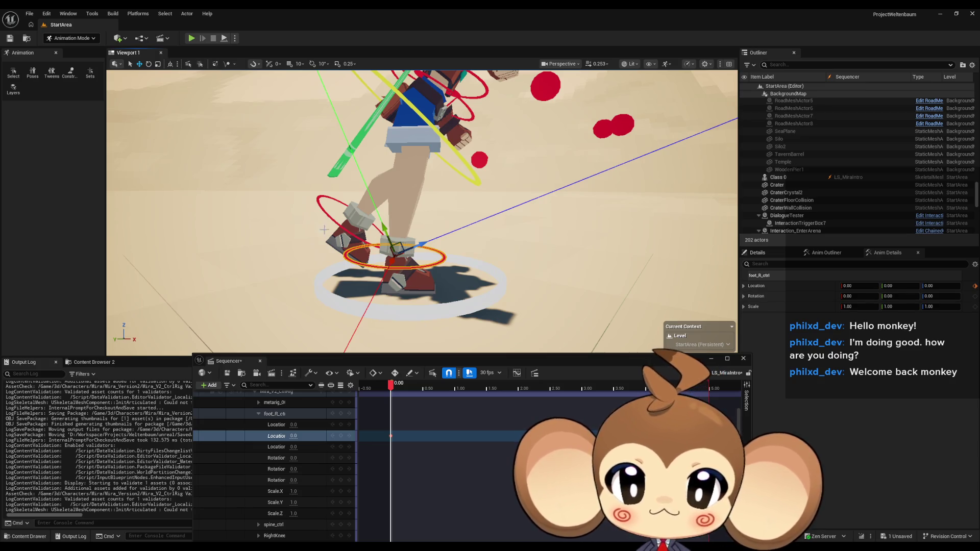
pyautogui.click(323, 209)
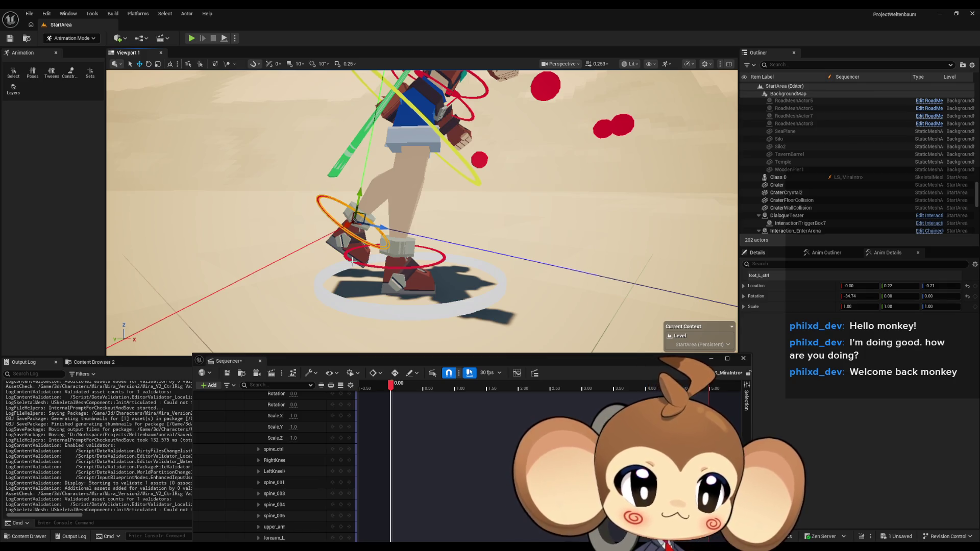
# Step: Give foot_R_ctrl location Y 0.22, Z -0.21 and X rotation -34.74
pyautogui.click(354, 260)
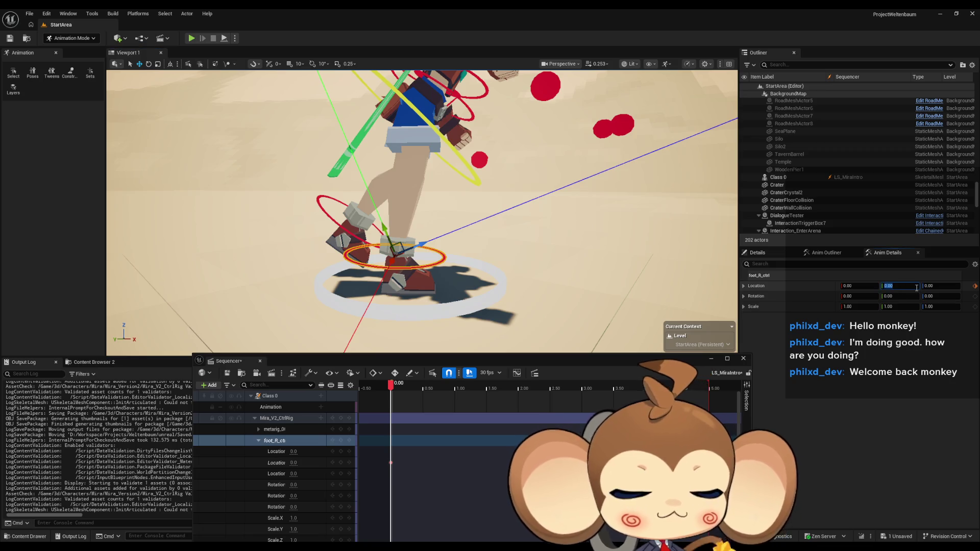
pyautogui.press('Tab')
pyautogui.write('-0.25')
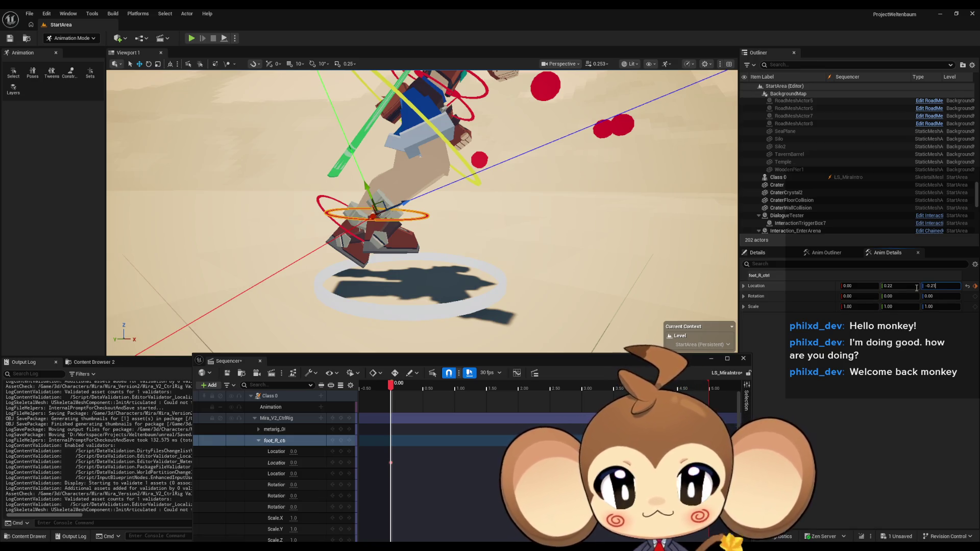
pyautogui.press('Return')
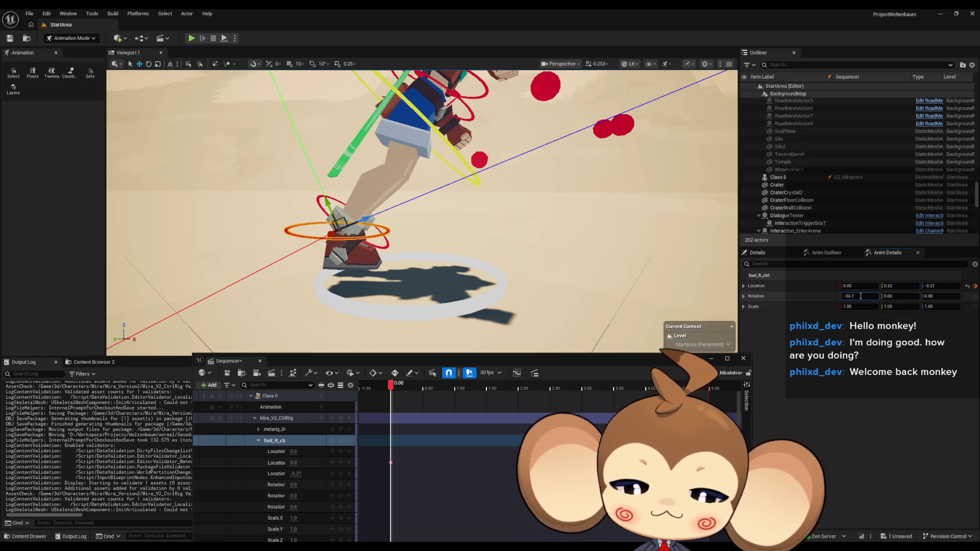
pyautogui.press('Tab')
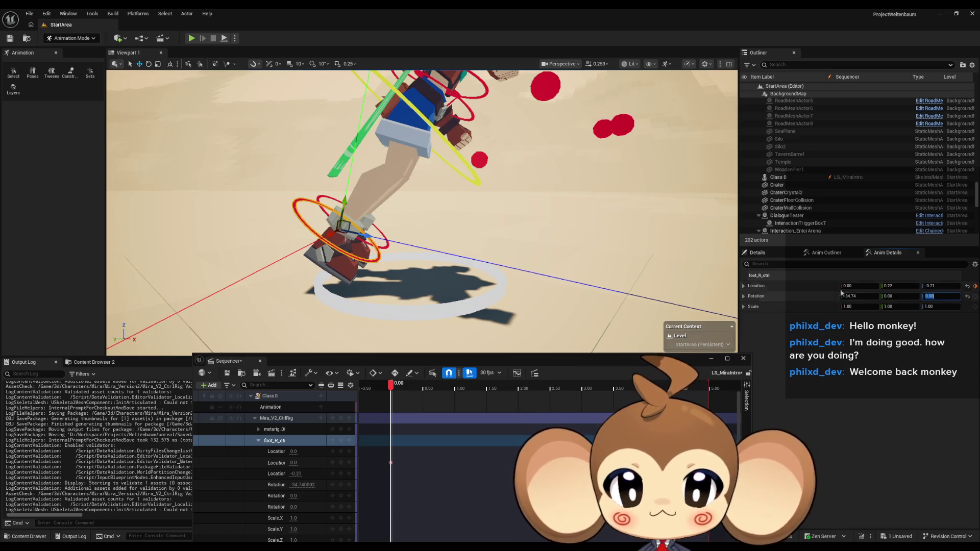
pyautogui.scroll(3, 401, 242)
pyautogui.click(401, 243)
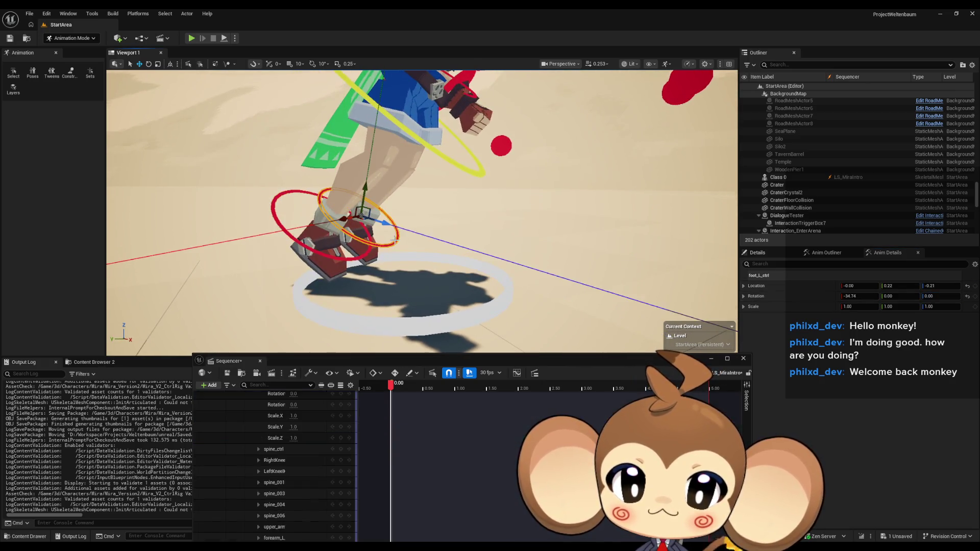
# Step: Reset foot_L_ctrl's location and rotation to zero
pyautogui.moveTo(401, 243); pyautogui.dragTo(420, 240)
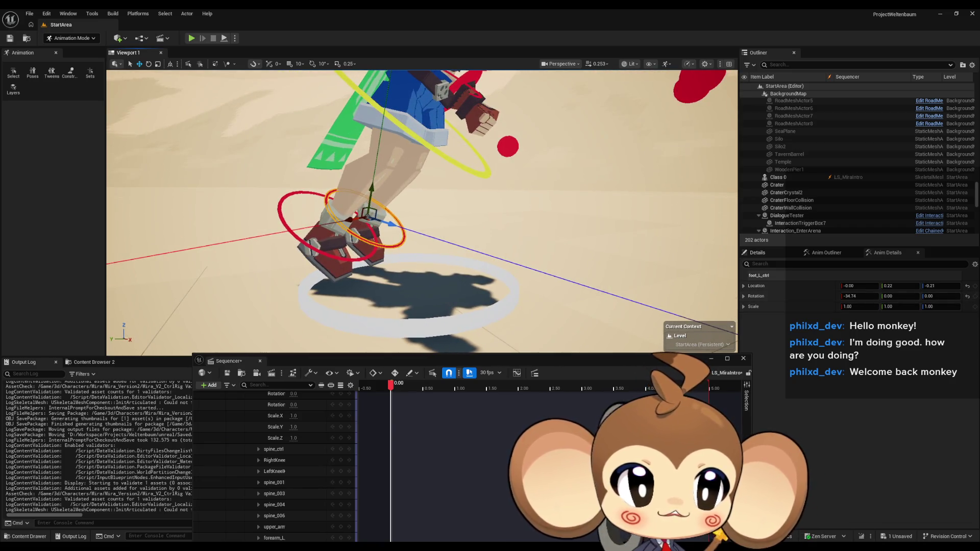
pyautogui.click(968, 286)
pyautogui.click(967, 296)
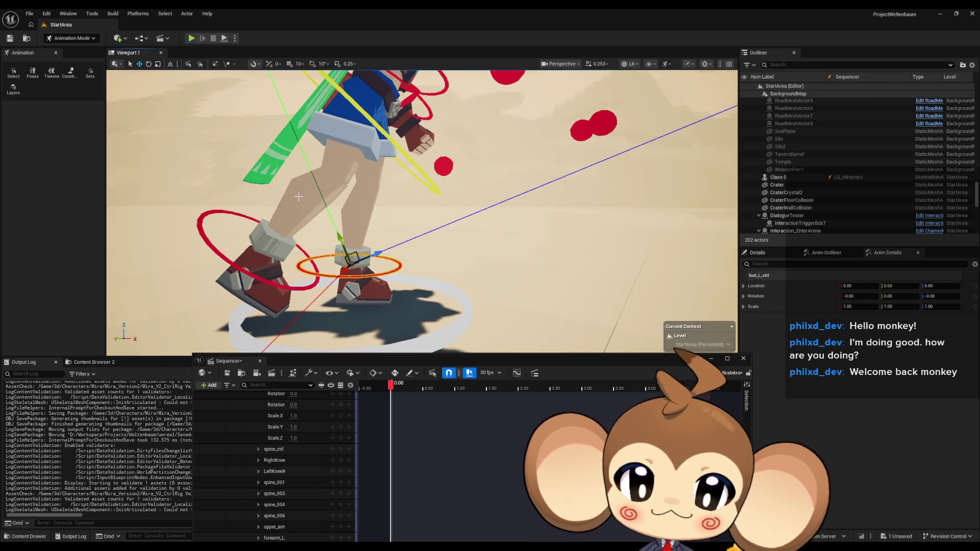
# Step: Tilt the left foot to about -51.40 on X and lift it to roughly 0, 0.11, 0.39
pyautogui.click(149, 64)
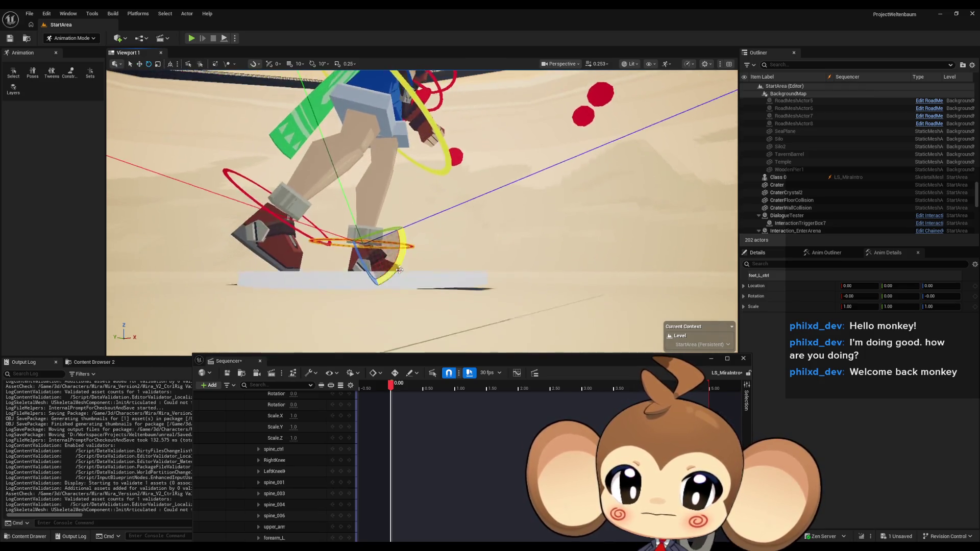
pyautogui.moveTo(414, 229)
pyautogui.mouseDown()
pyautogui.moveTo(419, 266)
pyautogui.moveTo(456, 278)
pyautogui.mouseUp()
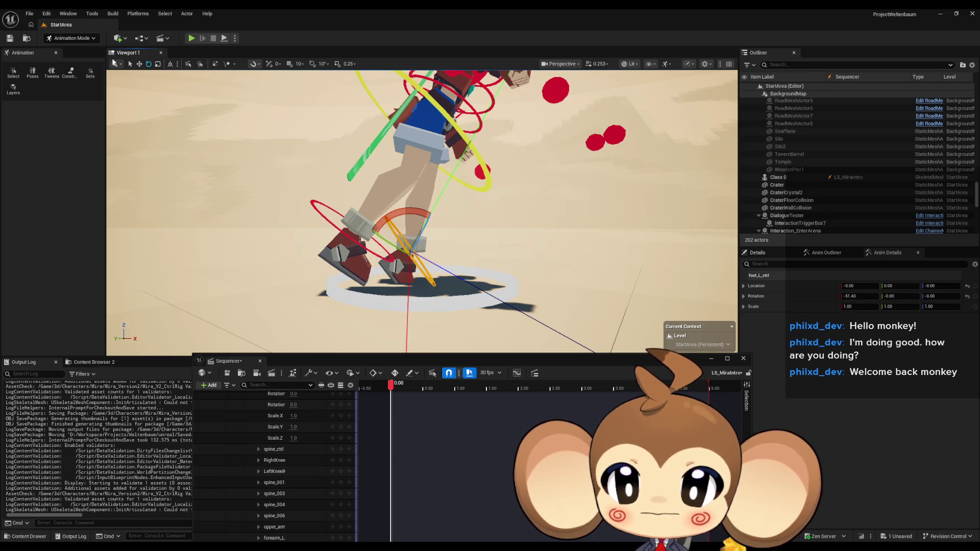
pyautogui.click(139, 65)
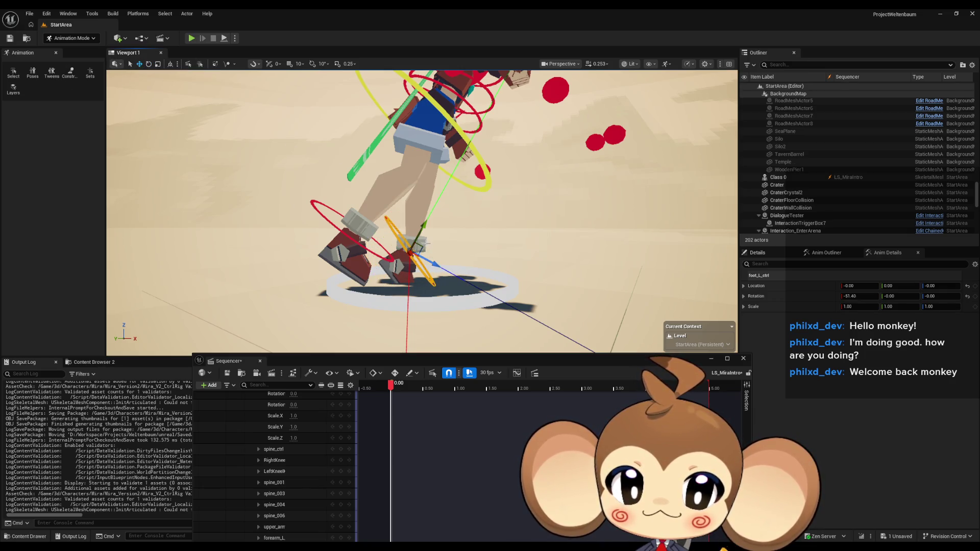
pyautogui.moveTo(424, 248)
pyautogui.mouseDown()
pyautogui.moveTo(462, 228)
pyautogui.moveTo(456, 214)
pyautogui.mouseUp()
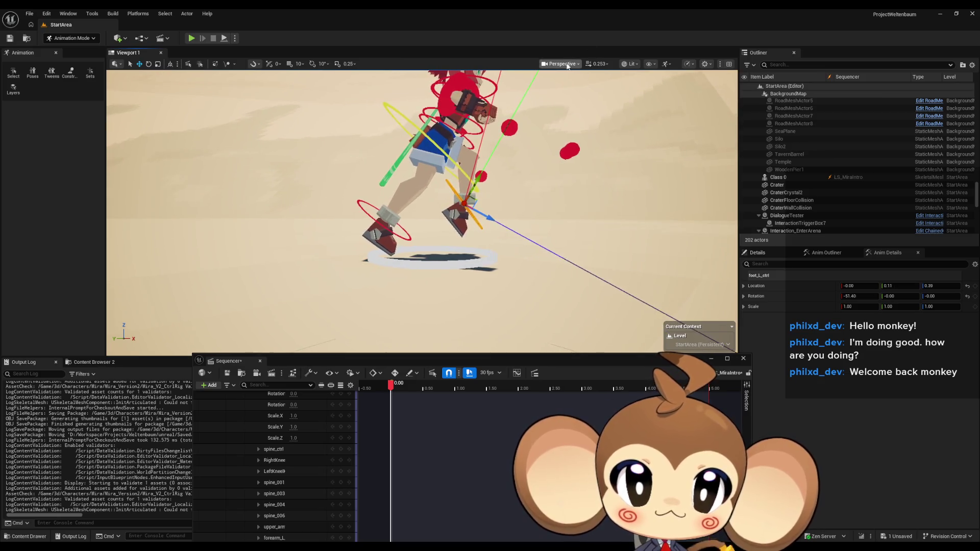
# Step: Change the Class 0 character actor's Z rotation from -98.76 to 90
pyautogui.click(561, 64)
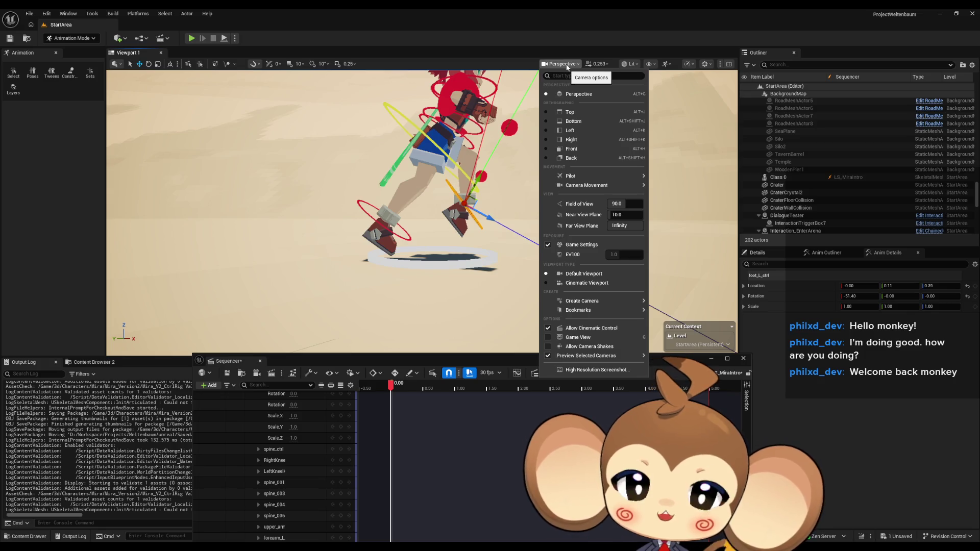
pyautogui.click(448, 290)
pyautogui.moveTo(448, 289); pyautogui.dragTo(374, 416)
pyautogui.scroll(5, 305, 449)
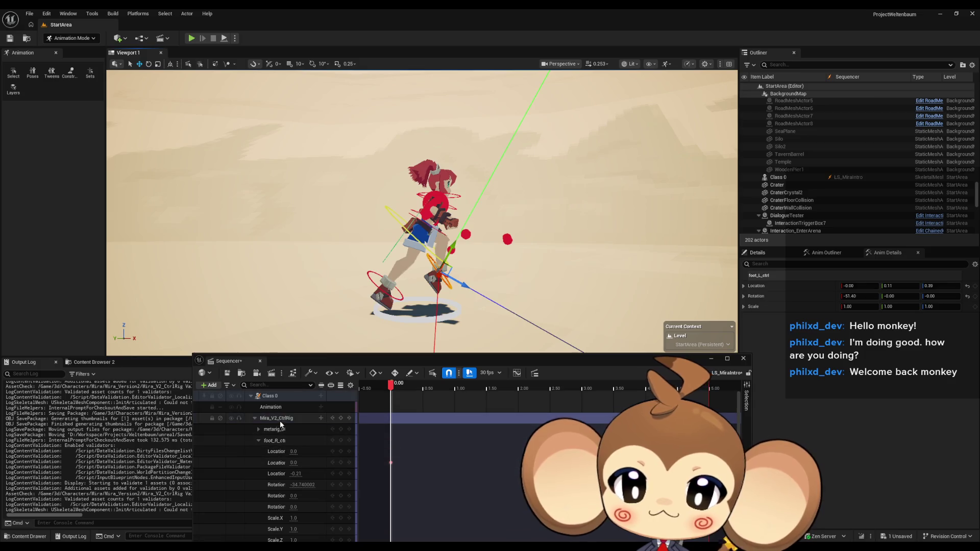
pyautogui.click(271, 397)
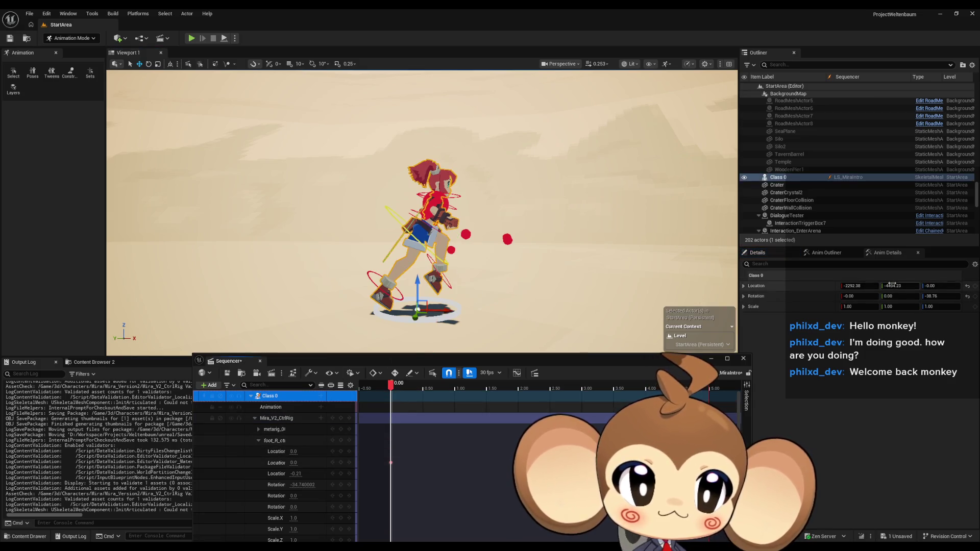
pyautogui.click(938, 296)
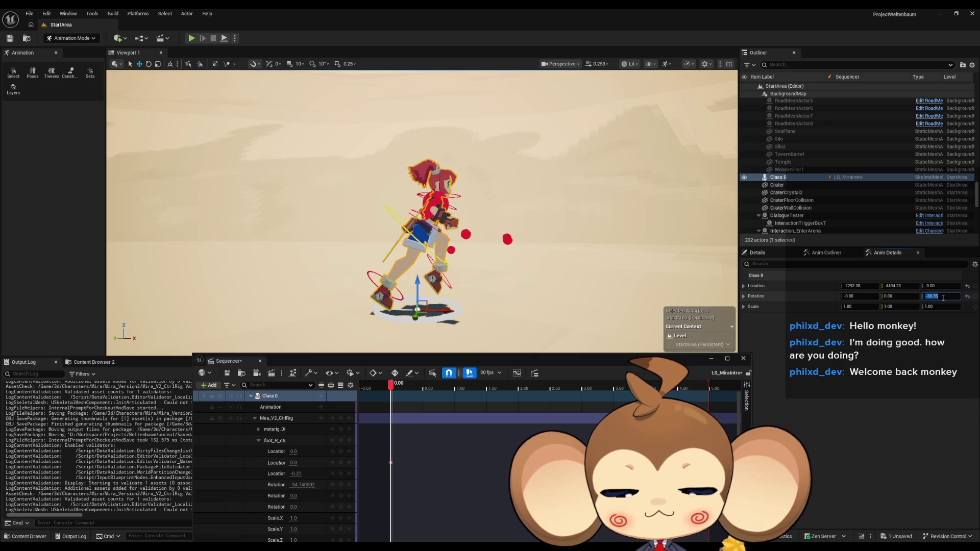
pyautogui.write('90')
pyautogui.press('Return')
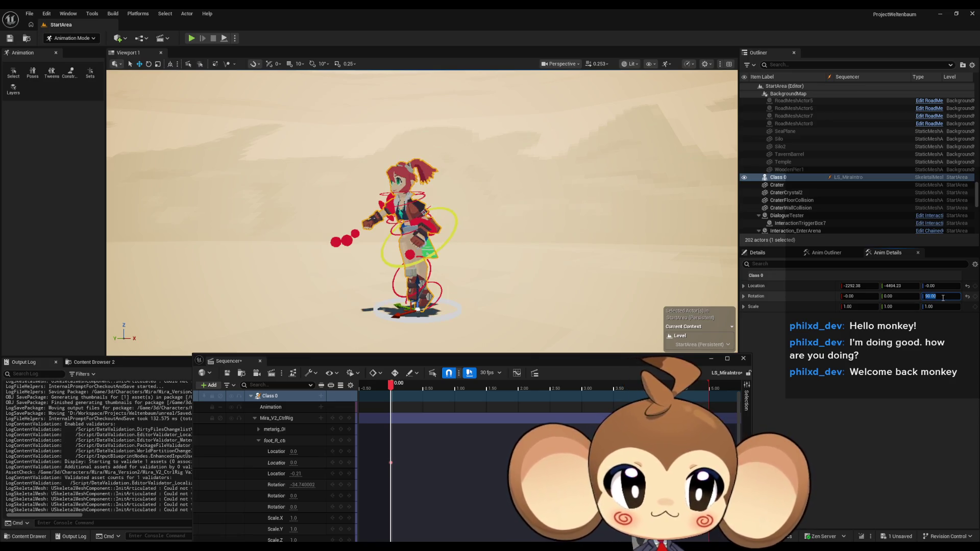
pyautogui.moveTo(423, 214)
pyautogui.mouseDown()
pyautogui.moveTo(383, 206)
pyautogui.moveTo(564, 175)
pyautogui.mouseUp()
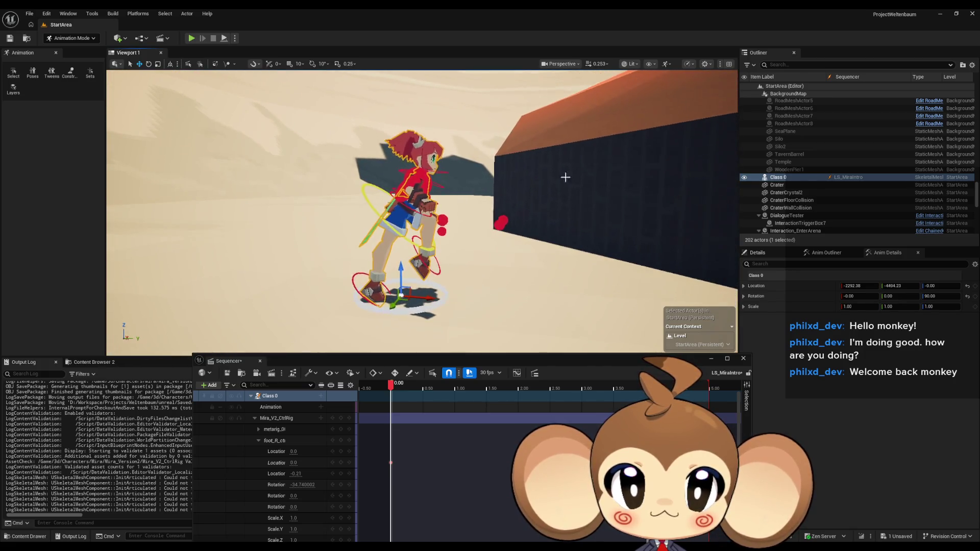
pyautogui.click(656, 63)
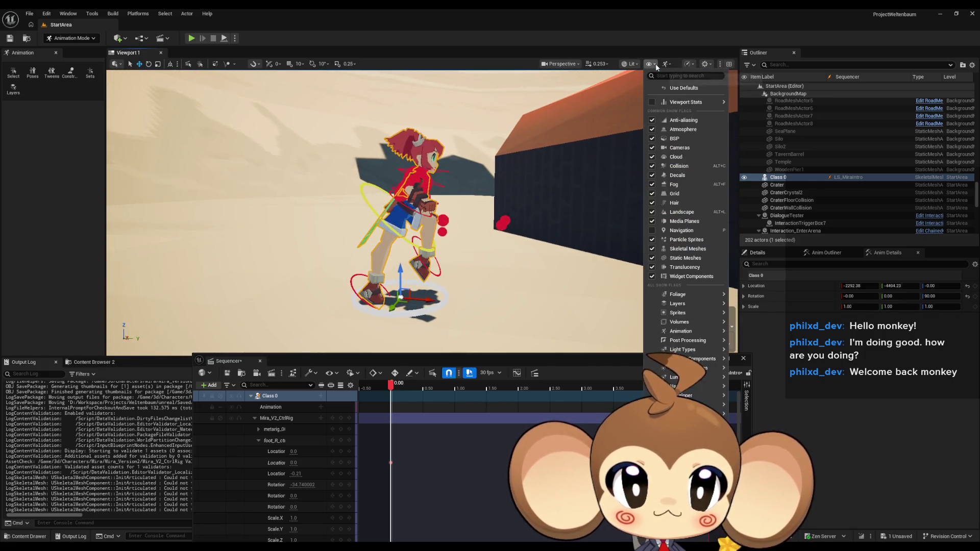
# Step: Switch the viewport to the Front orthographic view and zoom onto the rig
pyautogui.click(632, 65)
pyautogui.click(631, 66)
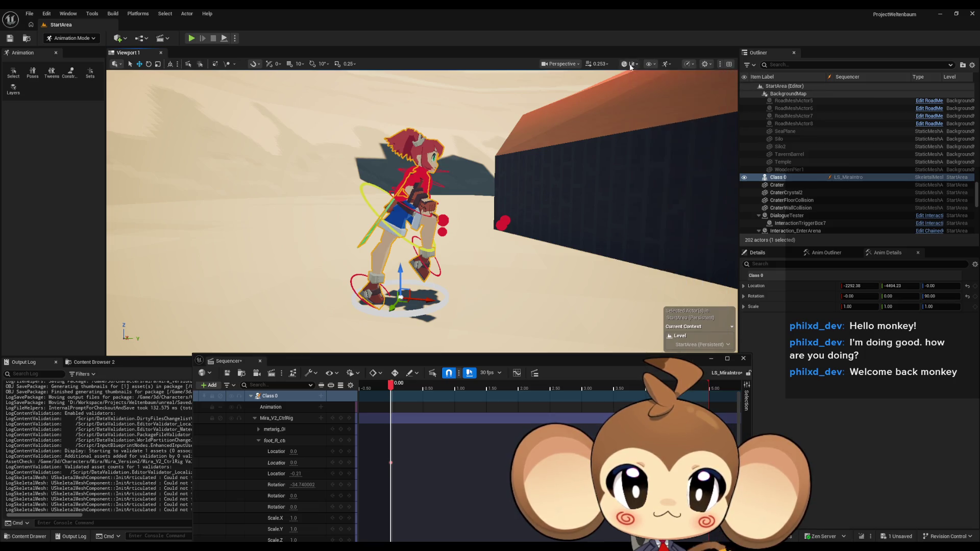
pyautogui.moveTo(450, 173); pyautogui.dragTo(516, 128)
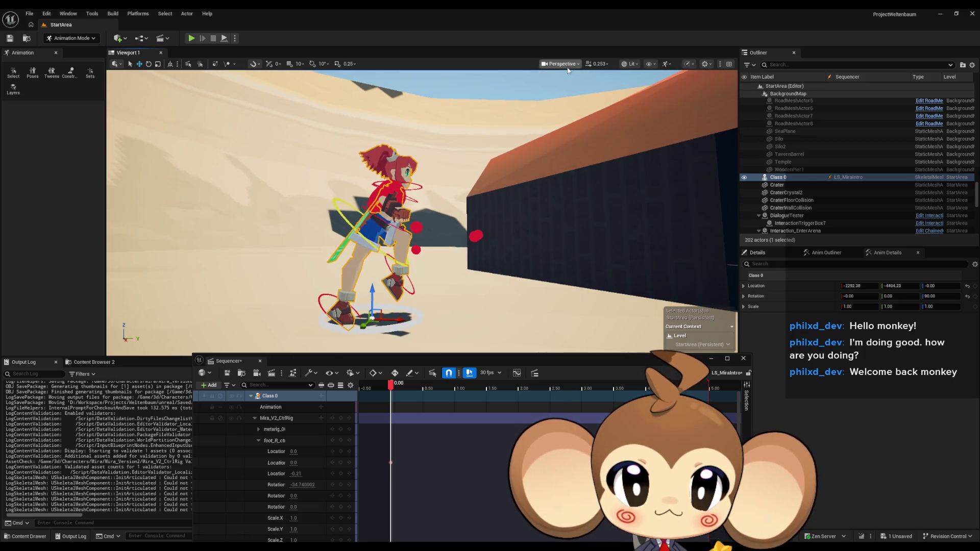
pyautogui.click(565, 65)
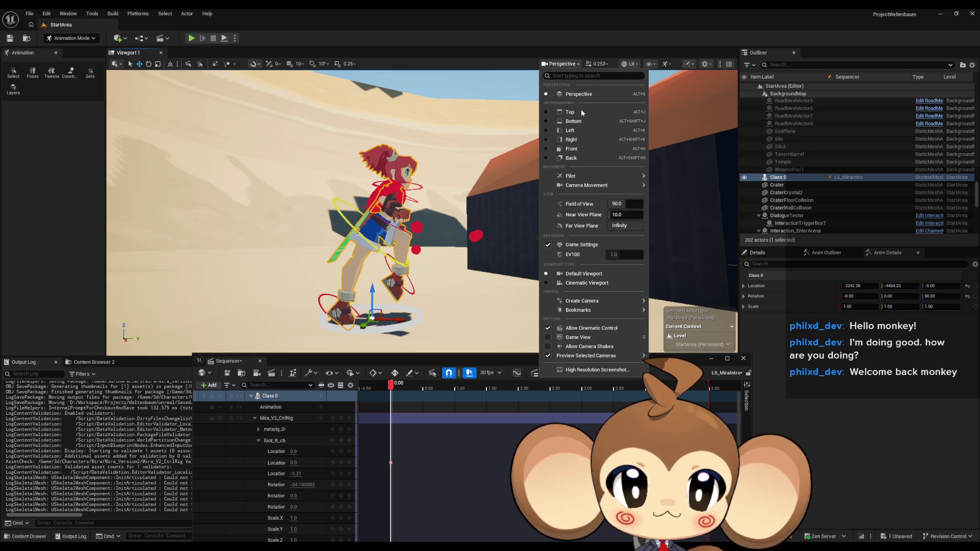
pyautogui.click(588, 131)
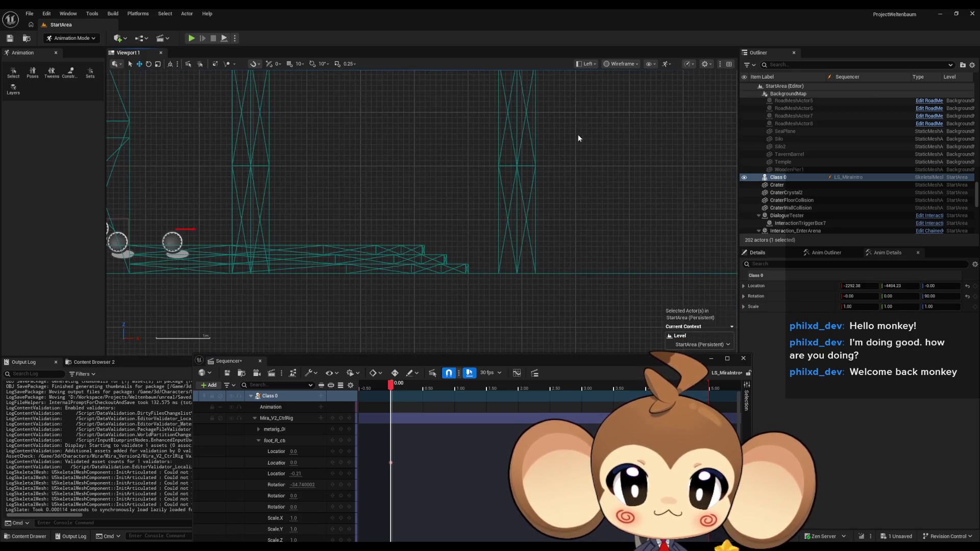
pyautogui.scroll(-5, 497, 198)
pyautogui.scroll(-6, 489, 210)
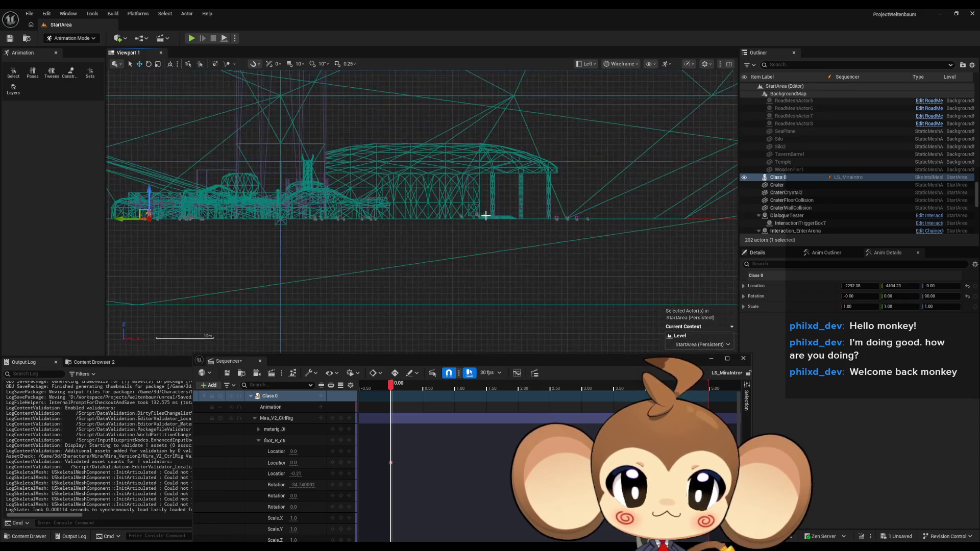
pyautogui.scroll(10, 454, 223)
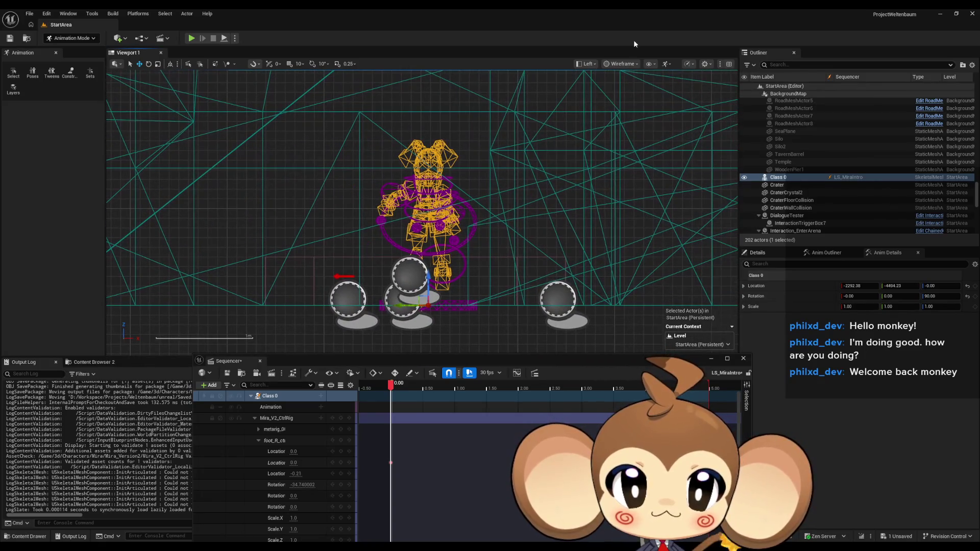
pyautogui.click(586, 64)
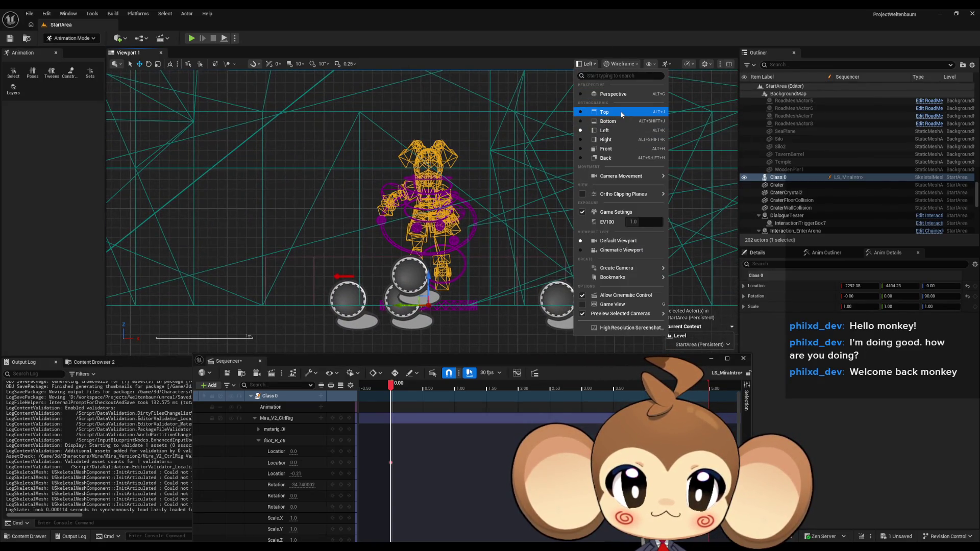
pyautogui.click(616, 149)
pyautogui.scroll(-8, 465, 203)
pyautogui.scroll(10, 427, 212)
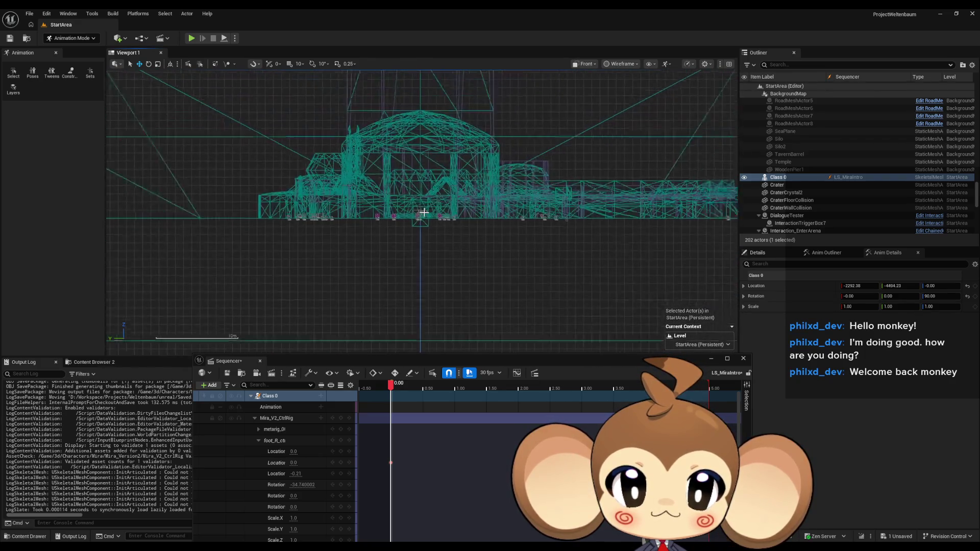
pyautogui.scroll(5, 462, 211)
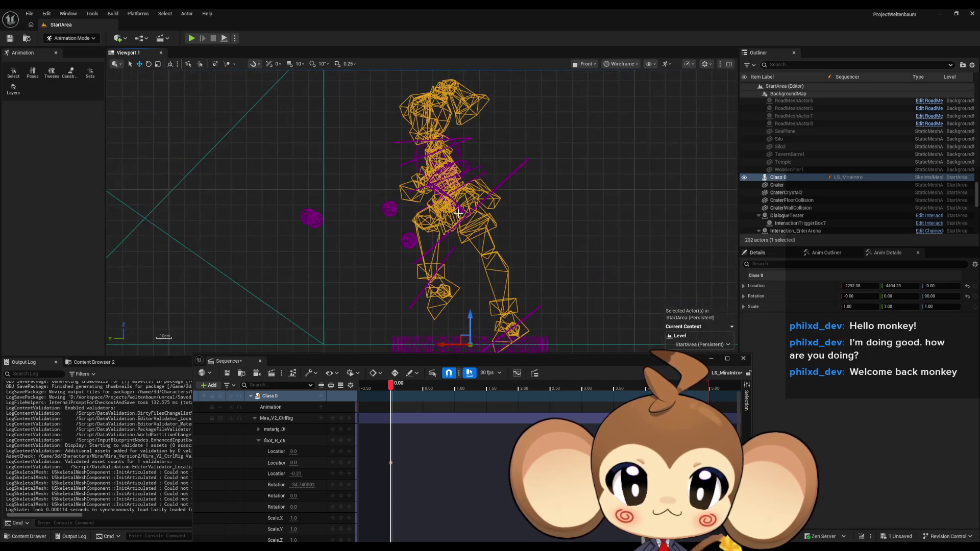
pyautogui.scroll(4, 498, 193)
pyautogui.scroll(-4, 487, 199)
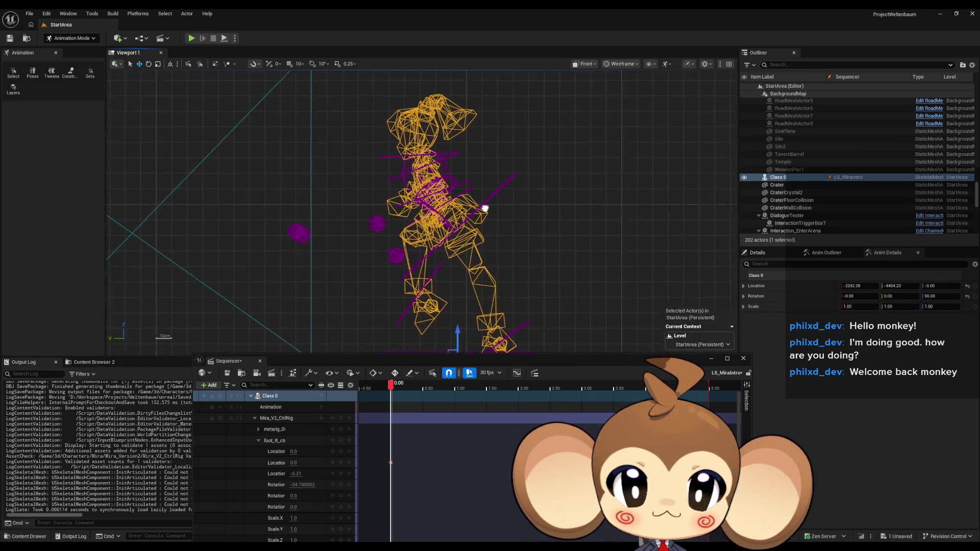
pyautogui.scroll(-1, 484, 195)
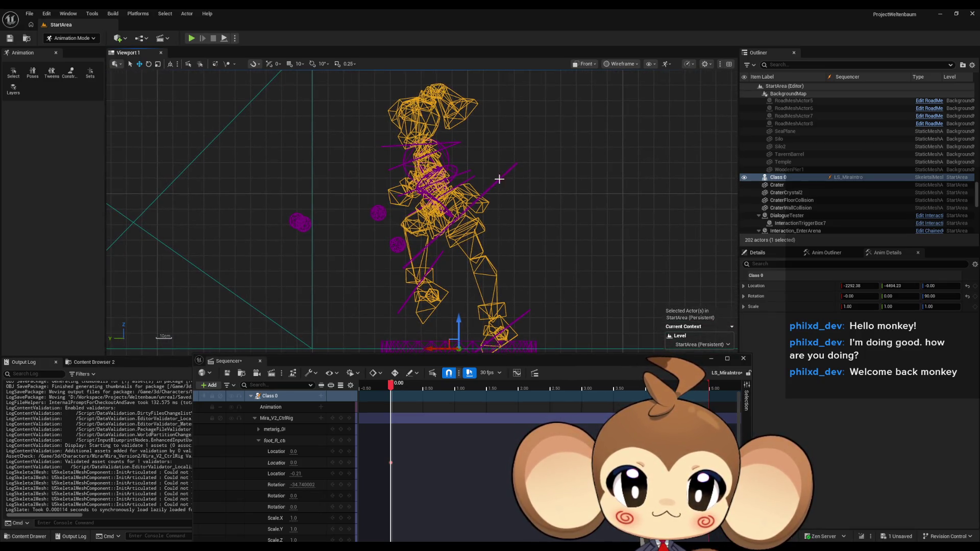
# Step: Turn on Ortho Clipping Planes in the viewport camera options
pyautogui.click(579, 64)
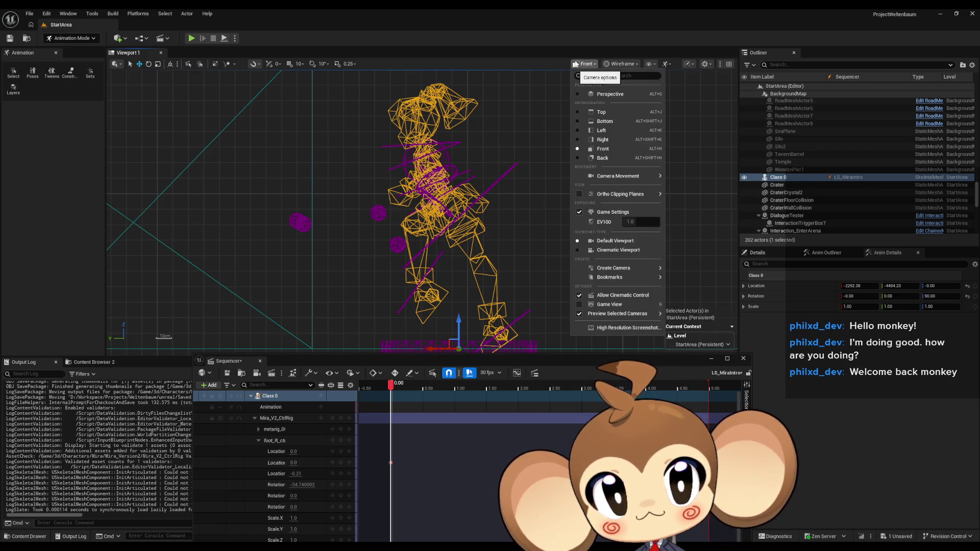
pyautogui.moveTo(637, 197)
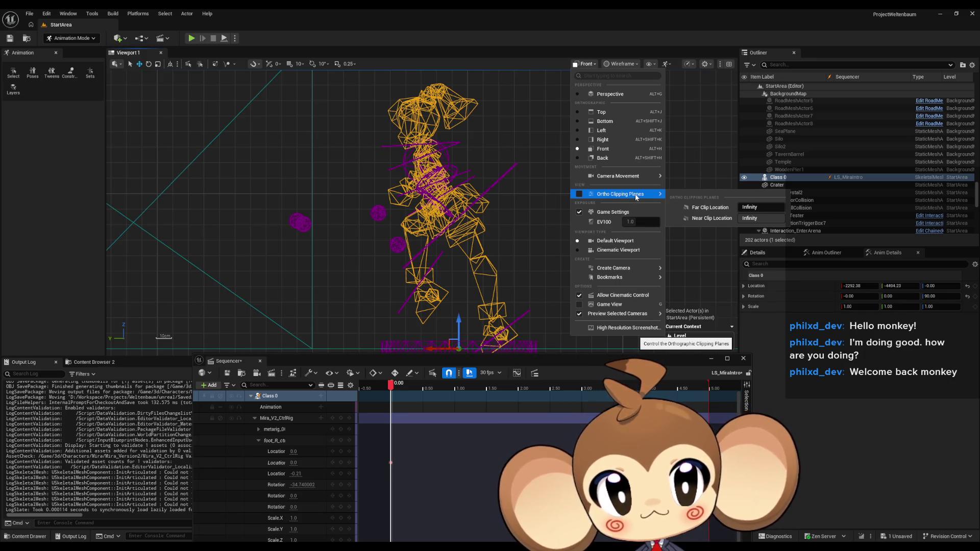
pyautogui.click(635, 194)
pyautogui.click(585, 64)
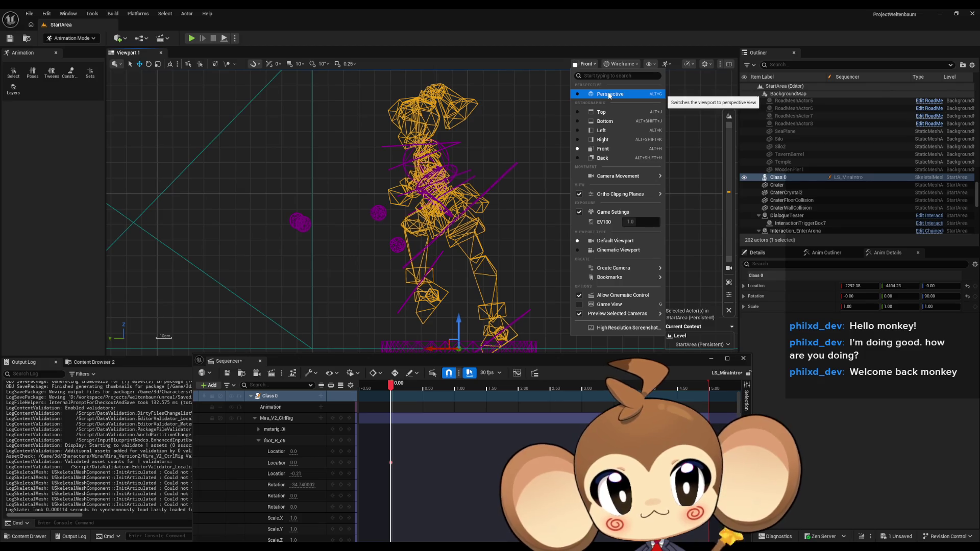
# Step: Return the viewport to lit Perspective and move closer to the character beside the dark wall
pyautogui.click(609, 94)
pyautogui.click(561, 63)
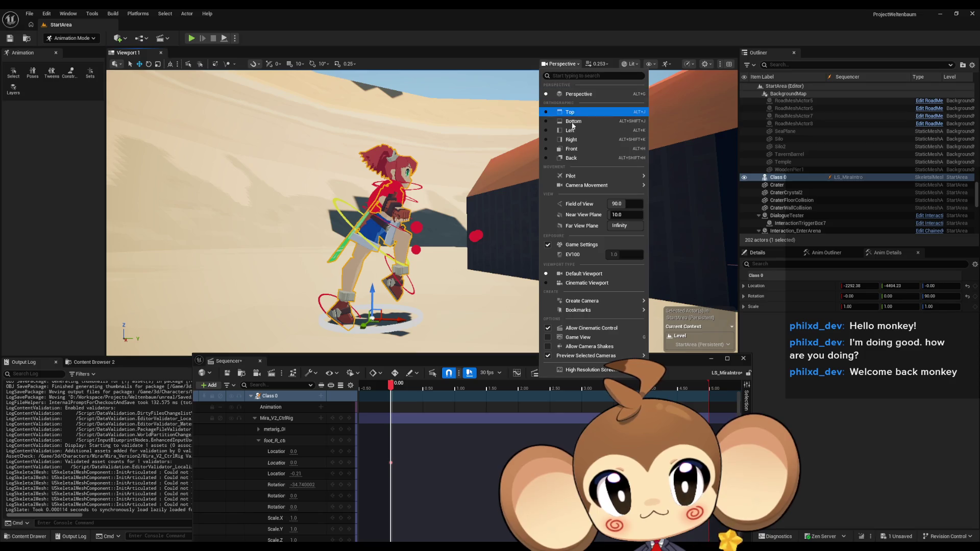
pyautogui.moveTo(577, 188)
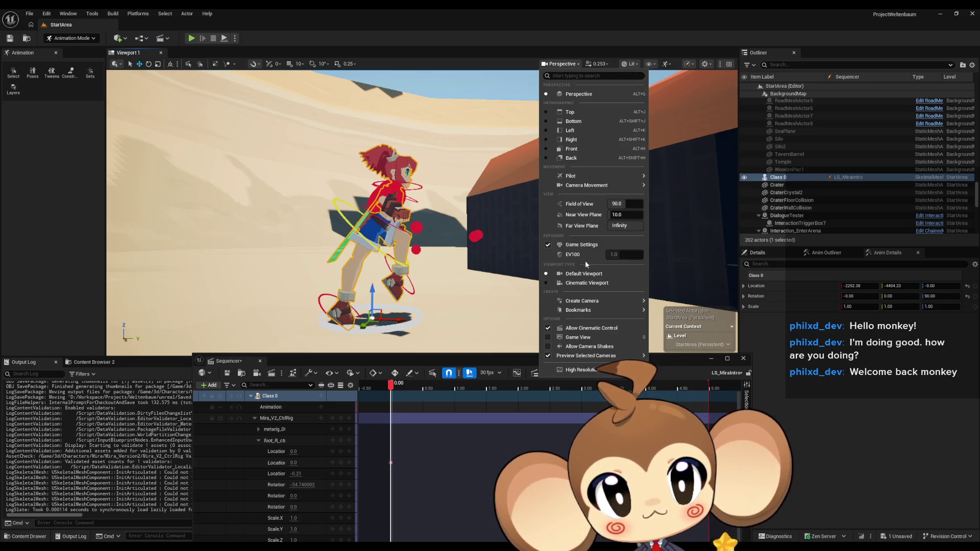
pyautogui.moveTo(605, 301)
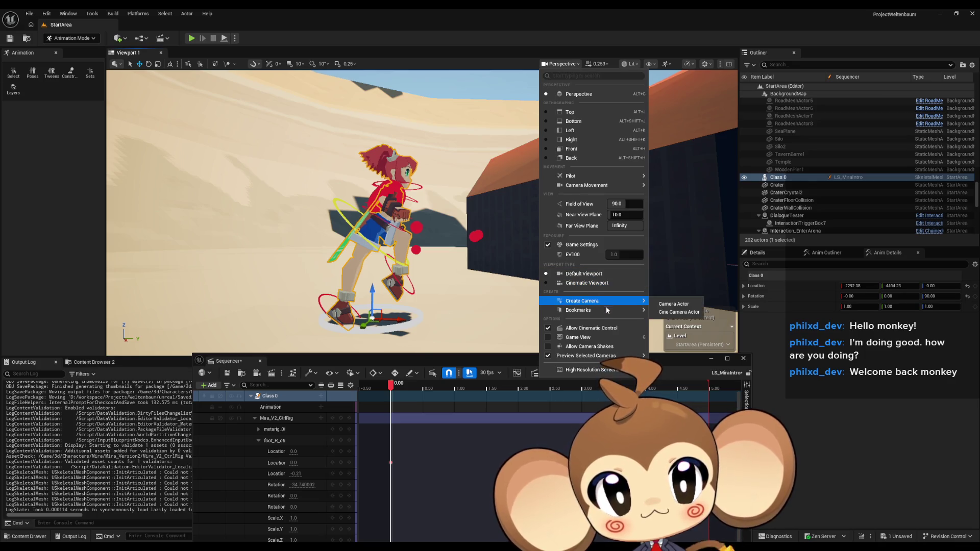
pyautogui.moveTo(611, 357)
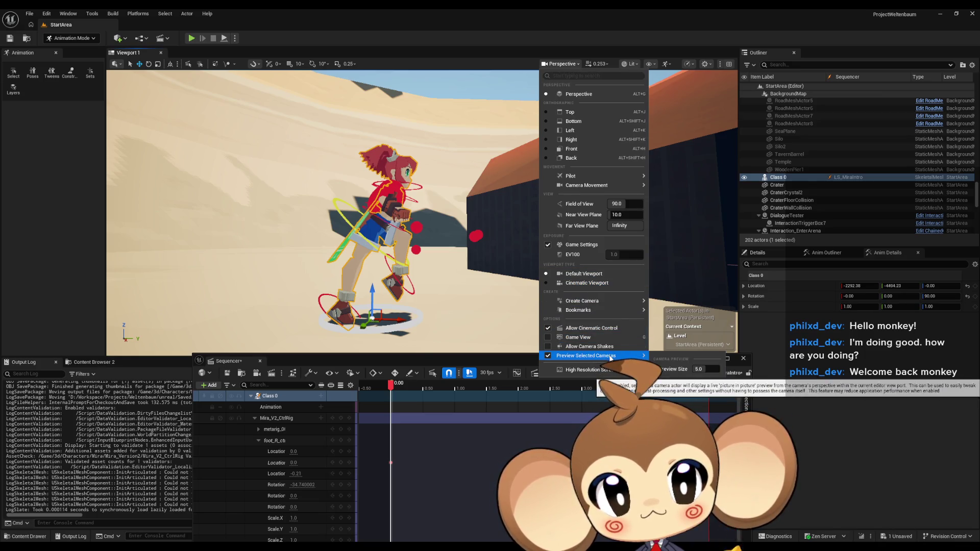
pyautogui.click(481, 342)
pyautogui.scroll(3, 480, 342)
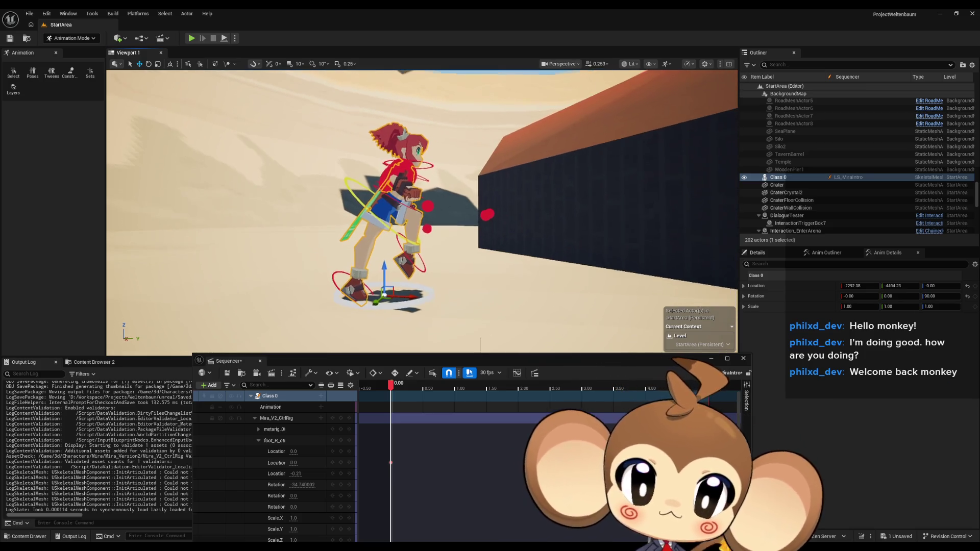
# Step: Drag foot_L_ctrl in the viewport to raise the left foot to about 0, 0.16, 0.32
pyautogui.scroll(6, 480, 342)
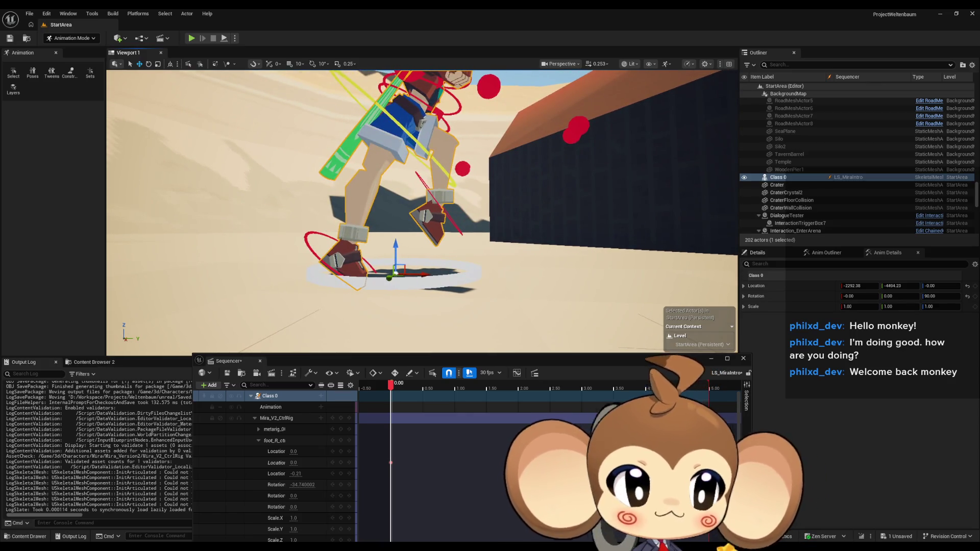
pyautogui.scroll(3, 161, 85)
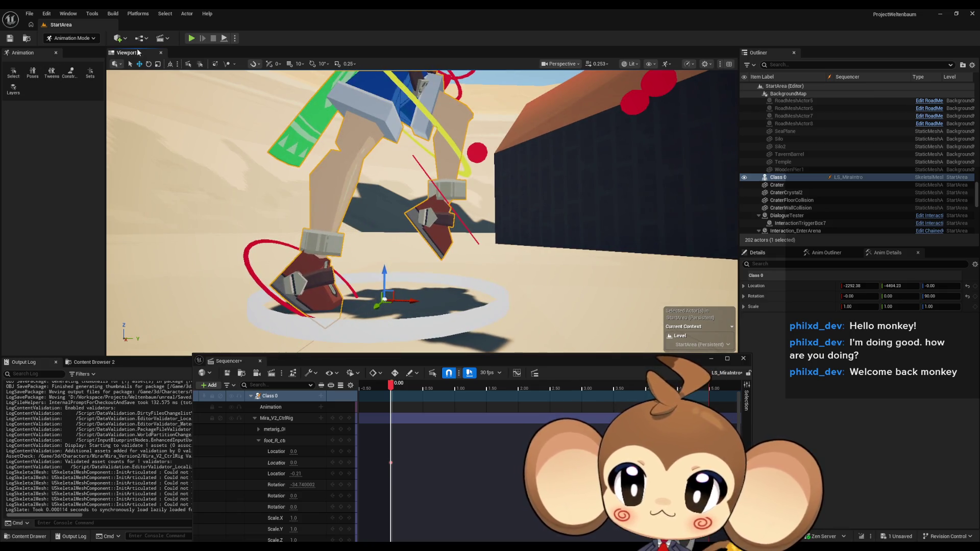
pyautogui.scroll(-3, 454, 223)
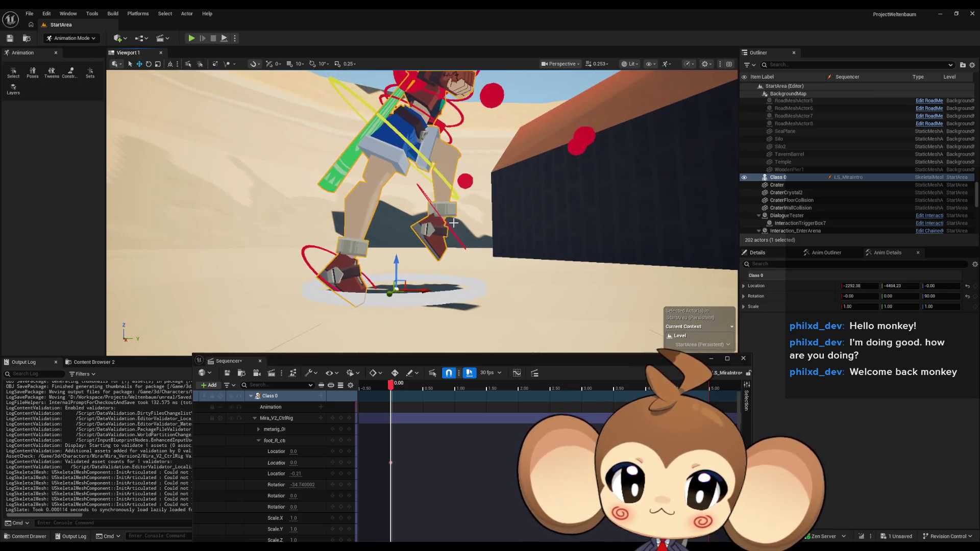
pyautogui.click(447, 210)
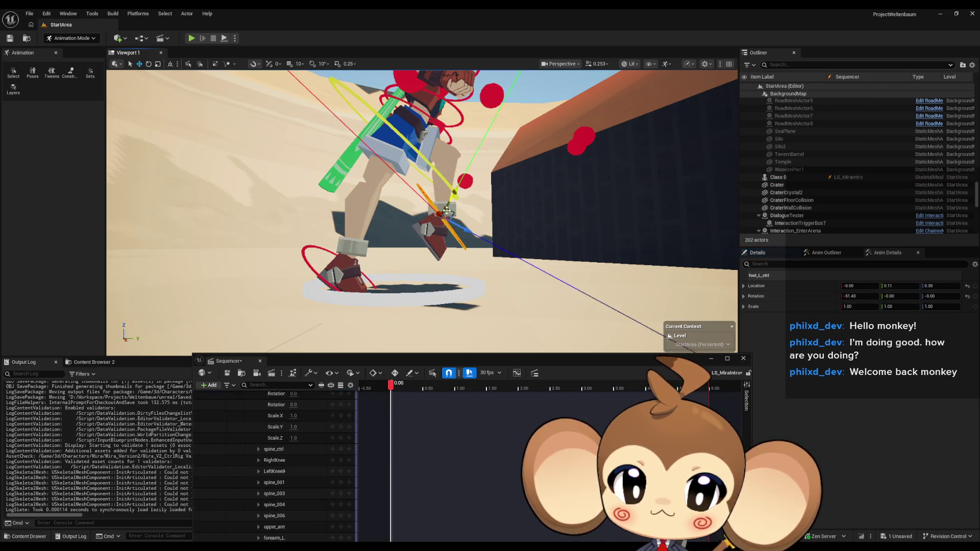
pyautogui.moveTo(455, 210)
pyautogui.mouseDown()
pyautogui.moveTo(407, 214)
pyautogui.moveTo(427, 201)
pyautogui.mouseUp()
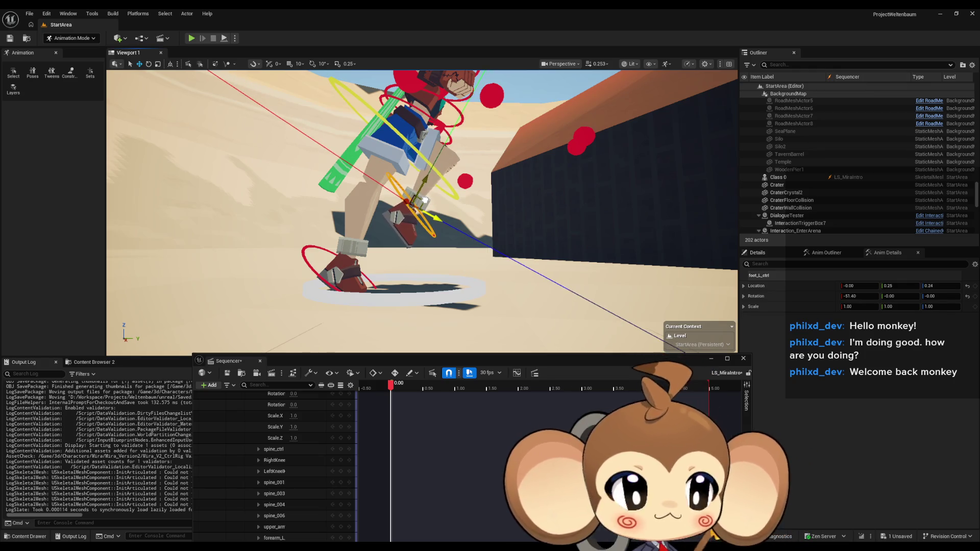
pyautogui.moveTo(425, 200)
pyautogui.mouseDown()
pyautogui.moveTo(445, 206)
pyautogui.moveTo(418, 204)
pyautogui.mouseUp()
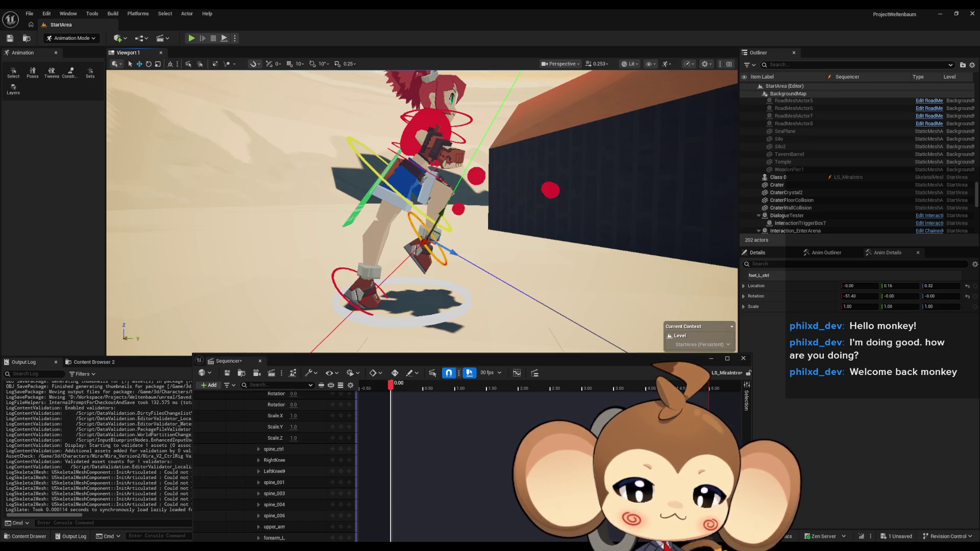
pyautogui.moveTo(419, 205); pyautogui.dragTo(378, 204)
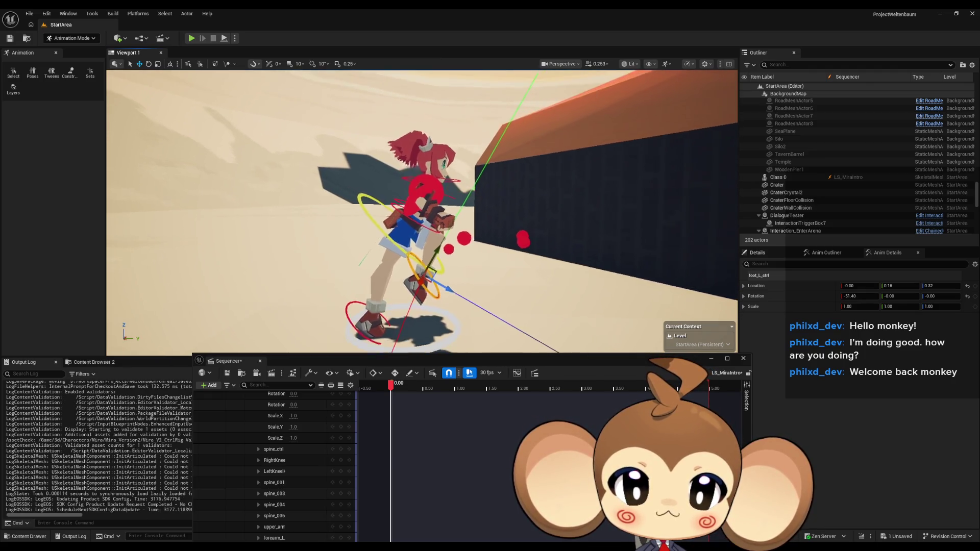
pyautogui.moveTo(336, 240); pyautogui.dragTo(336, 241)
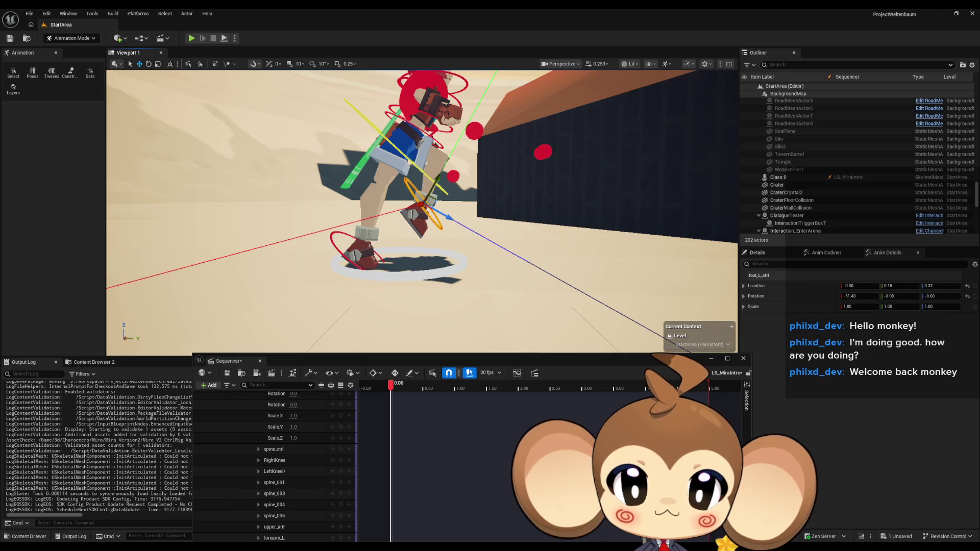
# Step: Lift foot_R_ctrl in the viewport to about -0.00, 0.22, -0.19
pyautogui.click(410, 264)
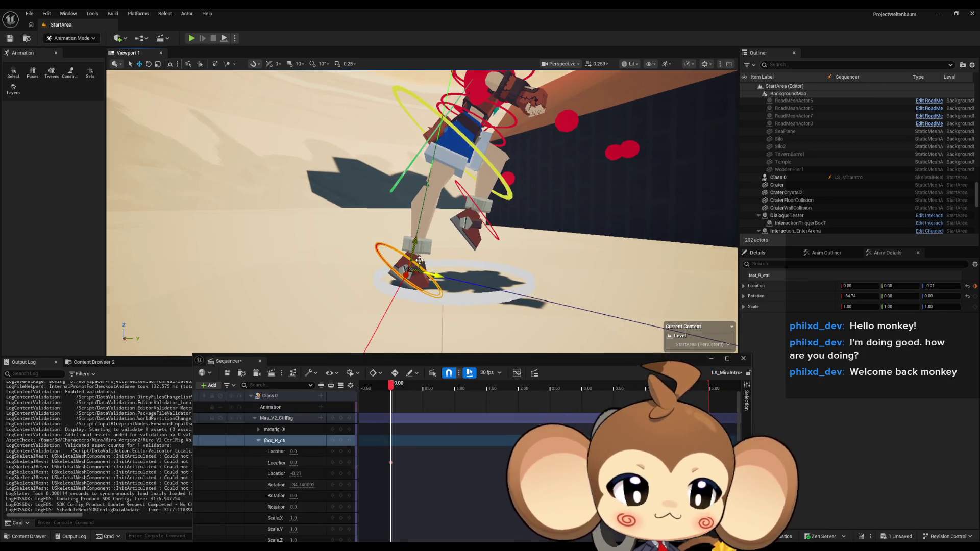
pyautogui.moveTo(419, 259)
pyautogui.mouseDown()
pyautogui.moveTo(407, 227)
pyautogui.moveTo(423, 232)
pyautogui.moveTo(408, 224)
pyautogui.mouseUp()
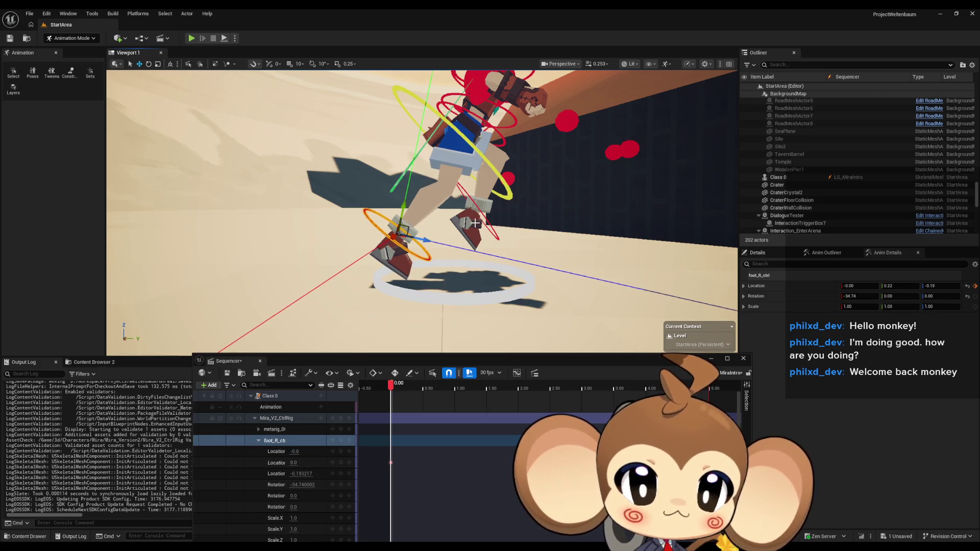
pyautogui.moveTo(475, 223)
pyautogui.mouseDown()
pyautogui.moveTo(393, 223)
pyautogui.moveTo(417, 219)
pyautogui.moveTo(402, 198)
pyautogui.mouseUp()
pyautogui.click(437, 219)
pyautogui.click(171, 63)
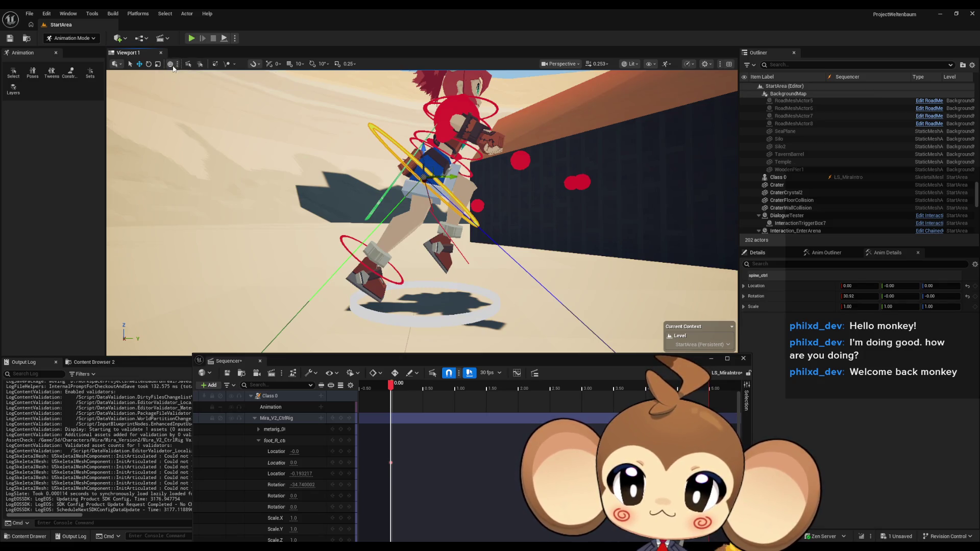
# Step: Undo a trial spine_ctrl move, then raise foot_R_ctrl again to about 0.29, -0.26
pyautogui.moveTo(426, 151); pyautogui.dragTo(430, 166)
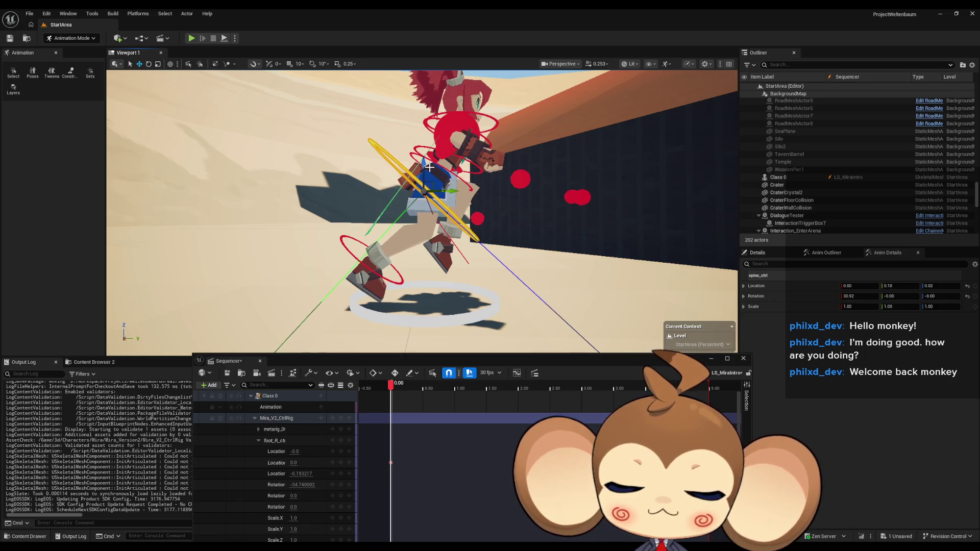
pyautogui.hotkey('ctrl', 'z')
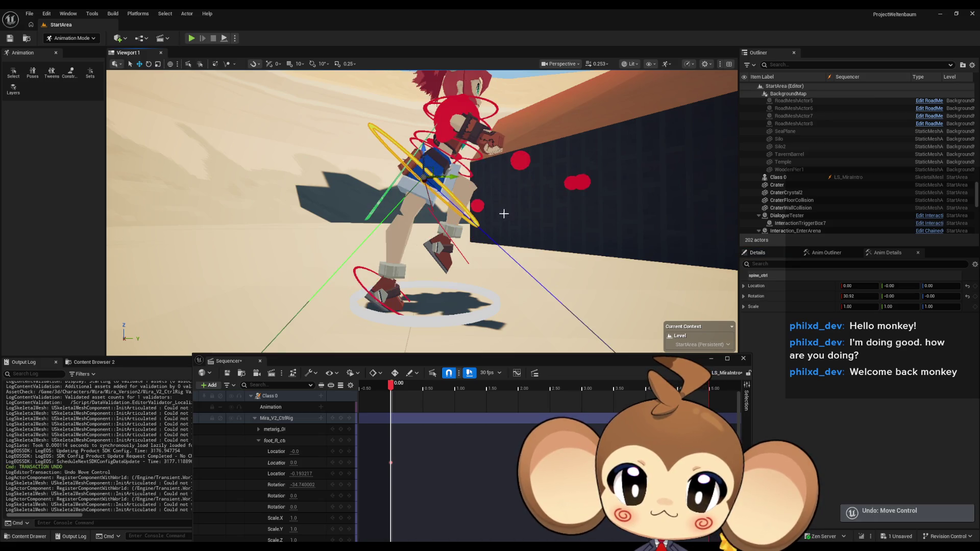
pyautogui.click(376, 300)
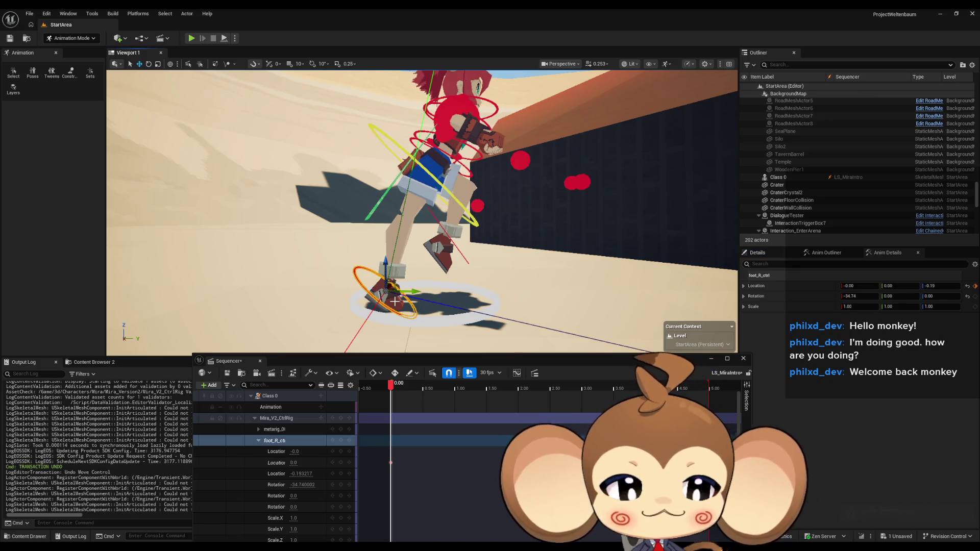
pyautogui.moveTo(394, 286)
pyautogui.mouseDown()
pyautogui.moveTo(376, 263)
pyautogui.moveTo(391, 249)
pyautogui.moveTo(367, 247)
pyautogui.mouseUp()
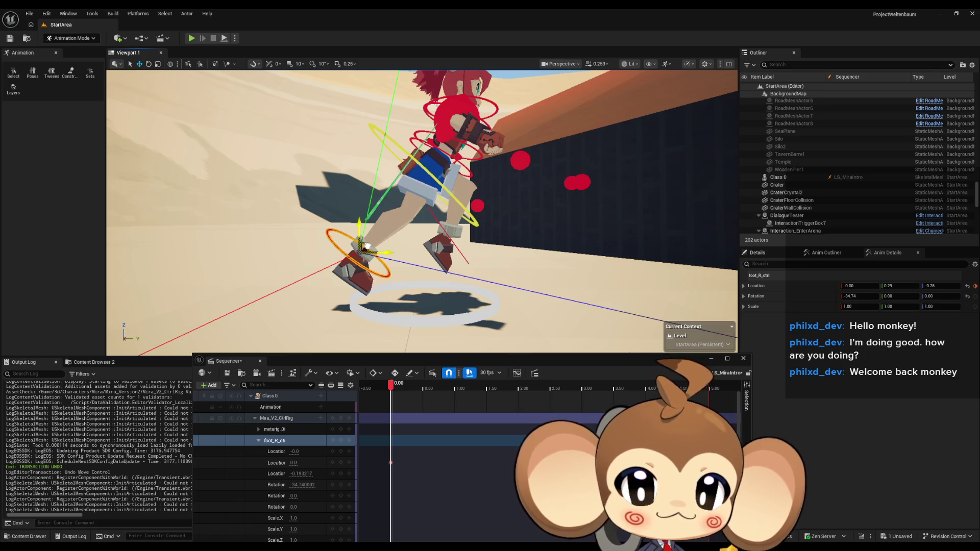
# Step: Fine-tune foot_R_ctrl to -0.00, 0.22, -0.18, previewing the pose in Game View
pyautogui.moveTo(367, 246); pyautogui.dragTo(365, 242)
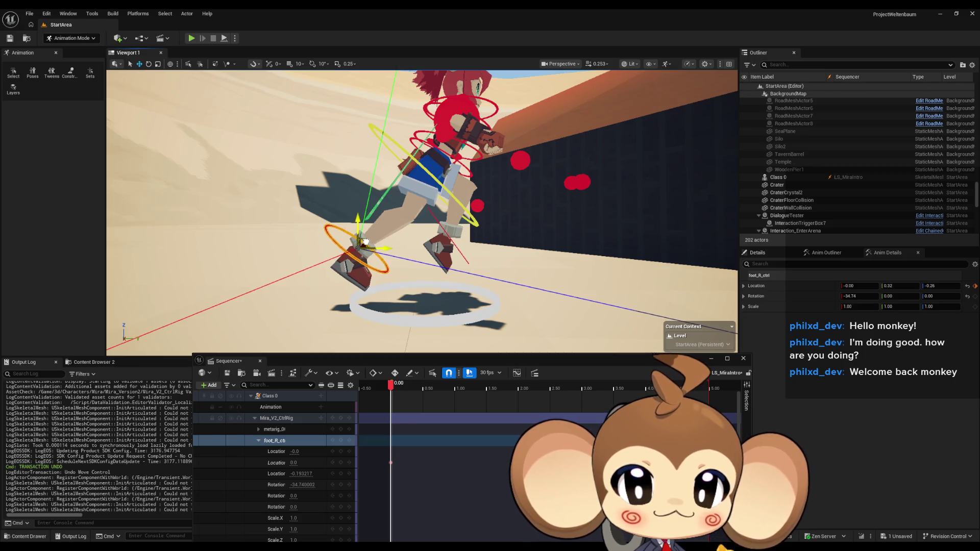
pyautogui.scroll(-5, 473, 282)
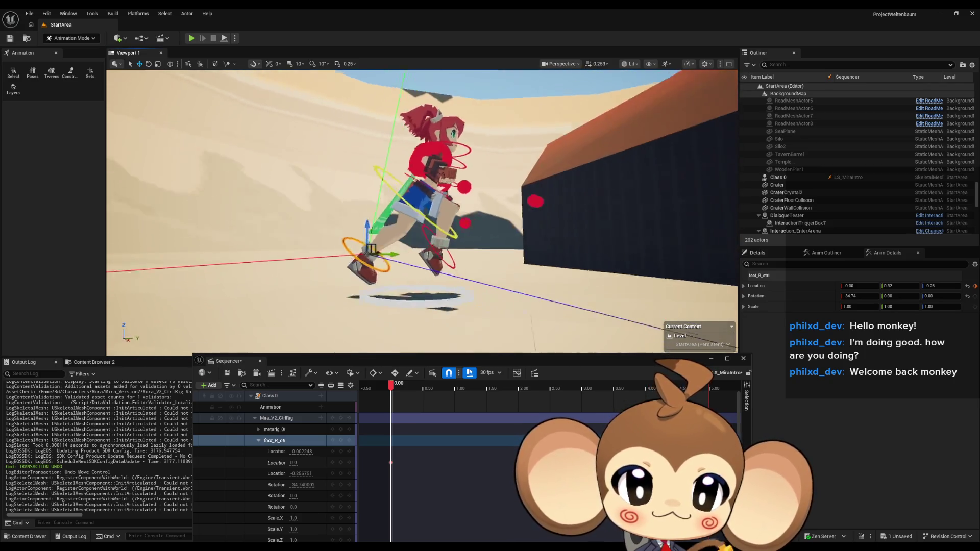
pyautogui.moveTo(472, 281)
pyautogui.mouseDown()
pyautogui.moveTo(495, 273)
pyautogui.moveTo(485, 284)
pyautogui.mouseUp()
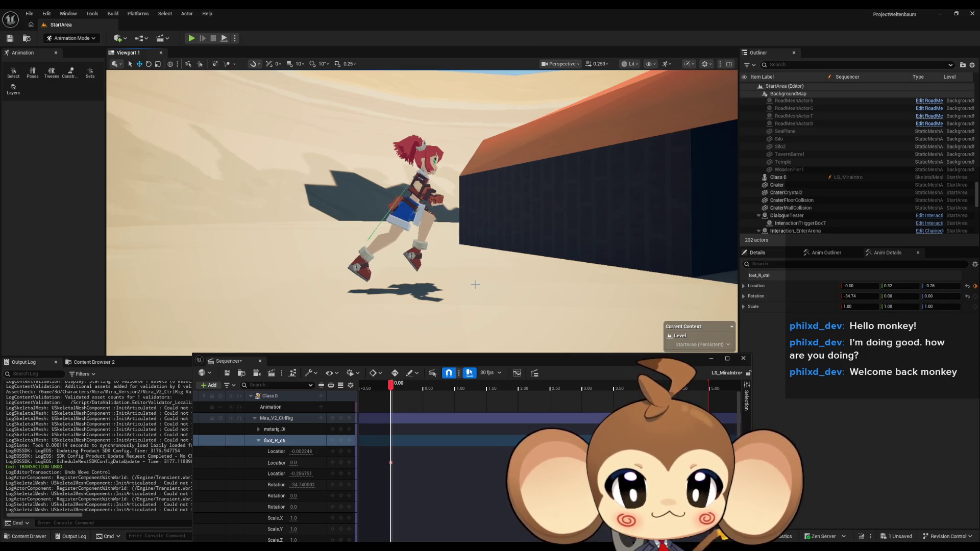
pyautogui.press('g')
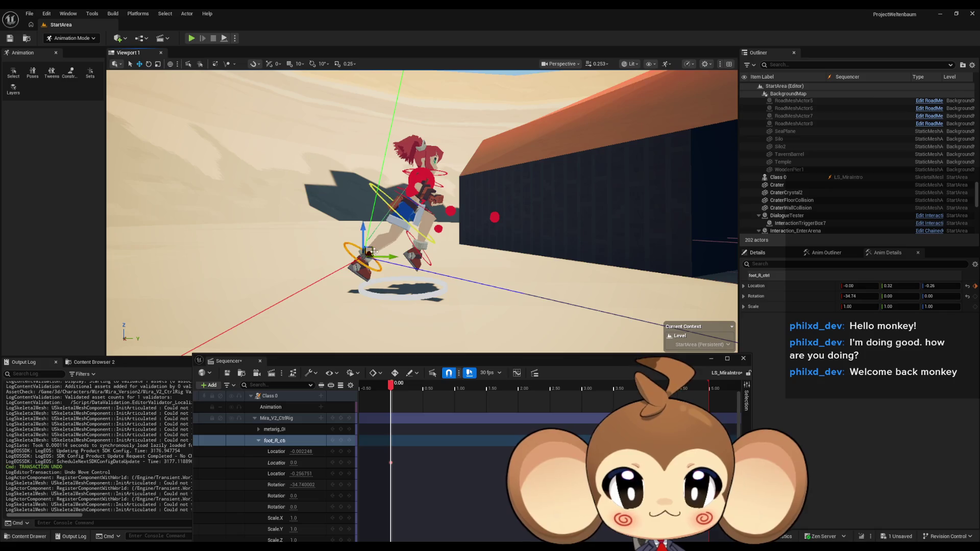
pyautogui.moveTo(374, 252); pyautogui.dragTo(384, 259)
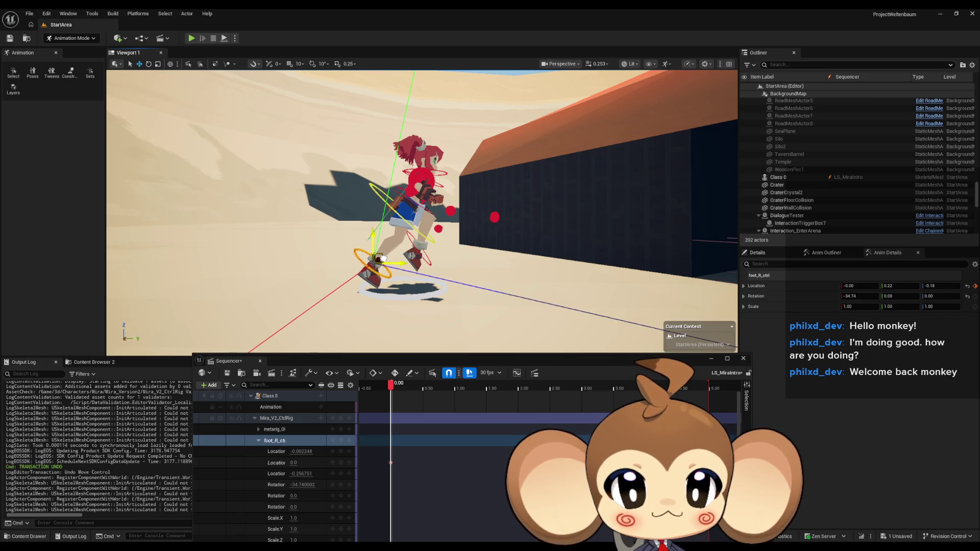
pyautogui.press('g')
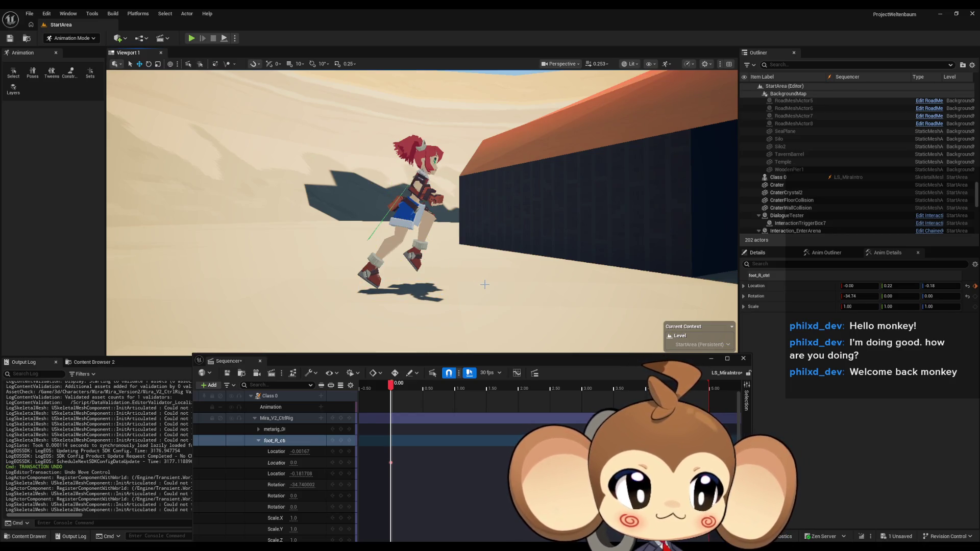
pyautogui.press('g')
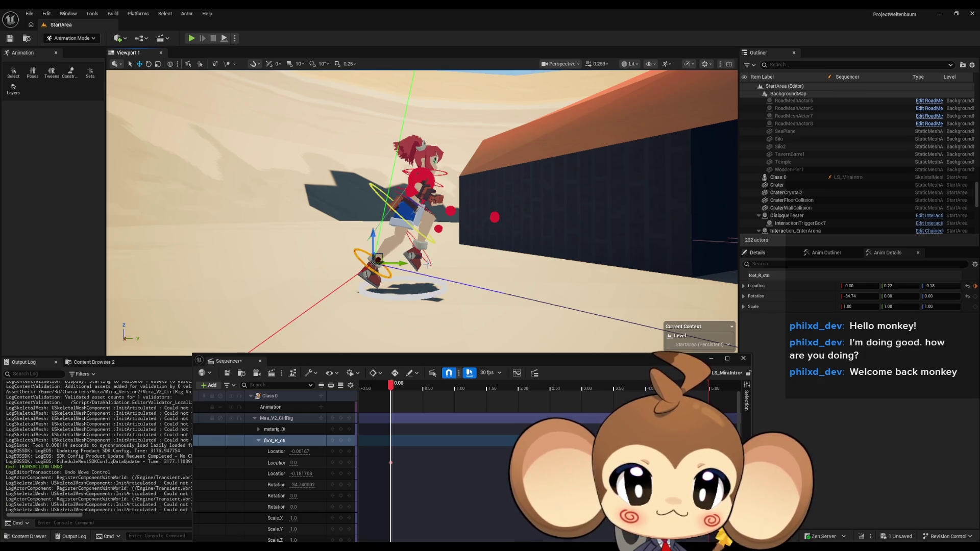
pyautogui.click(428, 265)
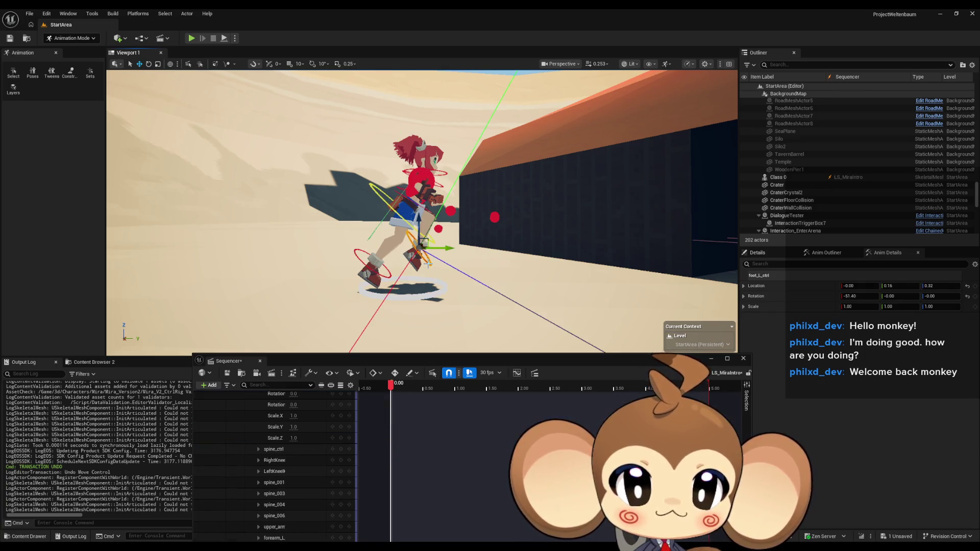
# Step: Rotate foot_L_ctrl further to -57.16 and hide the rig overlays to preview the foot
pyautogui.click(149, 64)
pyautogui.moveTo(459, 258); pyautogui.dragTo(458, 277)
pyautogui.press('g')
pyautogui.scroll(3, 422, 212)
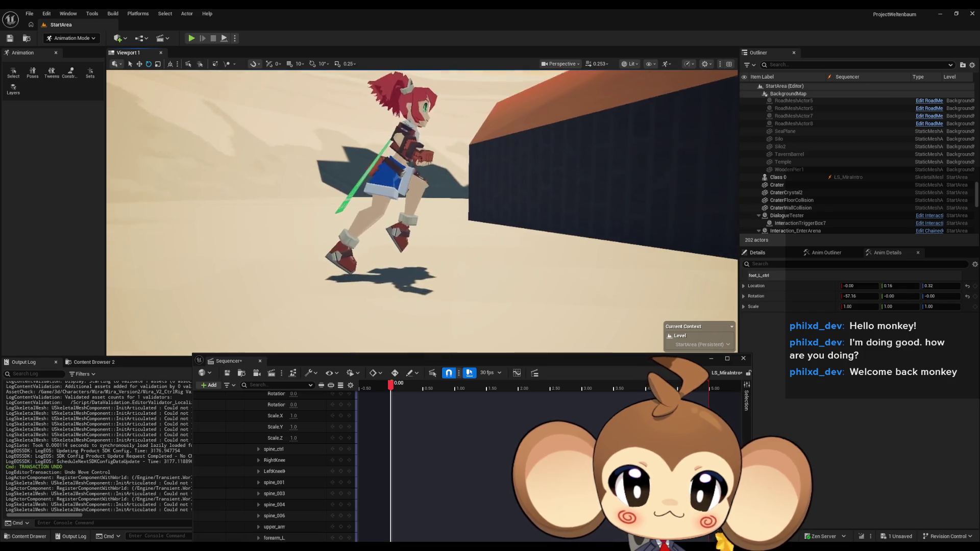
pyautogui.scroll(3, 422, 212)
pyautogui.scroll(-2, 422, 212)
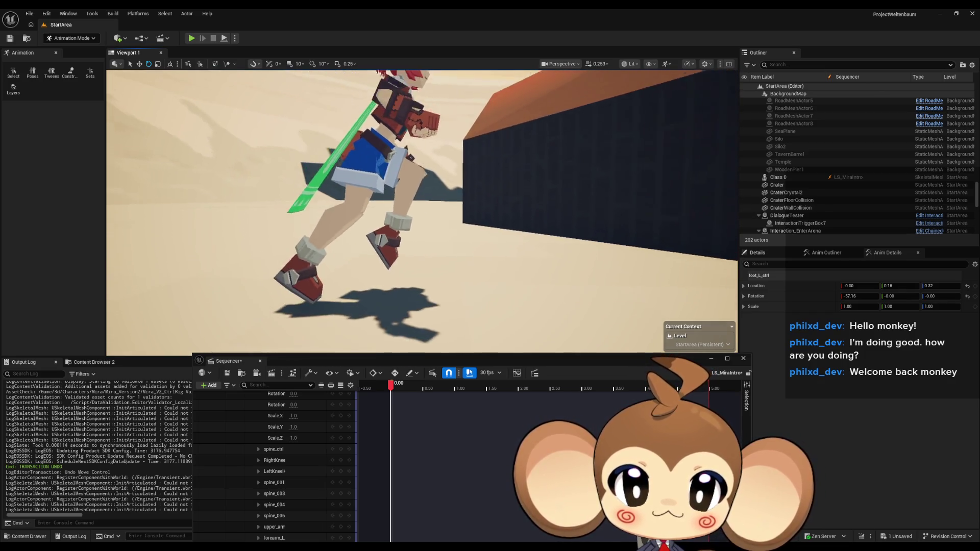
# Step: Orbit to a front view of Mira and key the current pose at 0.00
pyautogui.moveTo(422, 212)
pyautogui.mouseDown()
pyautogui.moveTo(280, 212)
pyautogui.moveTo(281, 237)
pyautogui.mouseUp()
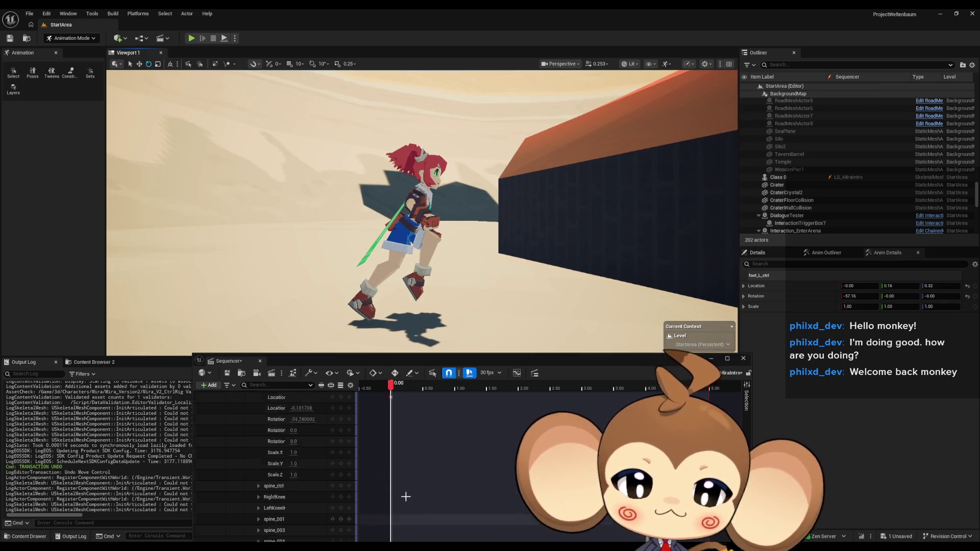
pyautogui.scroll(5, 406, 495)
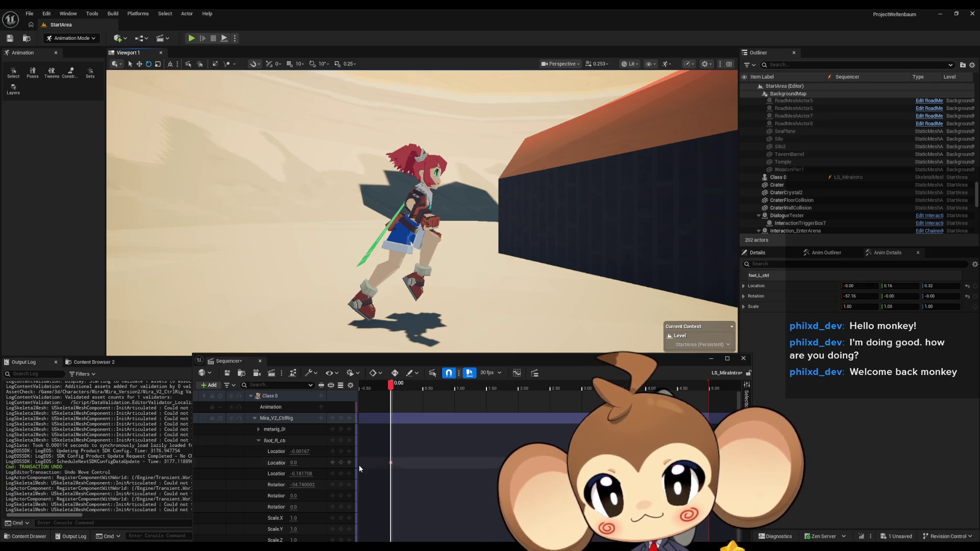
pyautogui.click(341, 419)
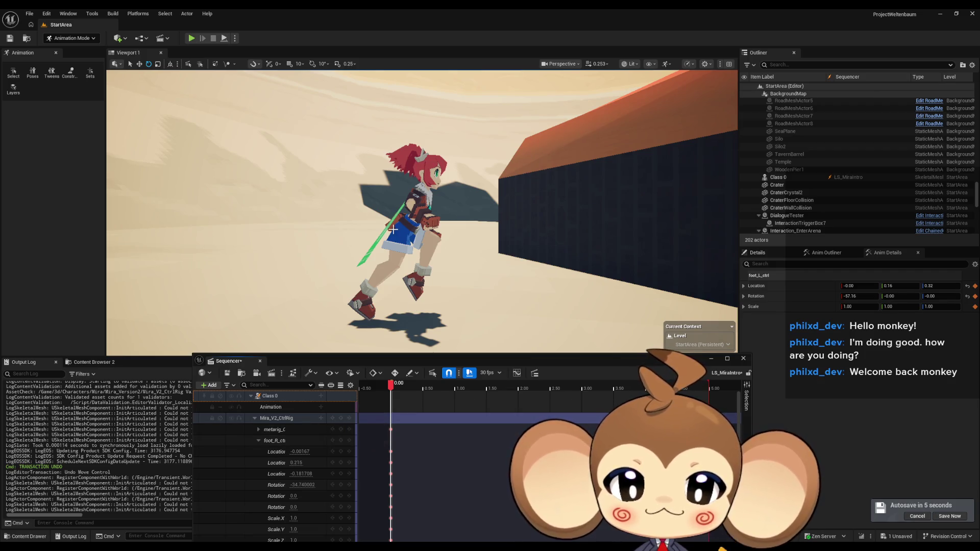
# Step: Orbit the viewport back to the rig controls after keying the leg pose at 0.00
pyautogui.moveTo(447, 249)
pyautogui.mouseDown()
pyautogui.moveTo(453, 266)
pyautogui.moveTo(403, 264)
pyautogui.mouseUp()
# Step: Select foot_R_ctrl together with the knee and spine_ctrl controls
pyautogui.click(403, 264)
pyautogui.scroll(4, 463, 272)
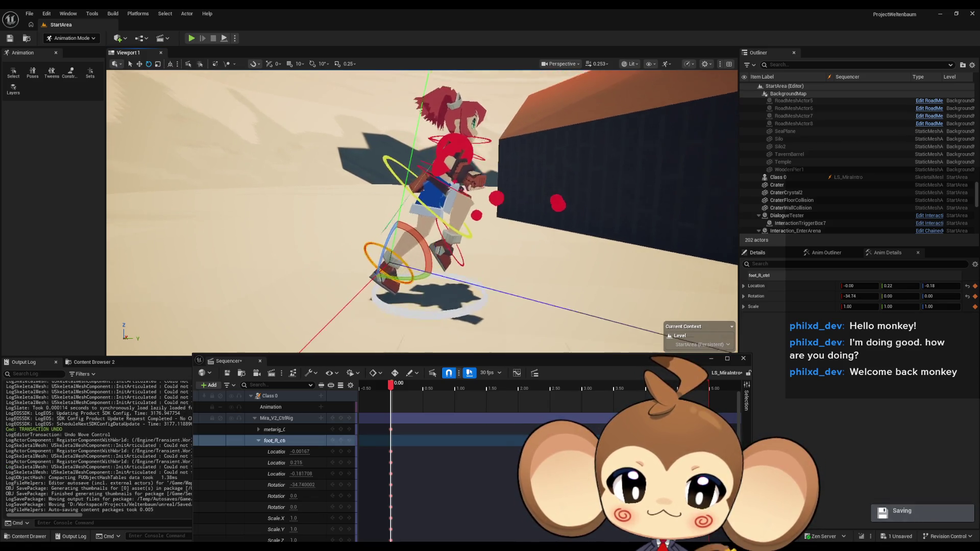
pyautogui.keyDown('ctrl'); pyautogui.click(463, 271); pyautogui.keyUp('ctrl')
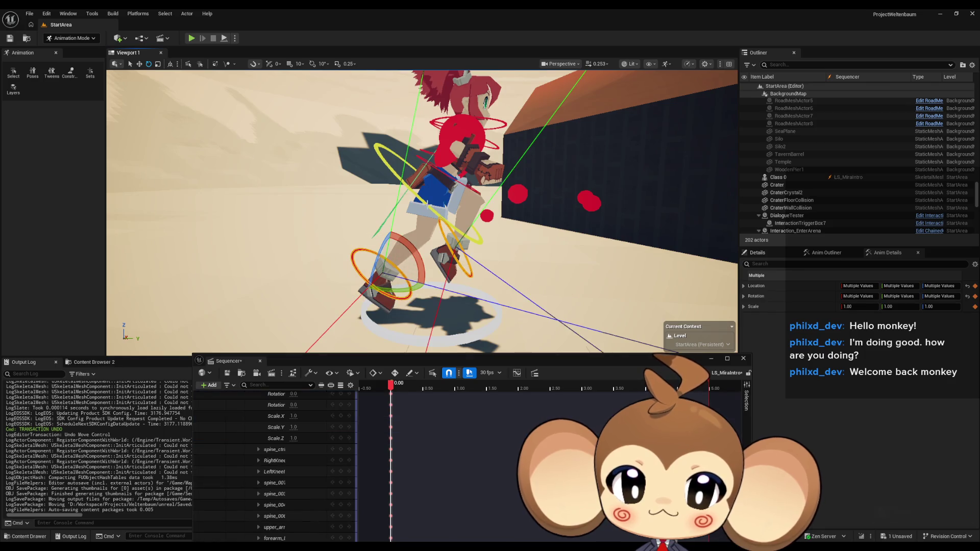
pyautogui.keyDown('ctrl'); pyautogui.click(381, 151); pyautogui.keyUp('ctrl')
pyautogui.scroll(-2, 424, 215)
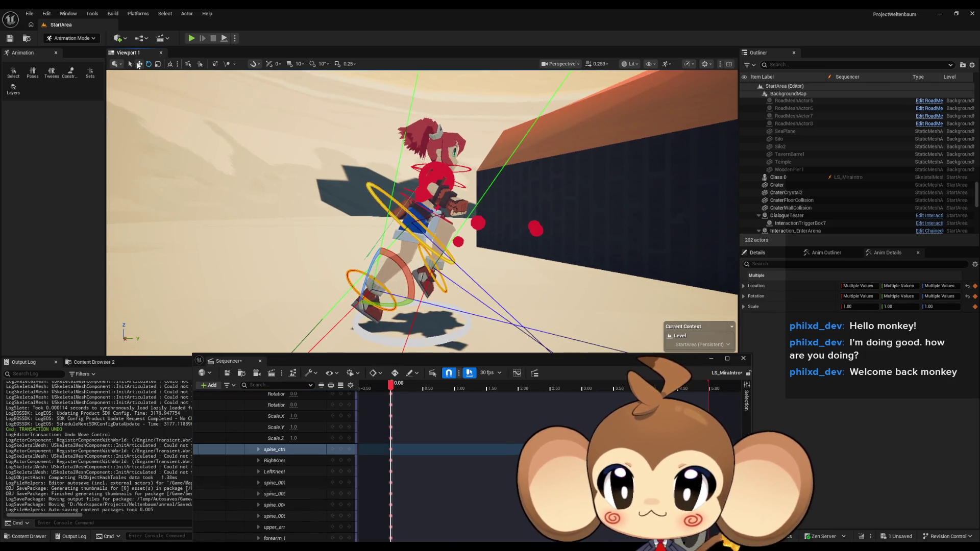
# Step: Move the selected controls so foot_R_ctrl sits near -0.09, 0.17, -0.20, then frame upper_arm_R_ctrl
pyautogui.moveTo(446, 269)
pyautogui.mouseDown()
pyautogui.moveTo(411, 251)
pyautogui.moveTo(406, 234)
pyautogui.moveTo(372, 231)
pyautogui.mouseUp()
pyautogui.moveTo(385, 188)
pyautogui.mouseDown()
pyautogui.moveTo(387, 200)
pyautogui.moveTo(378, 169)
pyautogui.moveTo(331, 200)
pyautogui.moveTo(354, 197)
pyautogui.mouseUp()
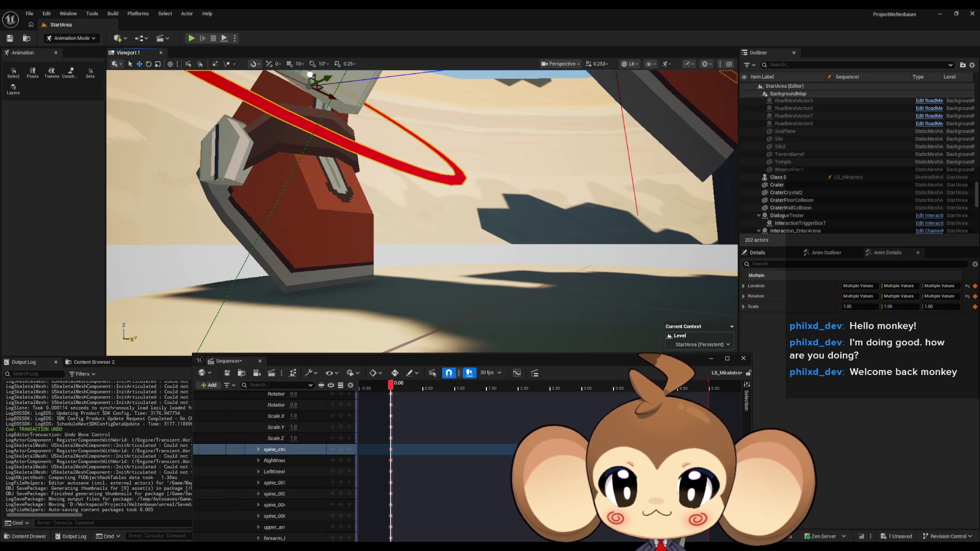
pyautogui.moveTo(355, 198); pyautogui.dragTo(347, 202)
pyautogui.scroll(5, 363, 467)
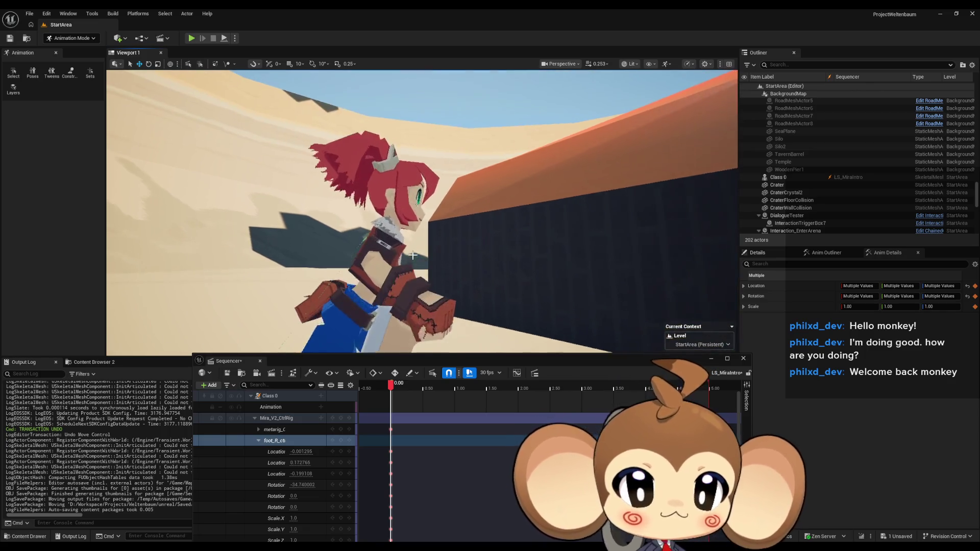
pyautogui.click(448, 223)
pyautogui.press('f')
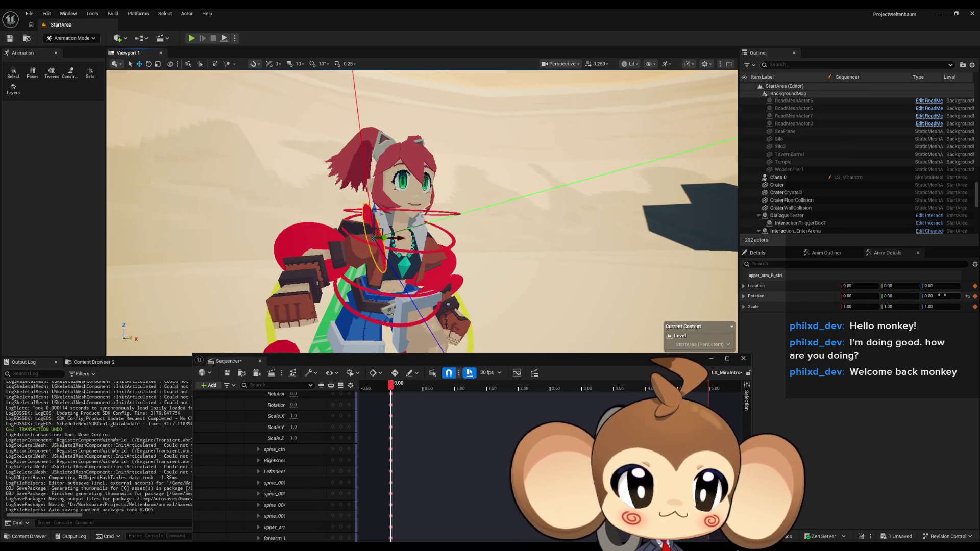
# Step: Check upper_arm_L_ctrl's 48 Z rotation, then set upper_arm_R_ctrl's Rotation Z to -48
pyautogui.click(449, 260)
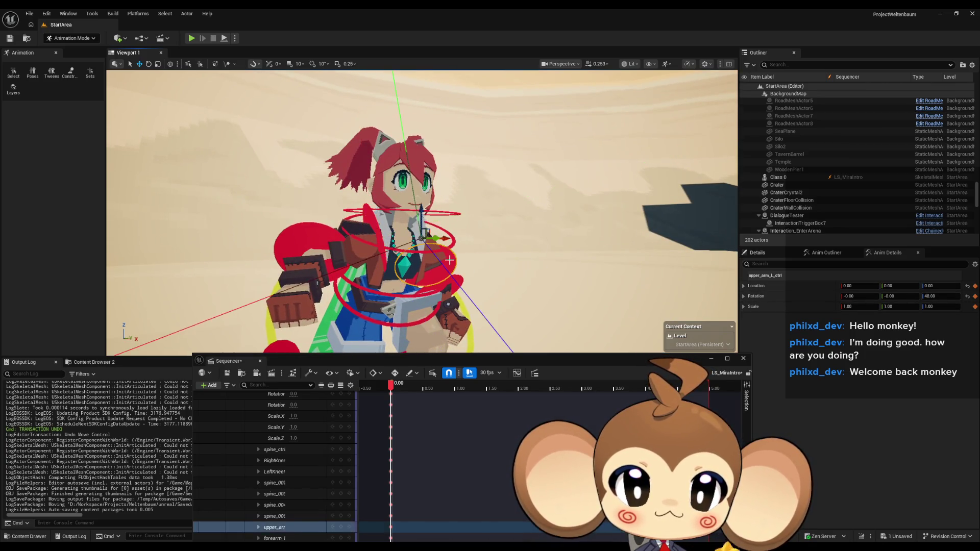
pyautogui.click(378, 236)
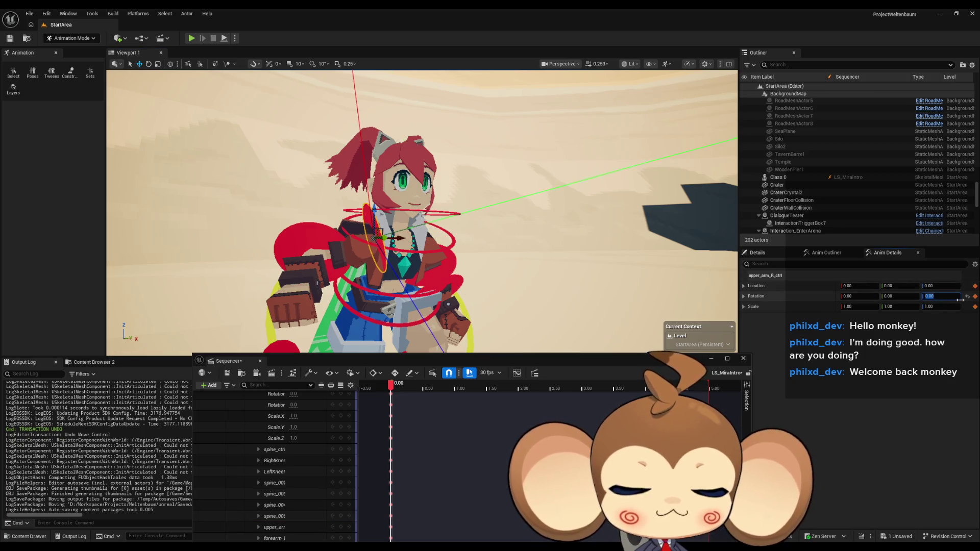
pyautogui.write('48')
pyautogui.press('Return')
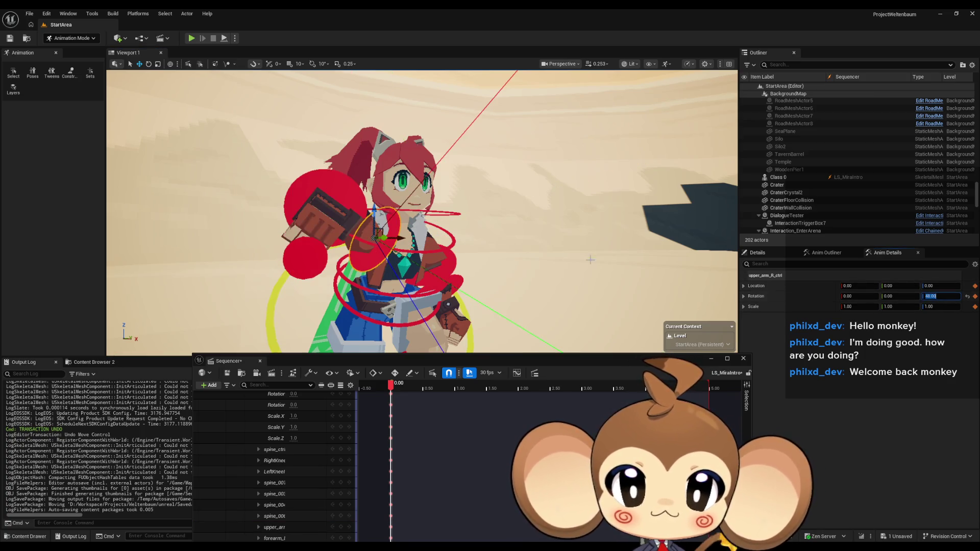
pyautogui.moveTo(419, 214); pyautogui.dragTo(321, 201)
pyautogui.click(941, 297)
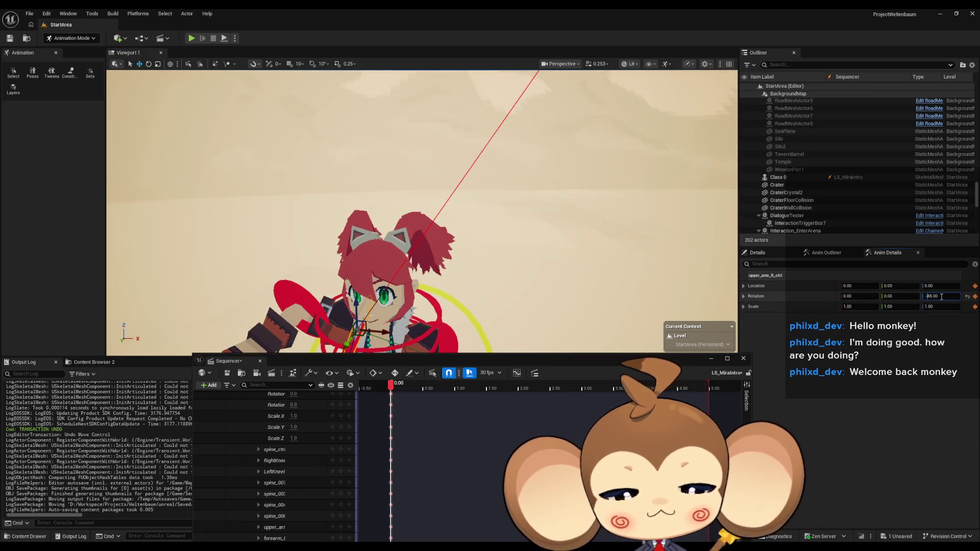
pyautogui.press('Return')
pyautogui.scroll(6, 432, 209)
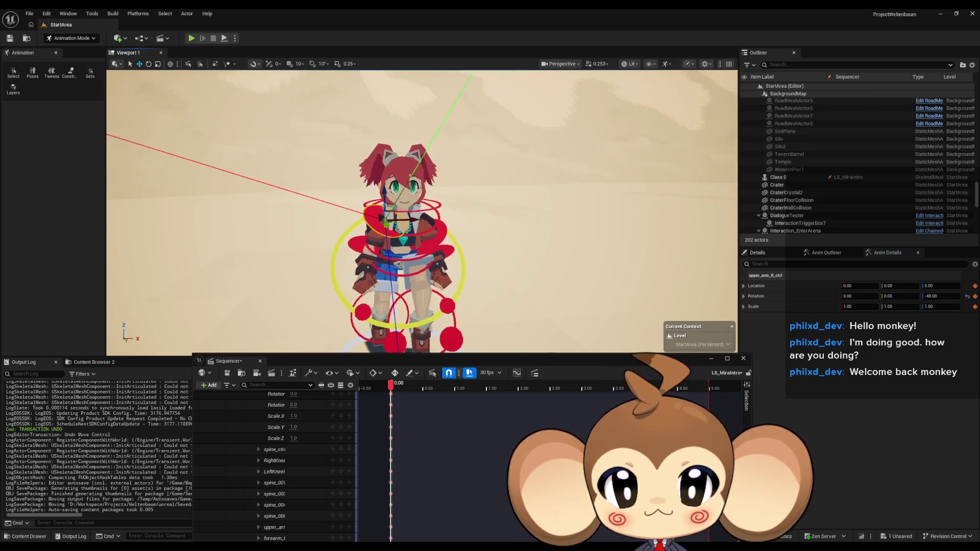
pyautogui.click(432, 210)
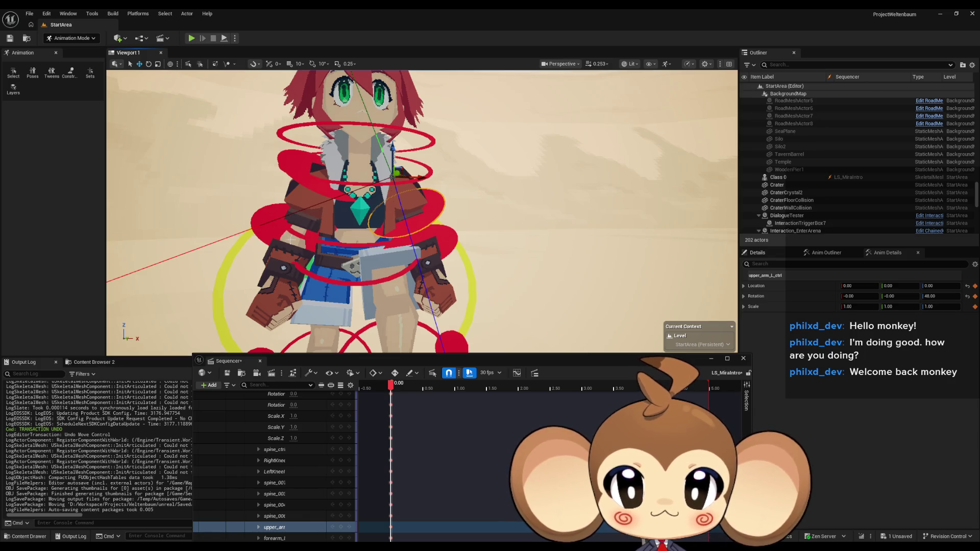
# Step: Select the forearm controls and bend forearm_R_ctrl's elbow to a 104.06 rotation
pyautogui.click(404, 216)
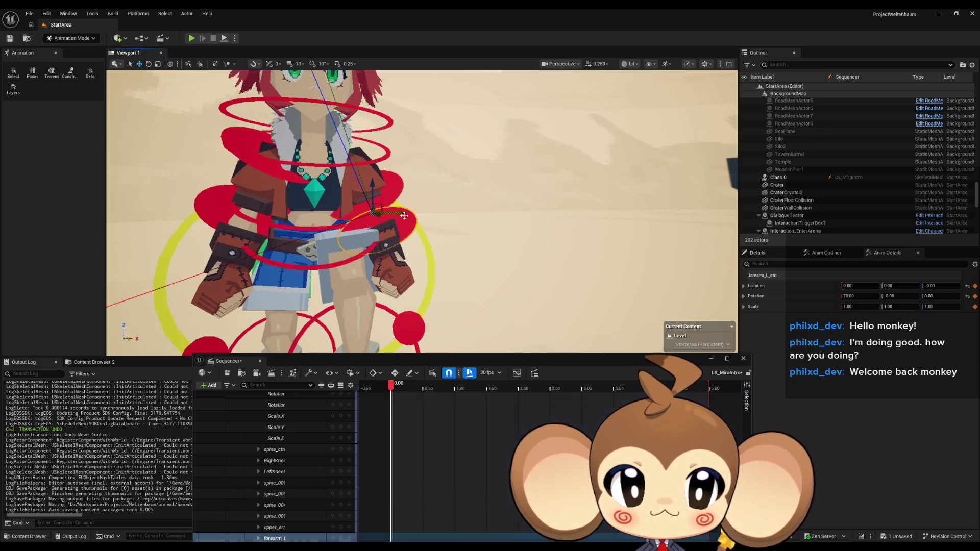
pyautogui.moveTo(405, 216)
pyautogui.mouseDown()
pyautogui.moveTo(178, 207)
pyautogui.moveTo(389, 250)
pyautogui.moveTo(440, 275)
pyautogui.moveTo(435, 307)
pyautogui.moveTo(379, 277)
pyautogui.moveTo(355, 220)
pyautogui.mouseUp()
pyautogui.press('g')
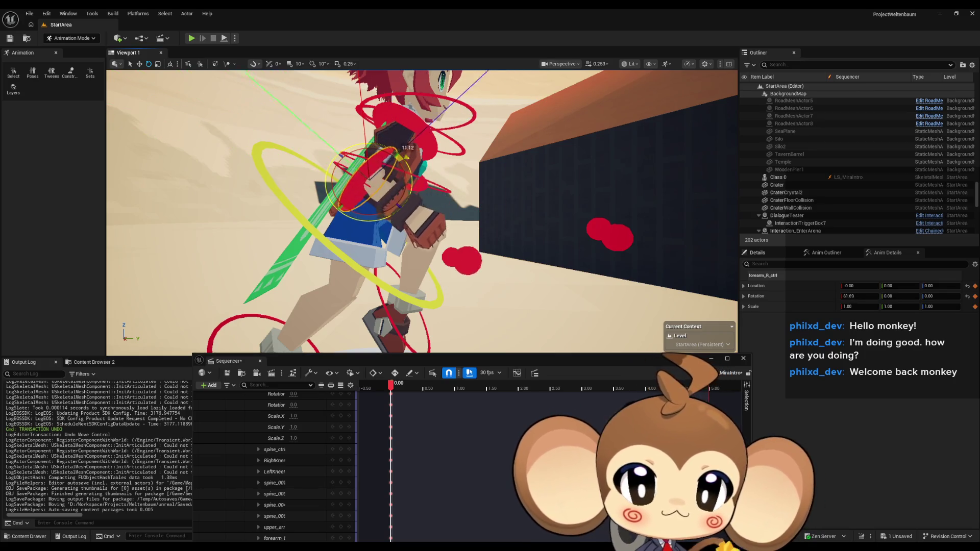
pyautogui.moveTo(356, 220)
pyautogui.mouseDown()
pyautogui.moveTo(363, 279)
pyautogui.moveTo(362, 245)
pyautogui.mouseUp()
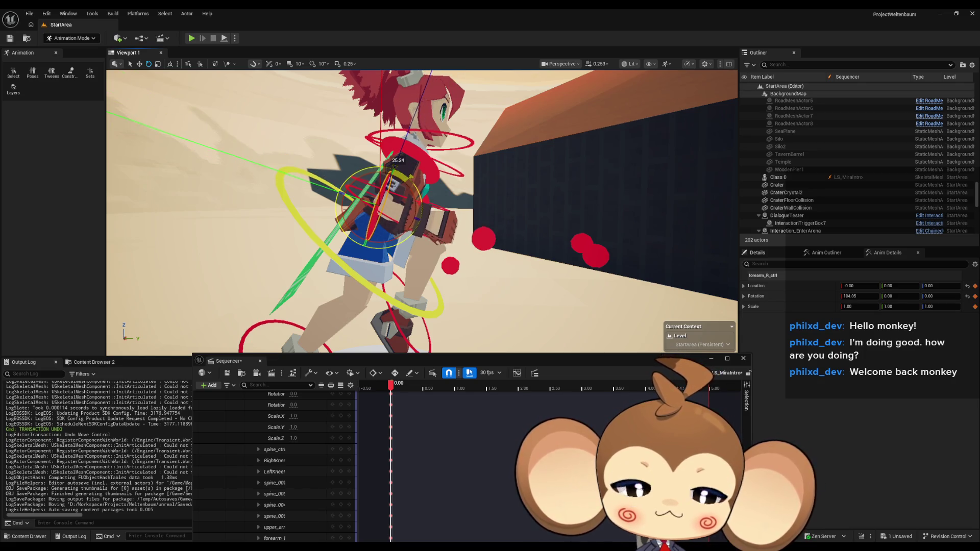
pyautogui.moveTo(461, 243)
pyautogui.mouseDown()
pyautogui.moveTo(416, 240)
pyautogui.moveTo(483, 240)
pyautogui.moveTo(416, 240)
pyautogui.moveTo(414, 278)
pyautogui.mouseUp()
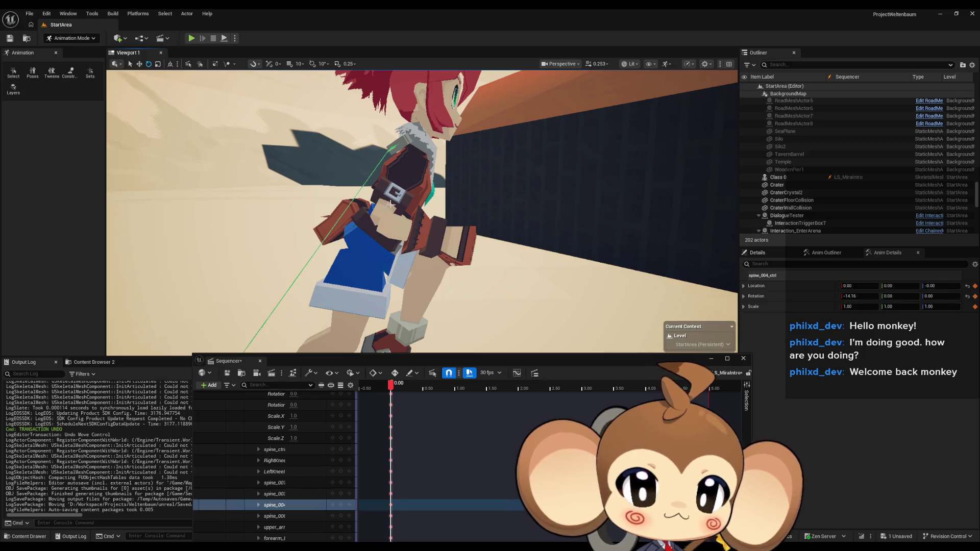
# Step: Try a slight upper-spine tilt, then undo it
pyautogui.moveTo(414, 279); pyautogui.dragTo(424, 270)
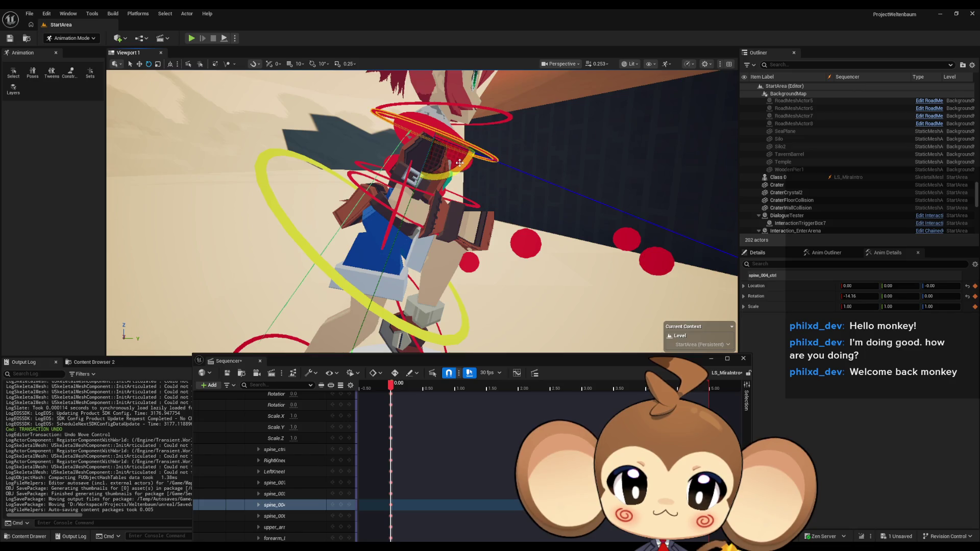
pyautogui.moveTo(458, 163); pyautogui.dragTo(460, 162)
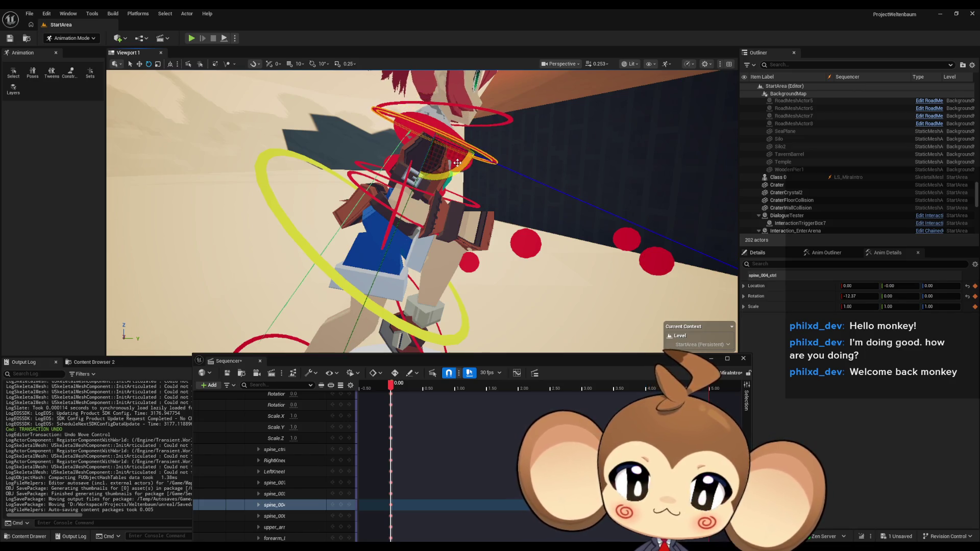
pyautogui.hotkey('ctrl', 'z')
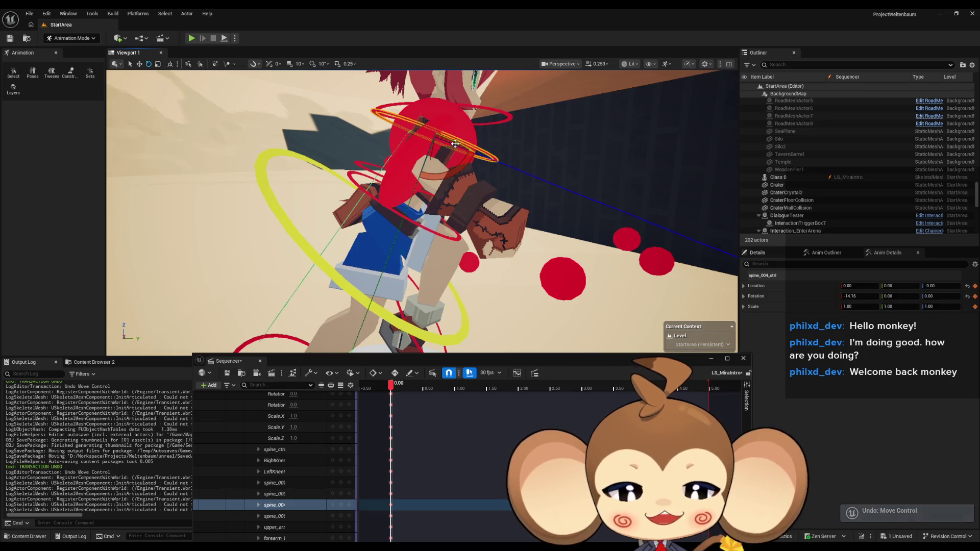
pyautogui.moveTo(454, 143); pyautogui.dragTo(453, 152)
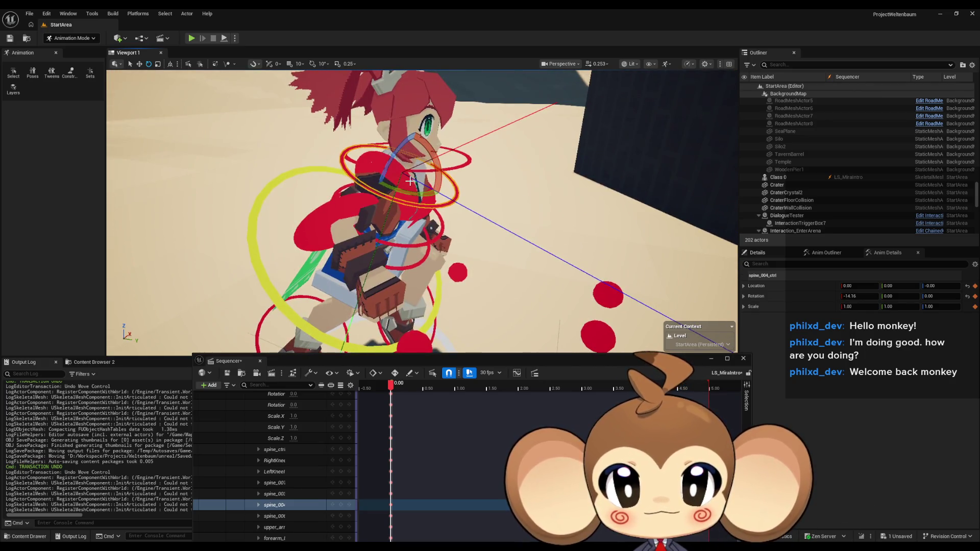
# Step: Set upper_arm_R_ctrl to -48 on Z and tilt it about -11 on X
pyautogui.click(428, 214)
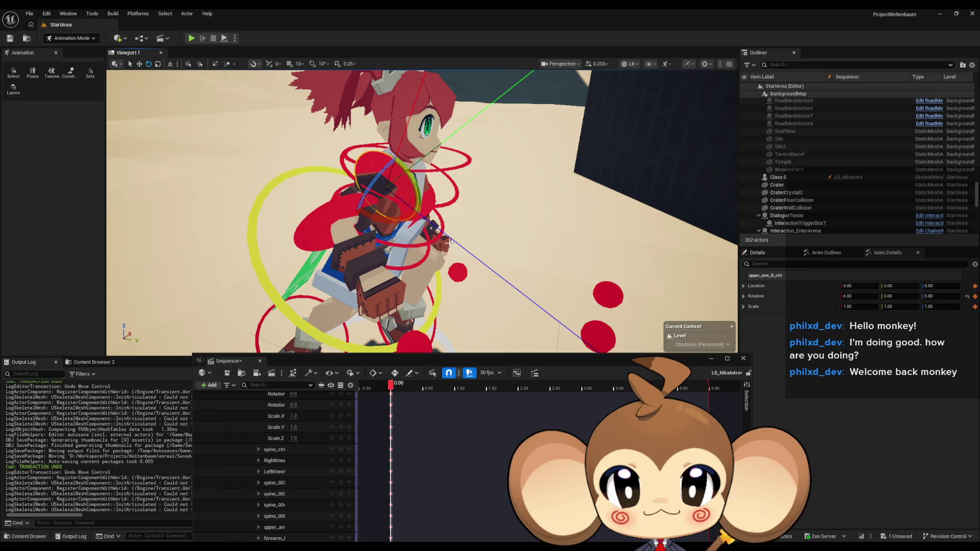
pyautogui.click(931, 296)
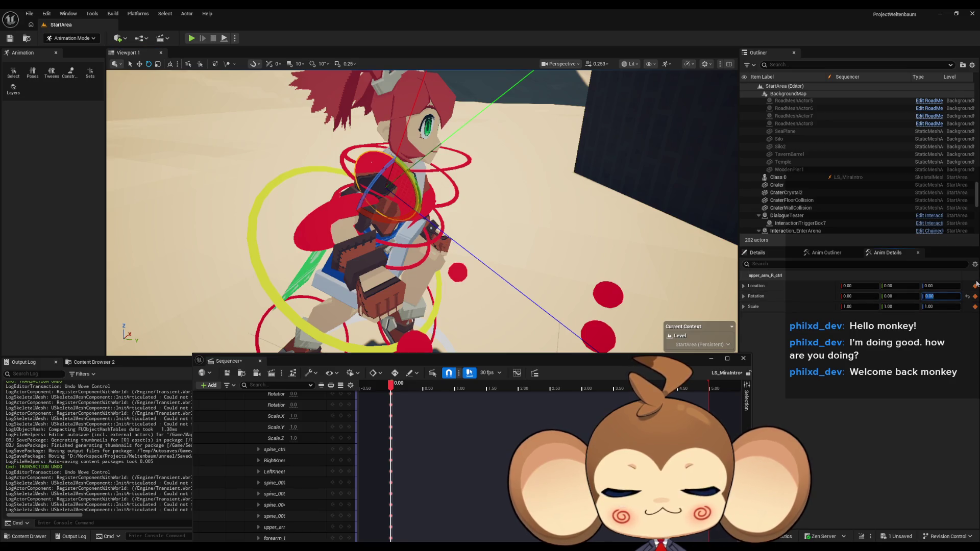
pyautogui.write('-45')
pyautogui.press('Return')
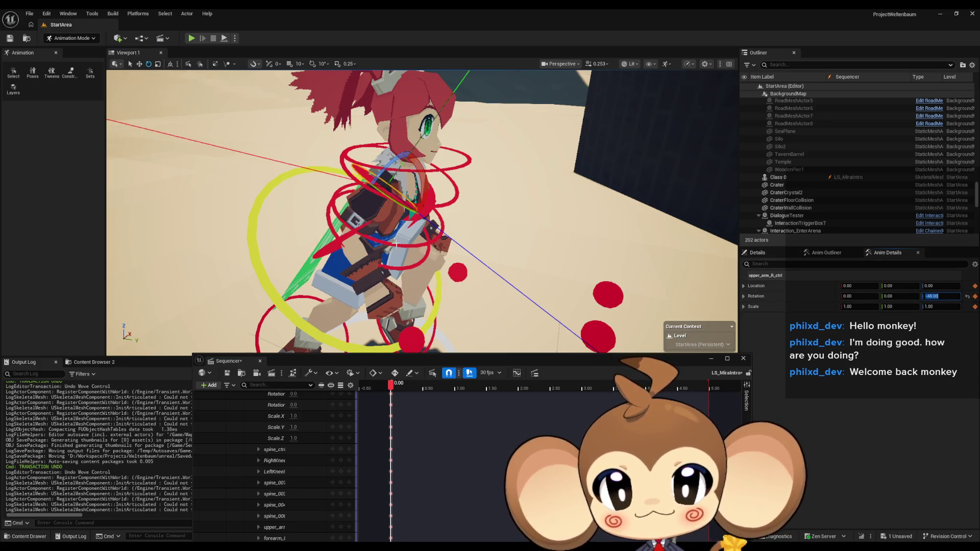
pyautogui.scroll(5, 395, 245)
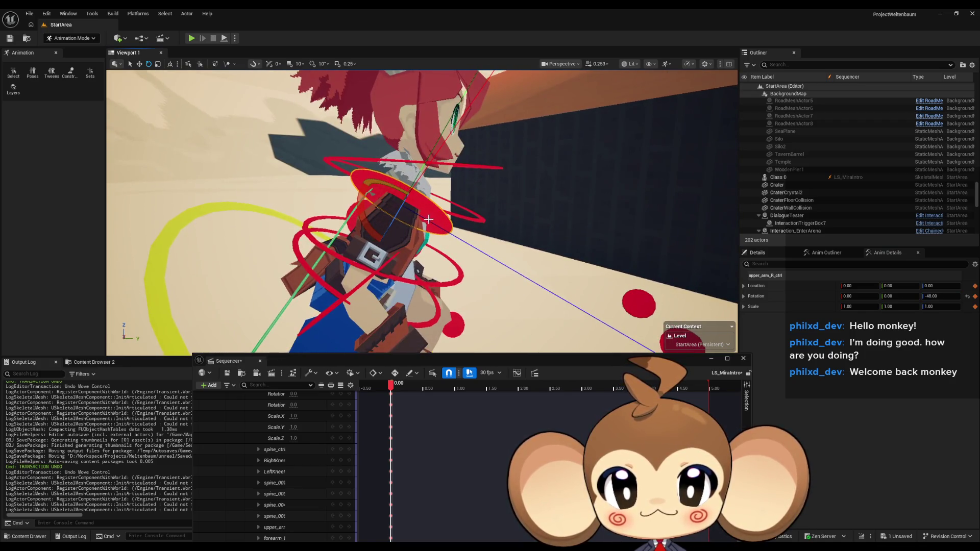
pyautogui.moveTo(390, 238)
pyautogui.mouseDown()
pyautogui.moveTo(441, 241)
pyautogui.moveTo(451, 219)
pyautogui.moveTo(410, 247)
pyautogui.moveTo(370, 226)
pyautogui.mouseUp()
# Step: Bend forearm_R_ctrl a little further, to about 75.6 degrees
pyautogui.click(408, 244)
pyautogui.moveTo(444, 250)
pyautogui.mouseDown()
pyautogui.moveTo(449, 237)
pyautogui.moveTo(437, 259)
pyautogui.moveTo(424, 255)
pyautogui.moveTo(437, 259)
pyautogui.mouseUp()
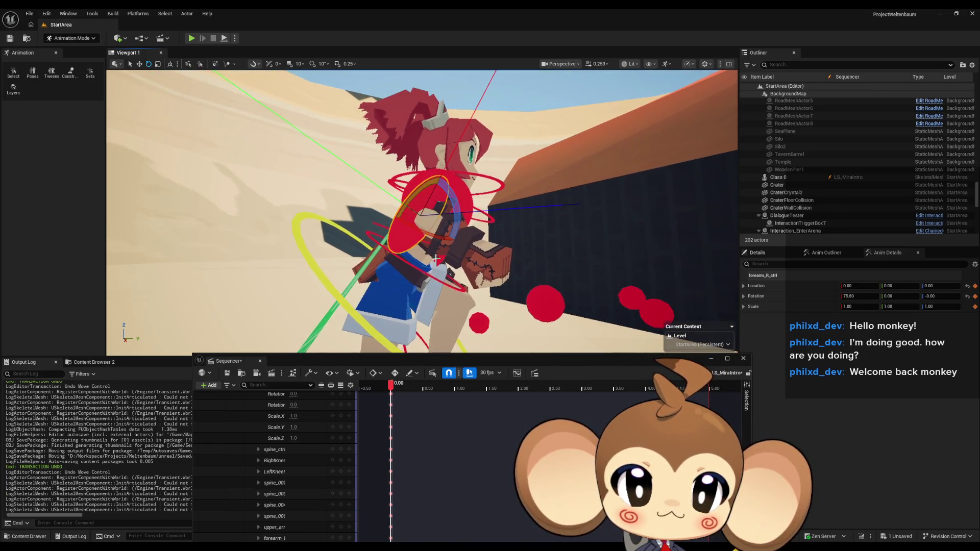
pyautogui.moveTo(514, 266); pyautogui.dragTo(462, 220)
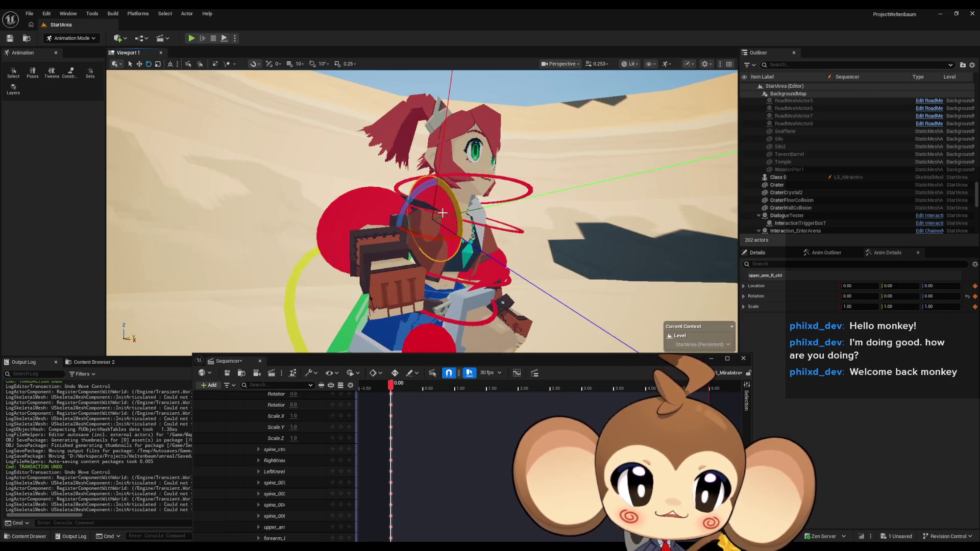
# Step: Reapply -48 Z on upper_arm_R_ctrl and swing its X rotation to about 12.71
pyautogui.click(461, 219)
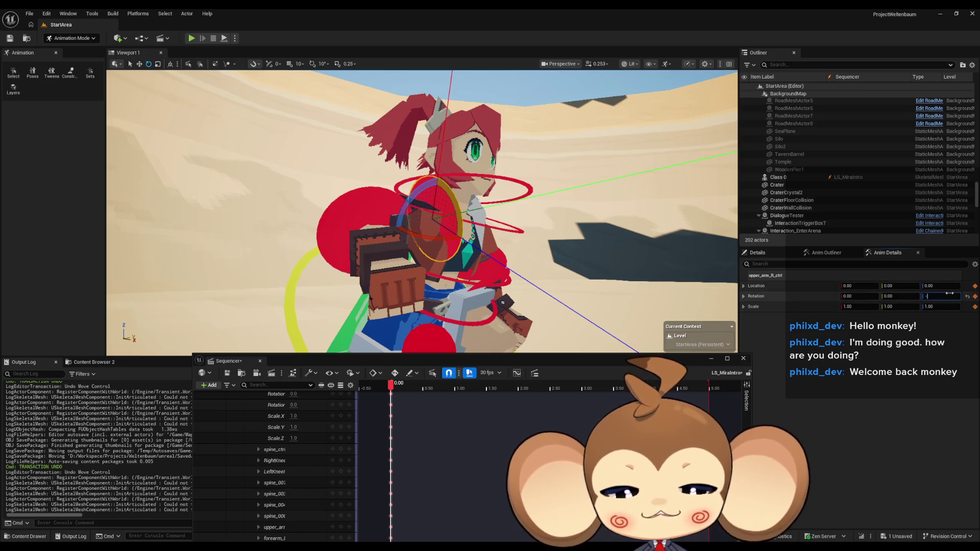
pyautogui.write('-4')
pyautogui.press('Return')
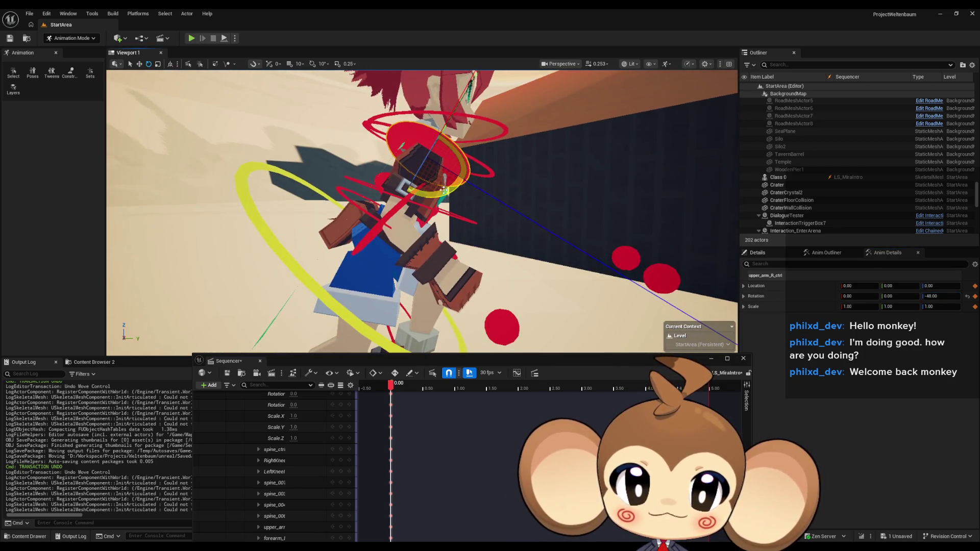
pyautogui.moveTo(460, 172); pyautogui.dragTo(470, 184)
pyautogui.scroll(5, 319, 470)
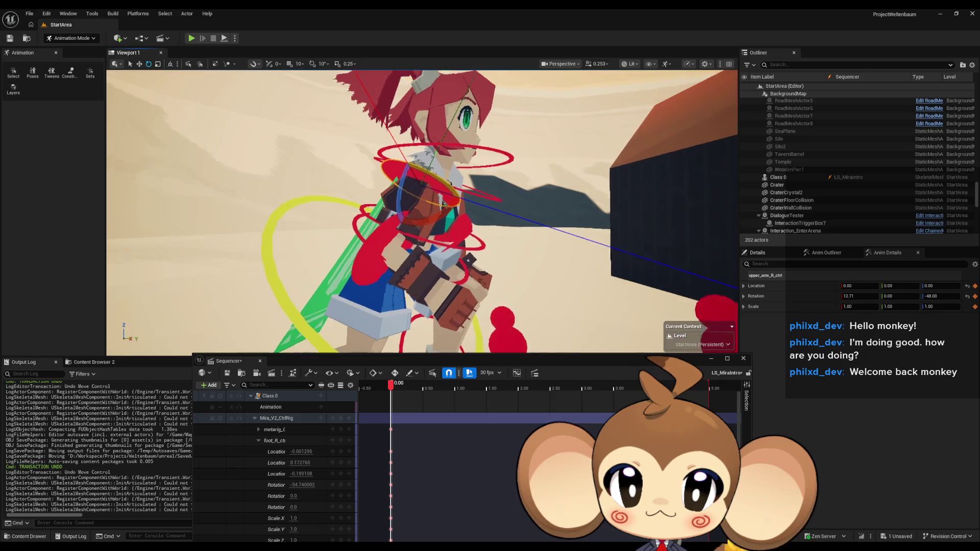
pyautogui.click(396, 268)
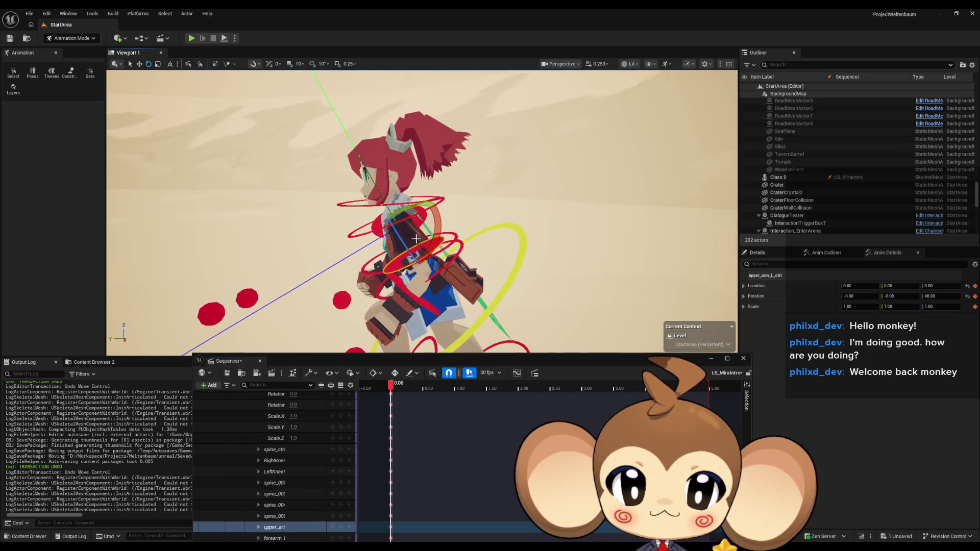
# Step: Swing upper_arm_L_ctrl to about -16 on X and bend forearm_L_ctrl to roughly 57.6 degrees
pyautogui.click(432, 252)
pyautogui.moveTo(337, 190)
pyautogui.mouseDown()
pyautogui.moveTo(331, 196)
pyautogui.moveTo(397, 227)
pyautogui.mouseUp()
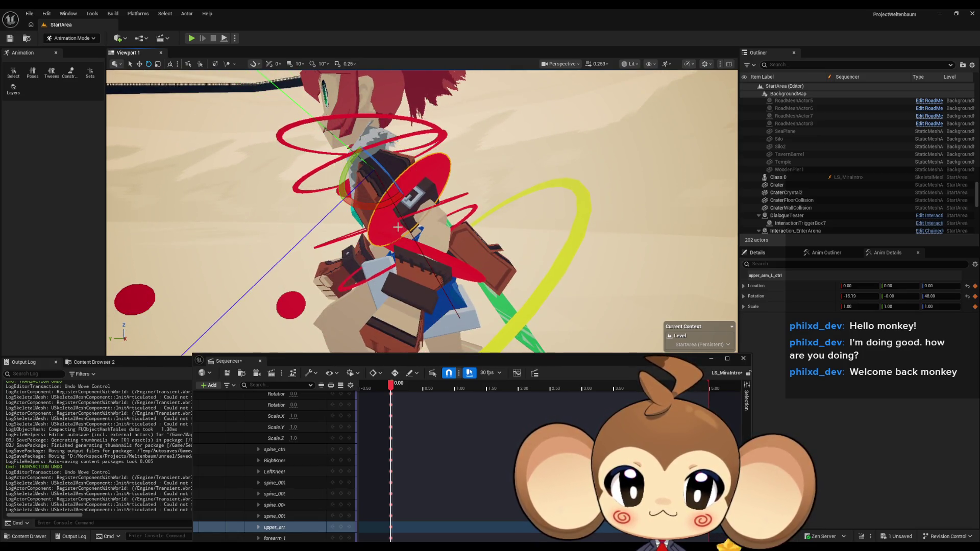
pyautogui.click(442, 257)
pyautogui.moveTo(442, 256); pyautogui.dragTo(415, 214)
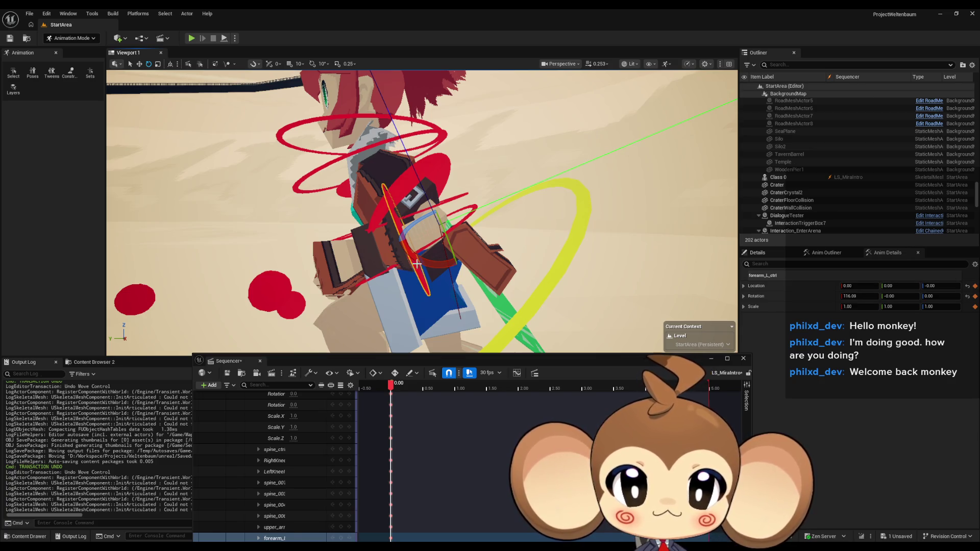
pyautogui.moveTo(417, 264); pyautogui.dragTo(395, 224)
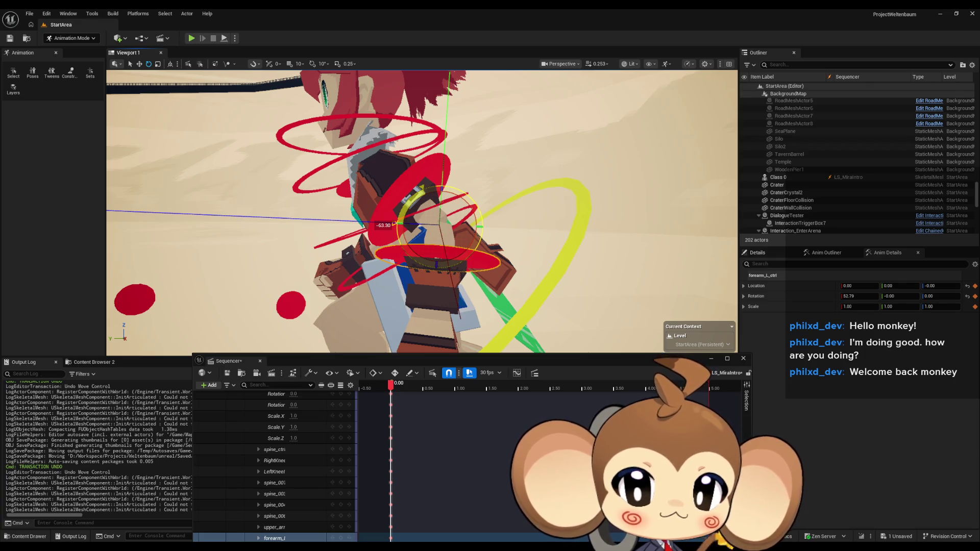
pyautogui.moveTo(394, 223); pyautogui.dragTo(299, 126)
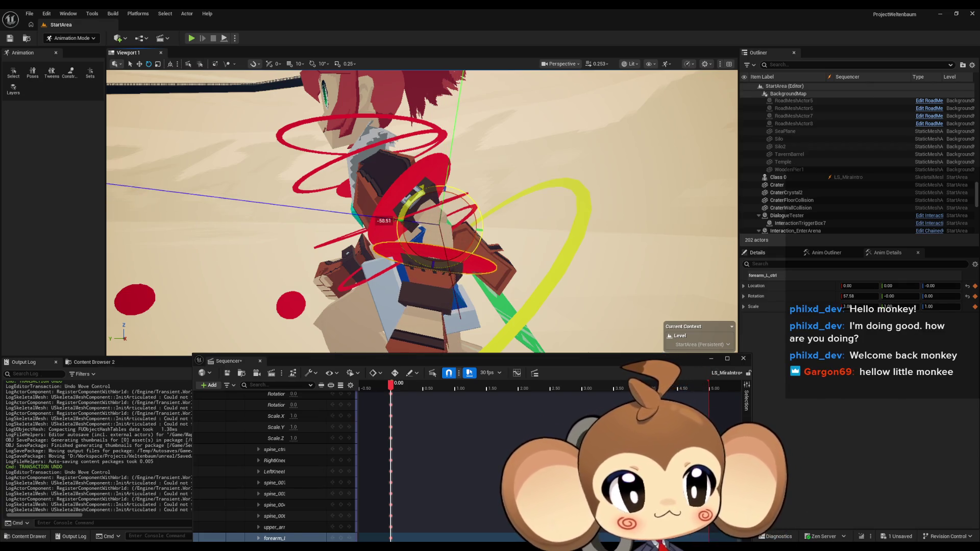
pyautogui.scroll(-10, 299, 127)
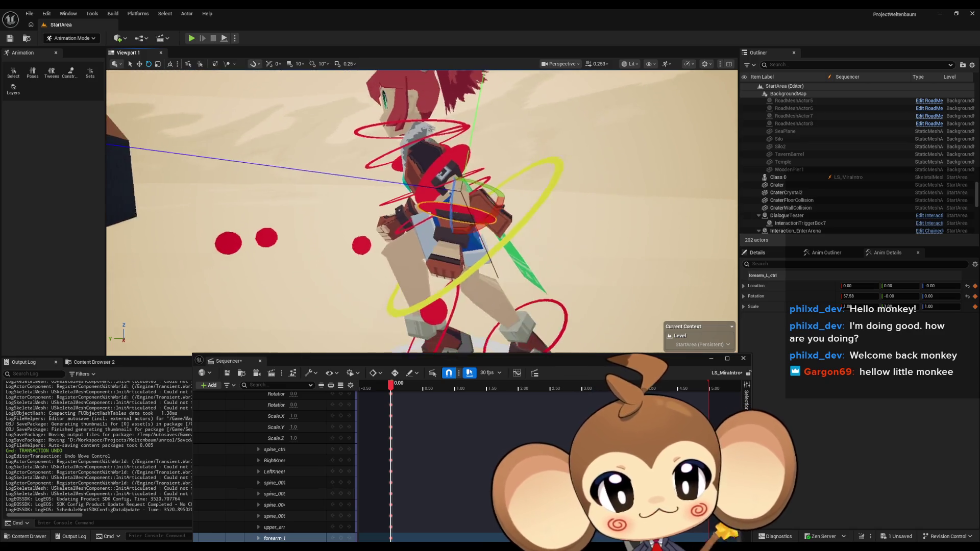
# Step: Orbit around Mira to check the arm pose from several sides
pyautogui.moveTo(299, 127)
pyautogui.mouseDown()
pyautogui.moveTo(256, 112)
pyautogui.moveTo(501, 177)
pyautogui.mouseUp()
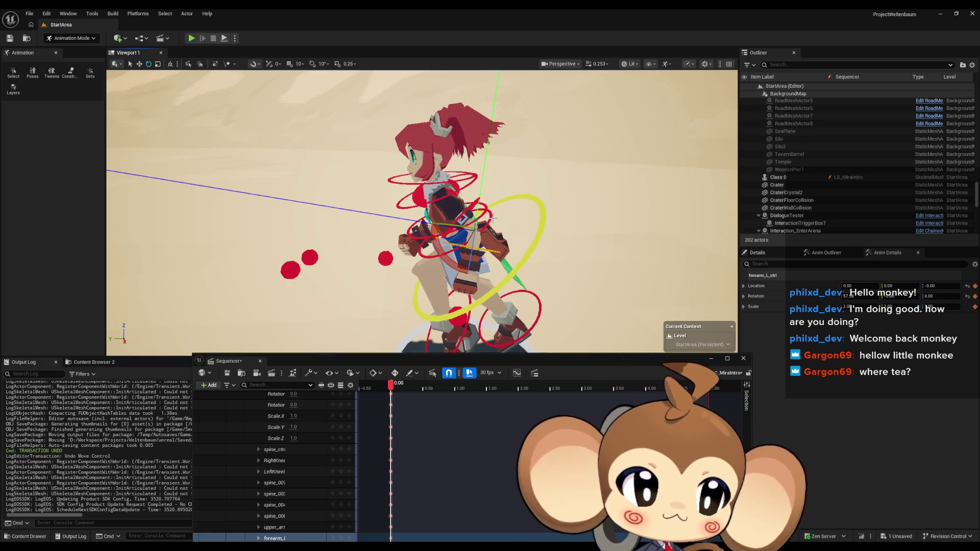
pyautogui.moveTo(501, 177); pyautogui.dragTo(469, 169)
pyautogui.moveTo(470, 215); pyautogui.dragTo(470, 214)
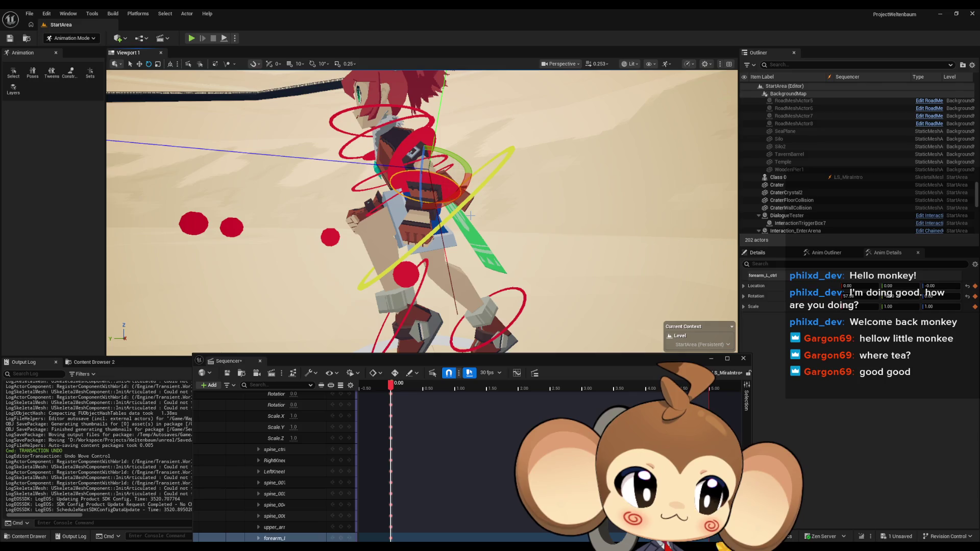
pyautogui.moveTo(447, 218); pyautogui.dragTo(447, 217)
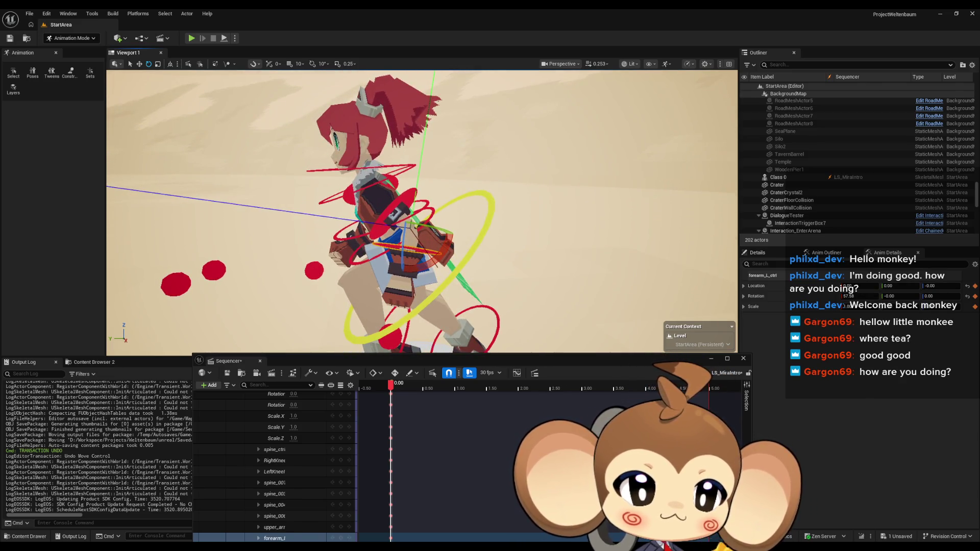
pyautogui.moveTo(448, 218); pyautogui.dragTo(447, 217)
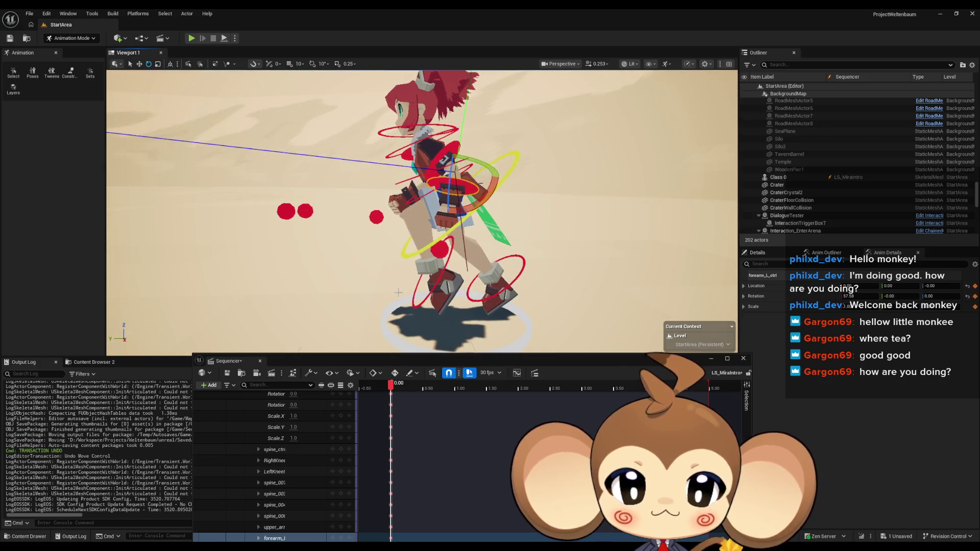
pyautogui.scroll(4, 314, 436)
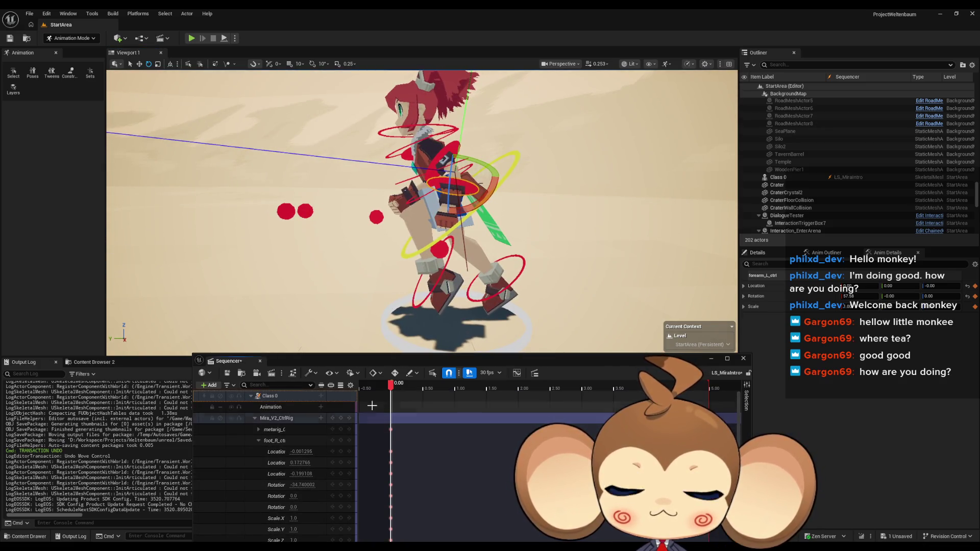
pyautogui.moveTo(377, 317); pyautogui.dragTo(377, 316)
pyautogui.moveTo(445, 238); pyautogui.dragTo(445, 238)
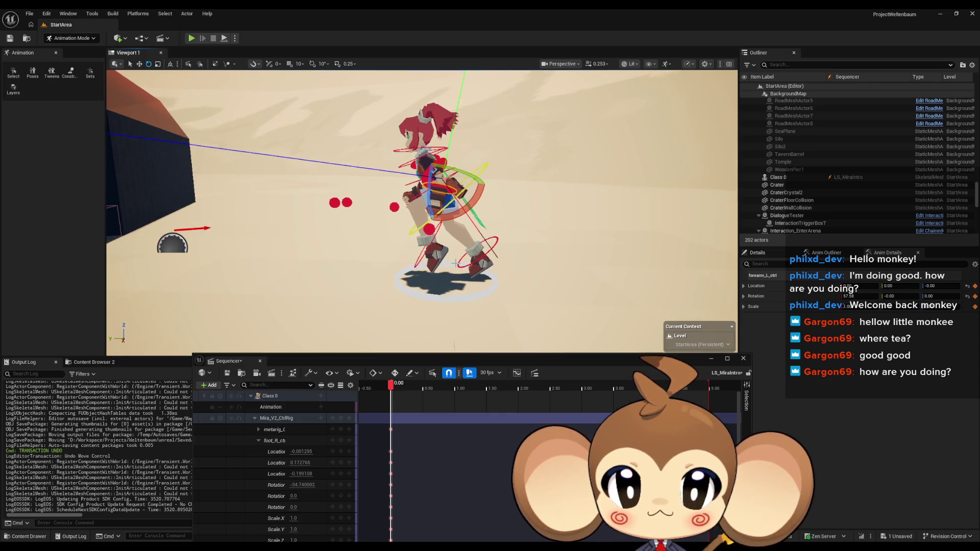
pyautogui.moveTo(433, 274); pyautogui.dragTo(431, 273)
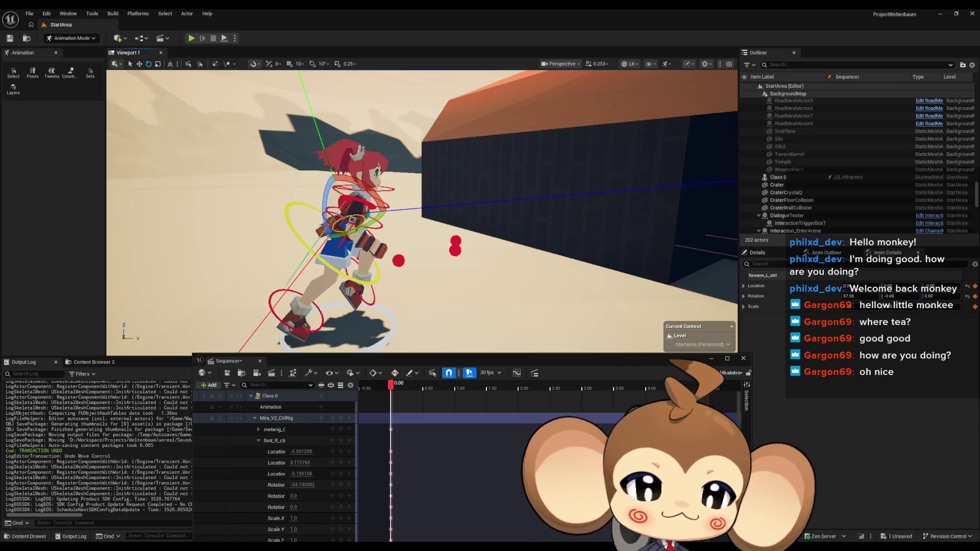
pyautogui.moveTo(581, 175)
pyautogui.mouseDown()
pyautogui.moveTo(587, 208)
pyautogui.moveTo(580, 194)
pyautogui.mouseUp()
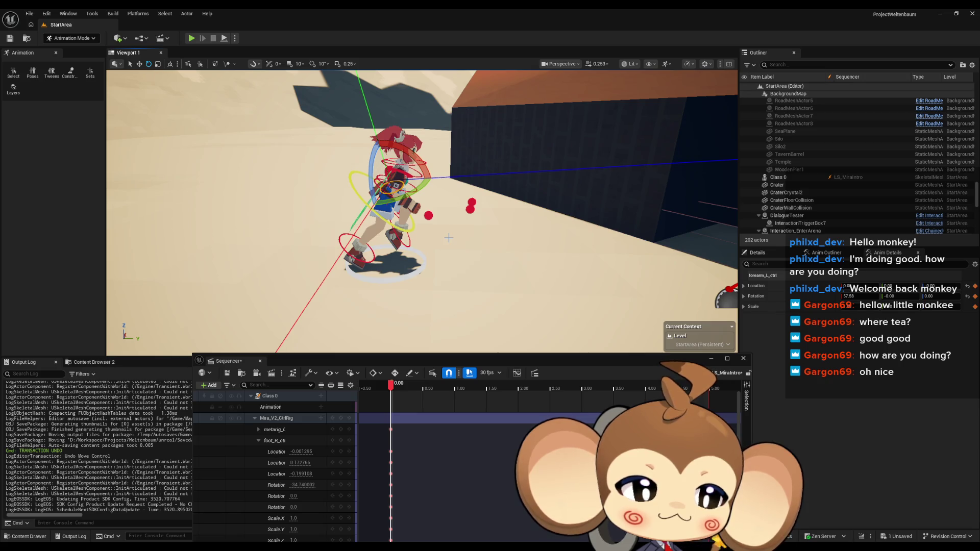
pyautogui.moveTo(449, 237); pyautogui.dragTo(491, 250)
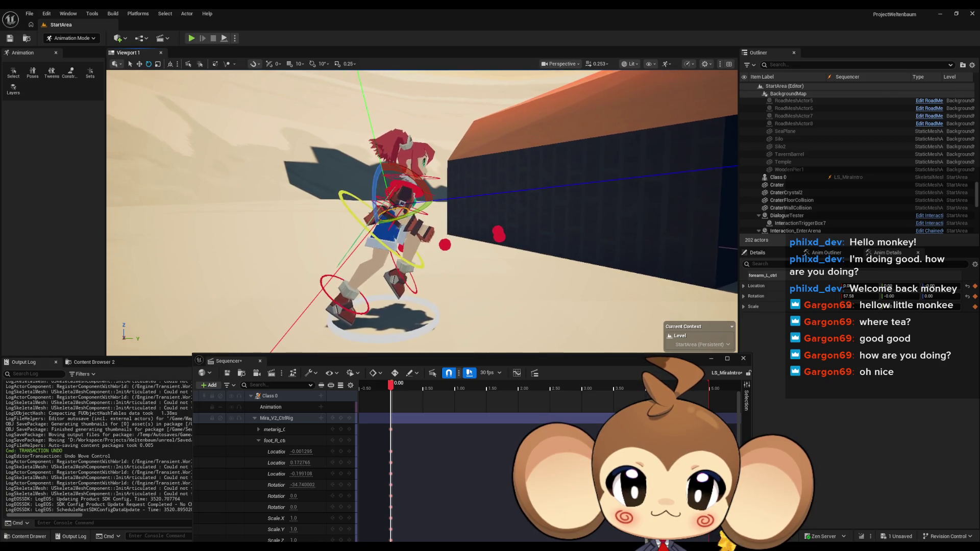
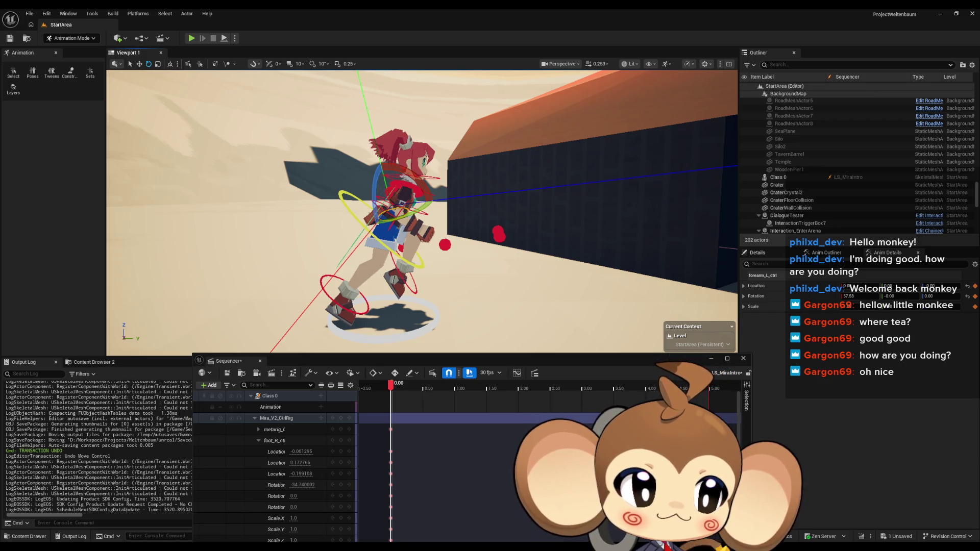
# Step: Hide the rig controls, reframe the character, go to 1.00 and select the right foot control
pyautogui.press('g')
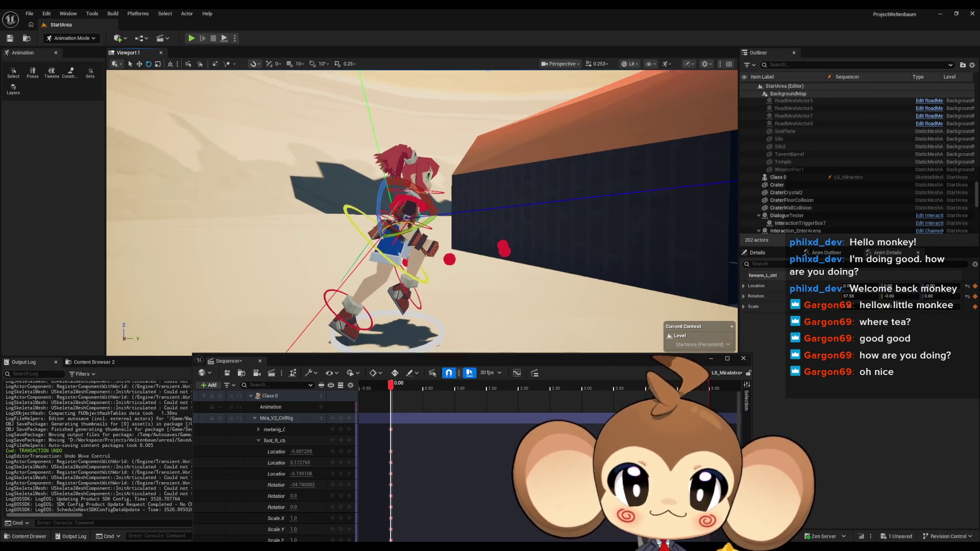
pyautogui.press('f')
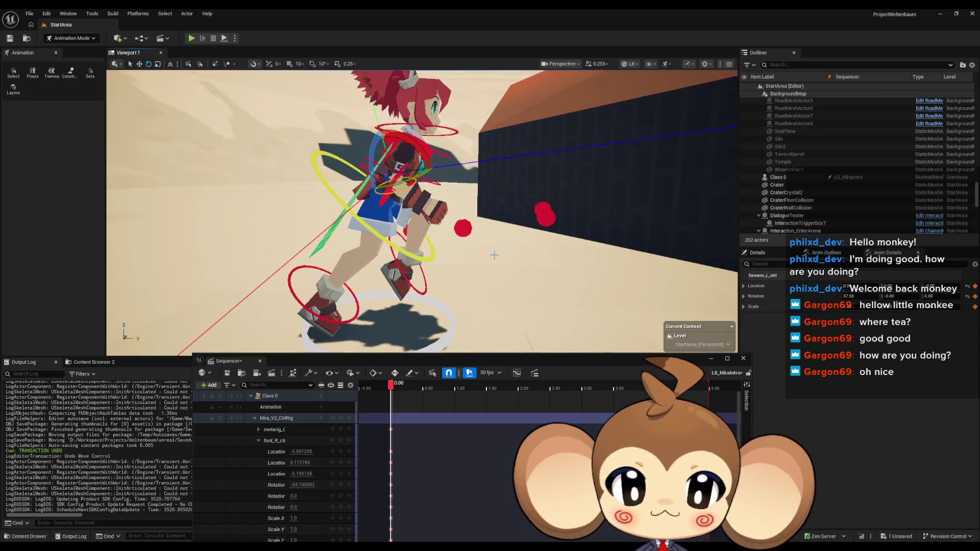
pyautogui.moveTo(391, 386); pyautogui.dragTo(457, 386)
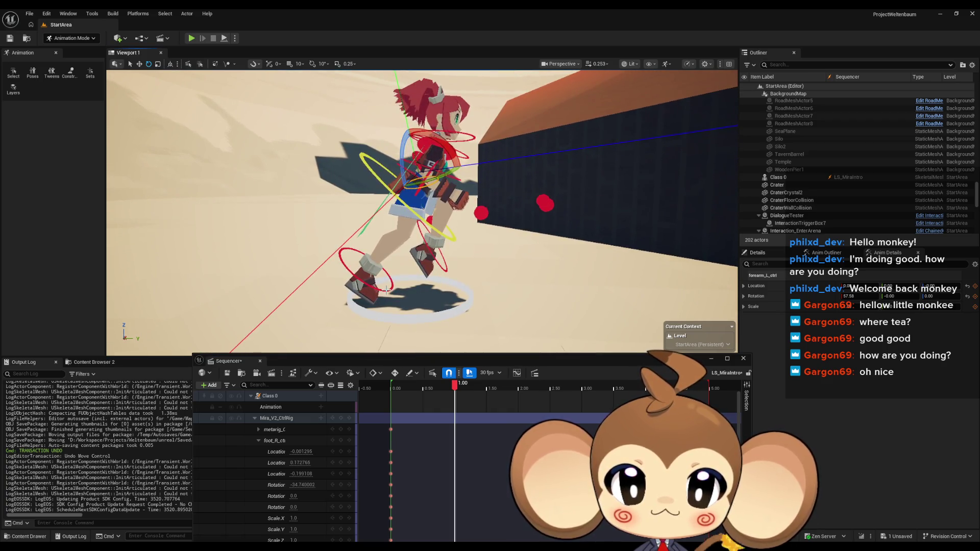
pyautogui.click(412, 291)
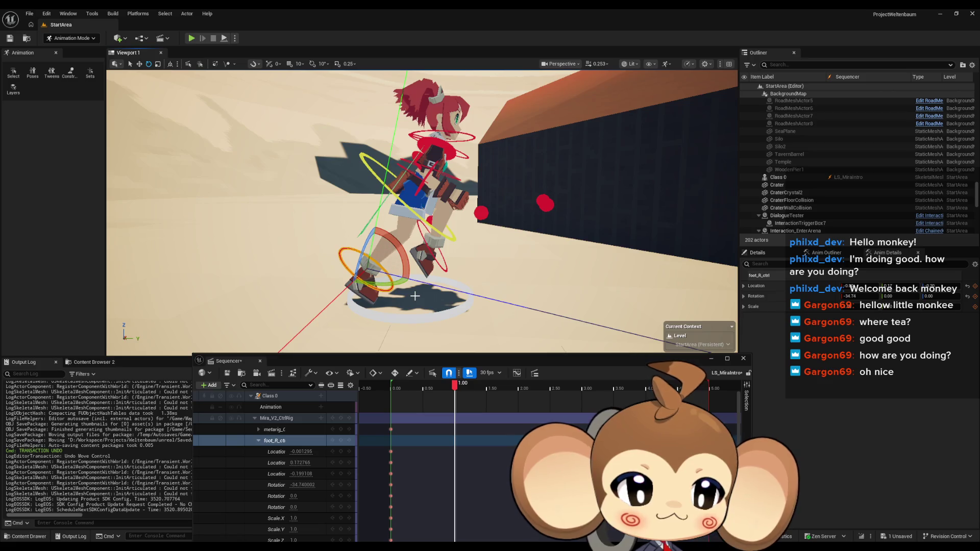
# Step: Raise the right foot control up and back with the move gizmo
pyautogui.moveTo(415, 296); pyautogui.dragTo(168, 83)
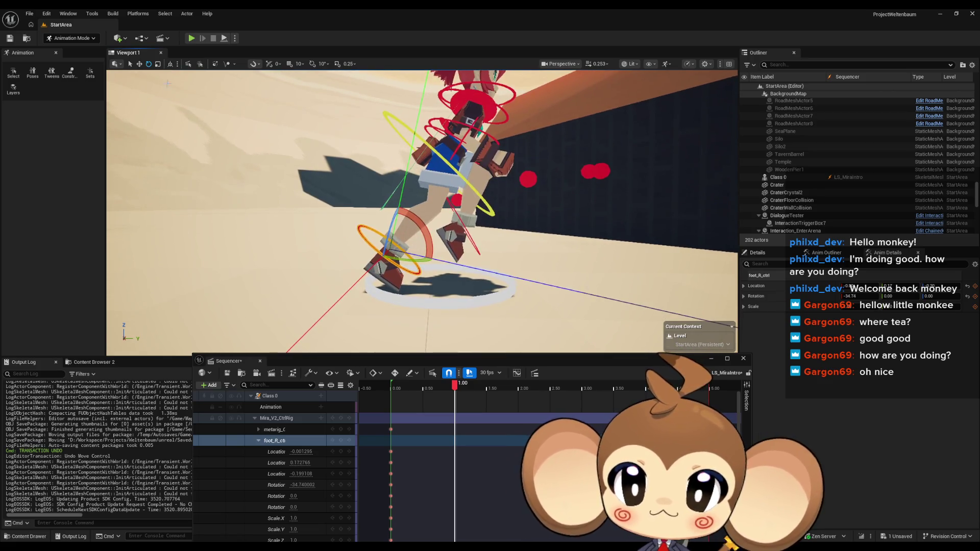
pyautogui.click(139, 64)
pyautogui.scroll(3, 404, 266)
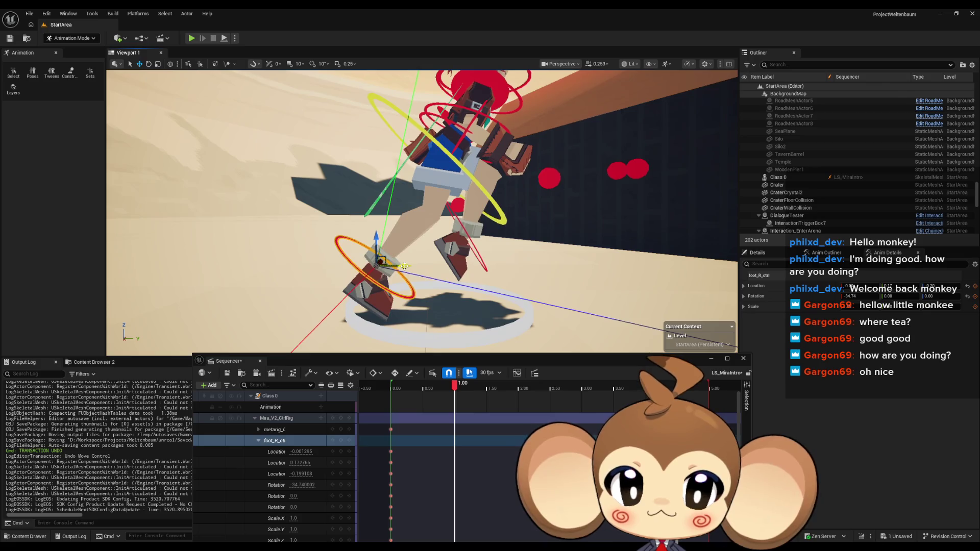
pyautogui.scroll(-5, 450, 272)
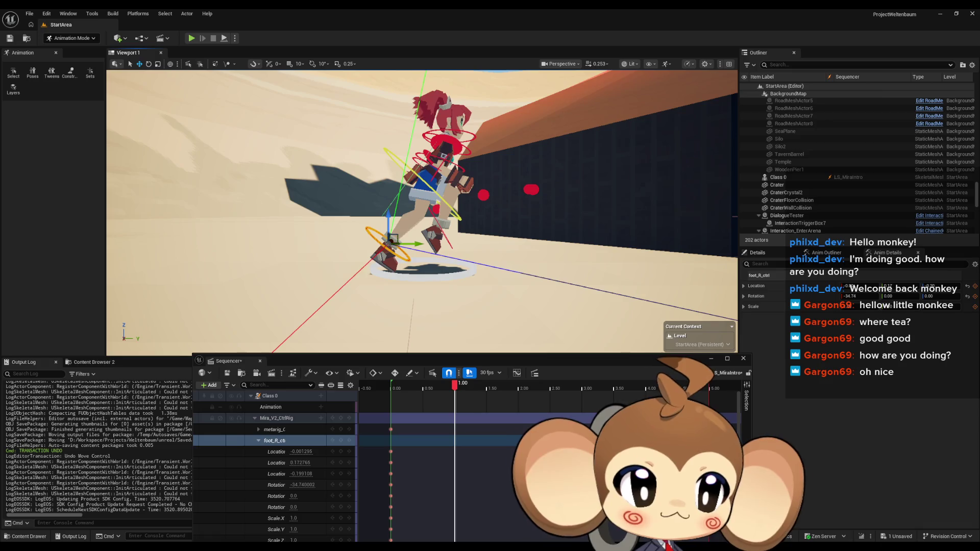
pyautogui.moveTo(442, 224); pyautogui.dragTo(442, 237)
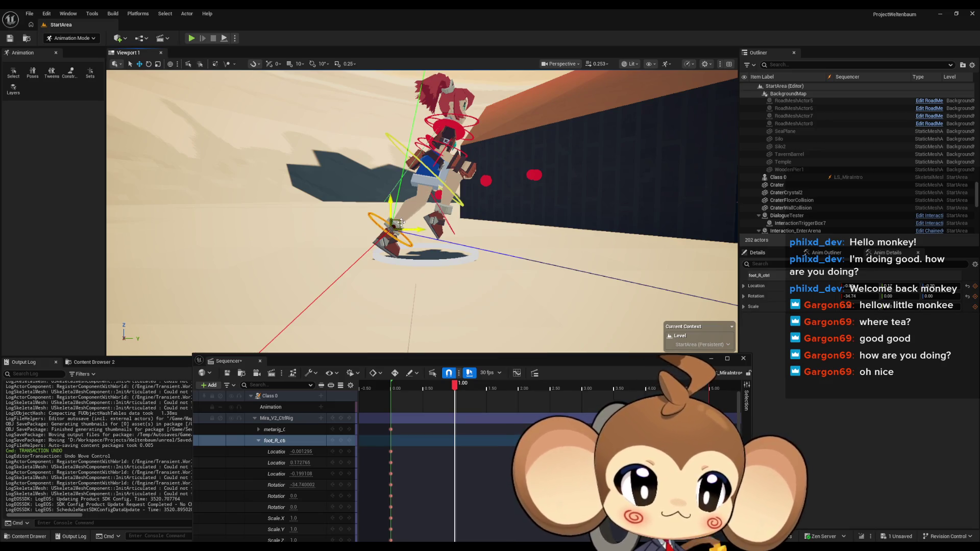
pyautogui.moveTo(401, 223); pyautogui.dragTo(381, 213)
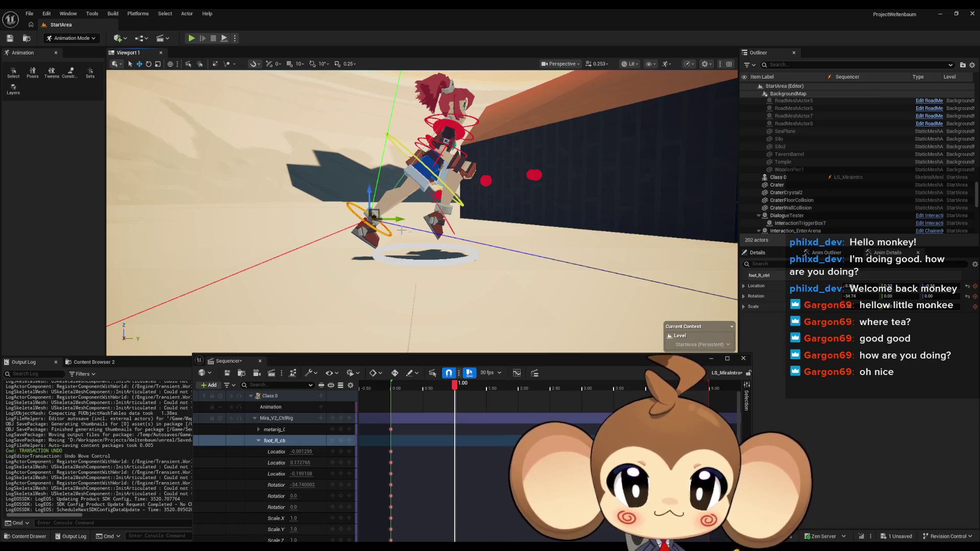
# Step: Rotate the right foot to about -47 degrees and add the knee control to the selection
pyautogui.press('e')
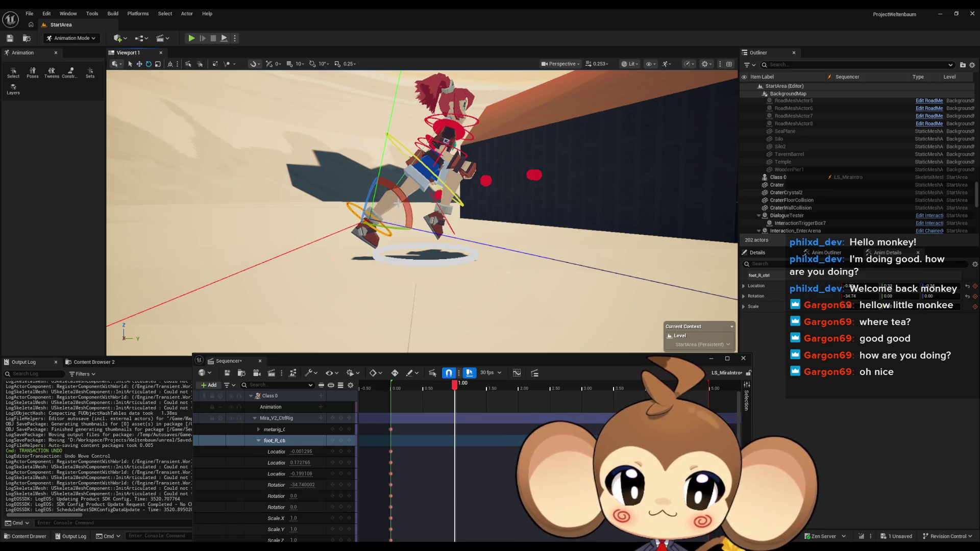
pyautogui.moveTo(378, 229)
pyautogui.mouseDown()
pyautogui.moveTo(411, 232)
pyautogui.moveTo(404, 249)
pyautogui.mouseUp()
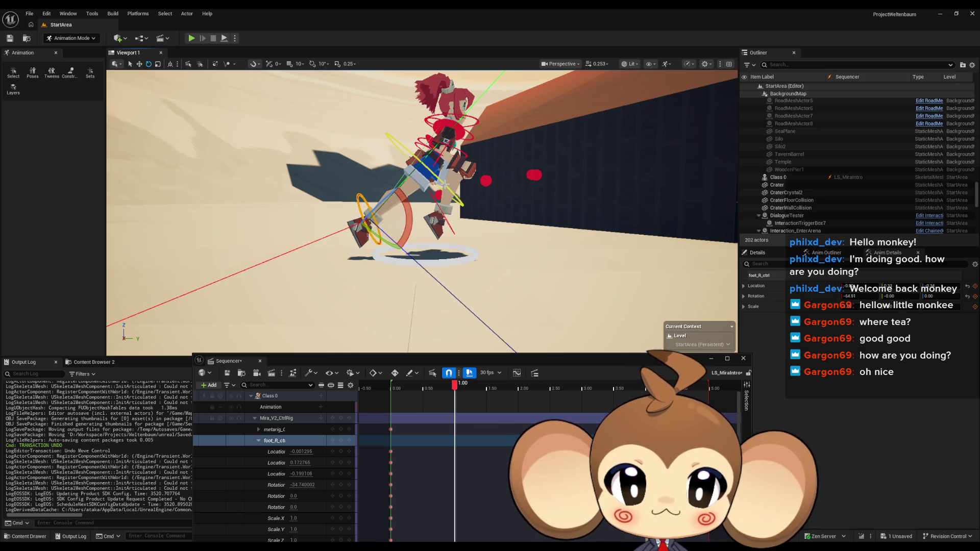
pyautogui.keyDown('ctrl'); pyautogui.click(450, 225); pyautogui.keyUp('ctrl')
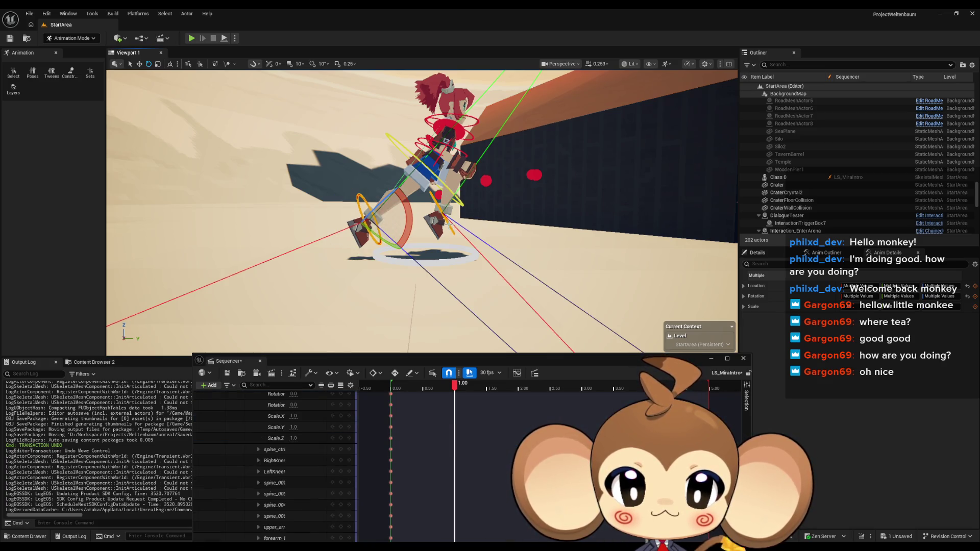
# Step: Add the spine control and lower the selected spine and knee controls slightly
pyautogui.keyDown('ctrl'); pyautogui.click(432, 176); pyautogui.keyUp('ctrl')
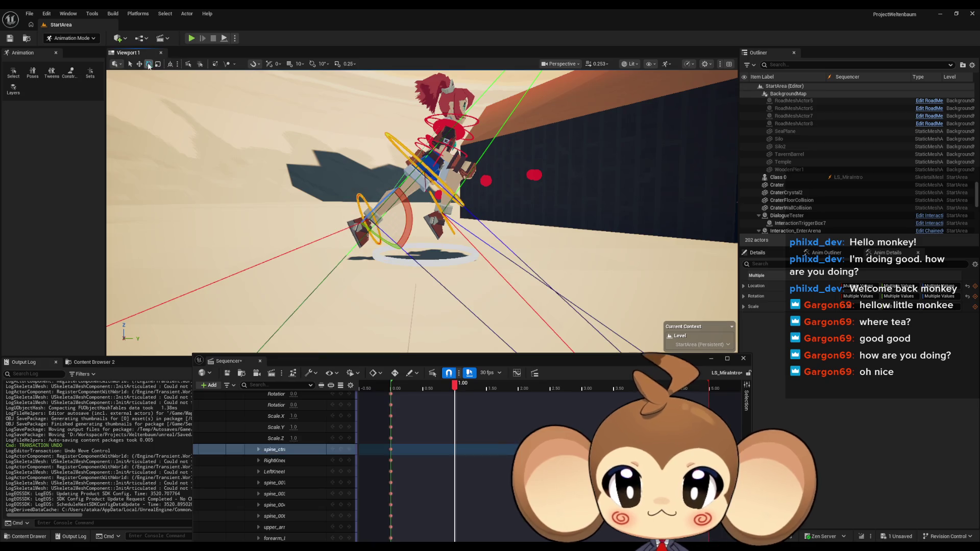
pyautogui.click(138, 65)
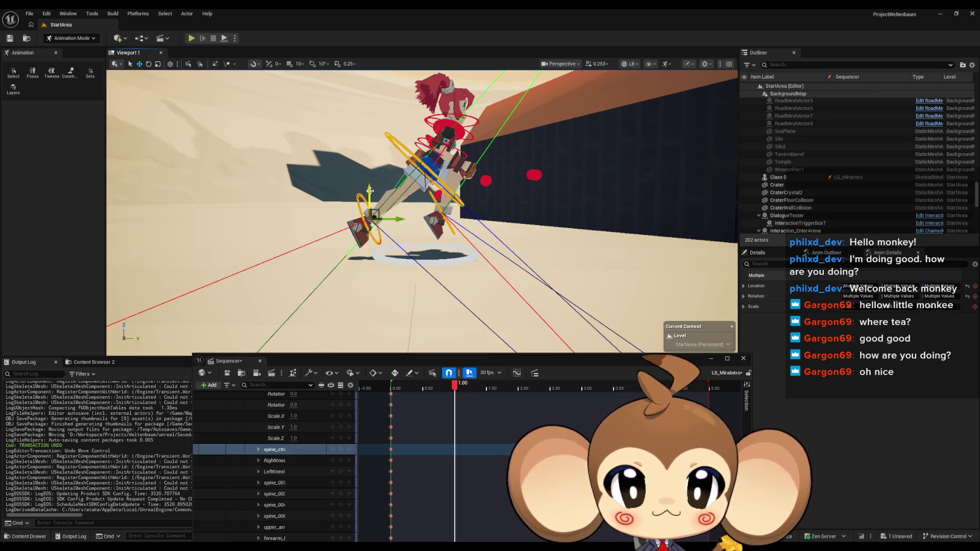
pyautogui.moveTo(369, 189); pyautogui.dragTo(369, 201)
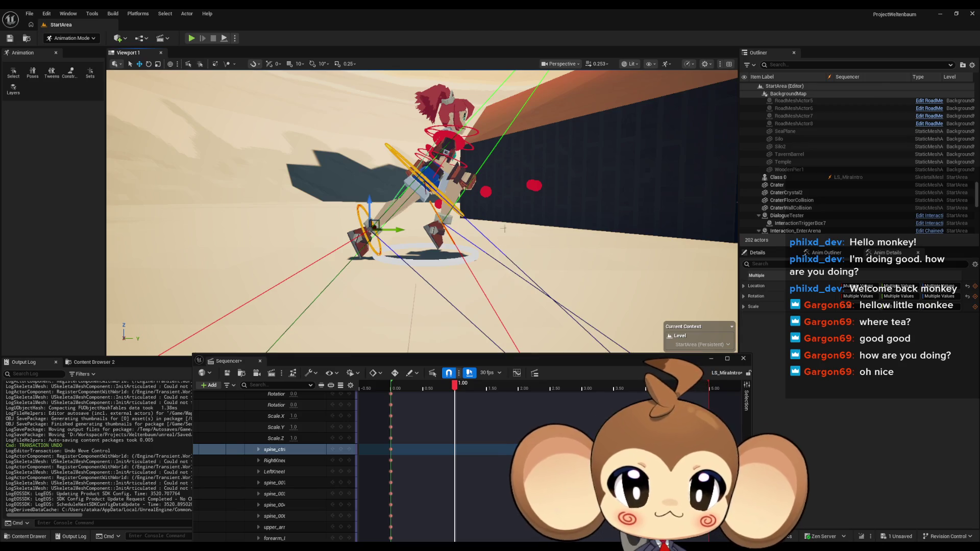
# Step: Select the left foot control and rotate it about 31 degrees
pyautogui.scroll(6, 434, 230)
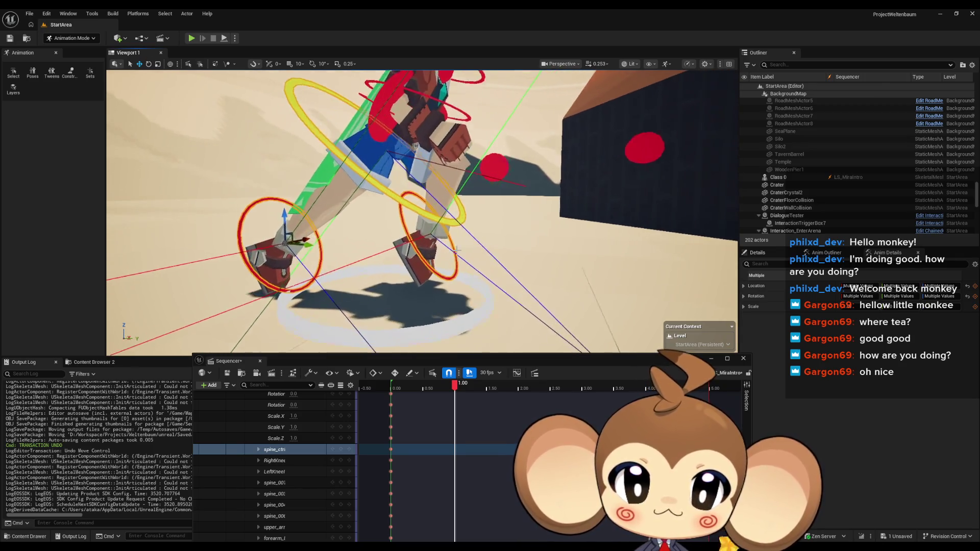
pyautogui.click(401, 226)
pyautogui.press('f')
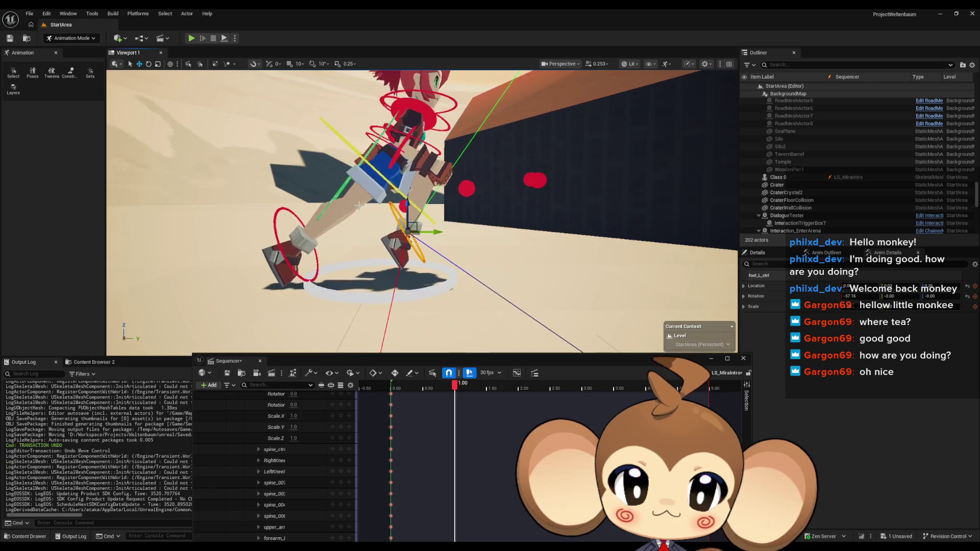
pyautogui.click(149, 65)
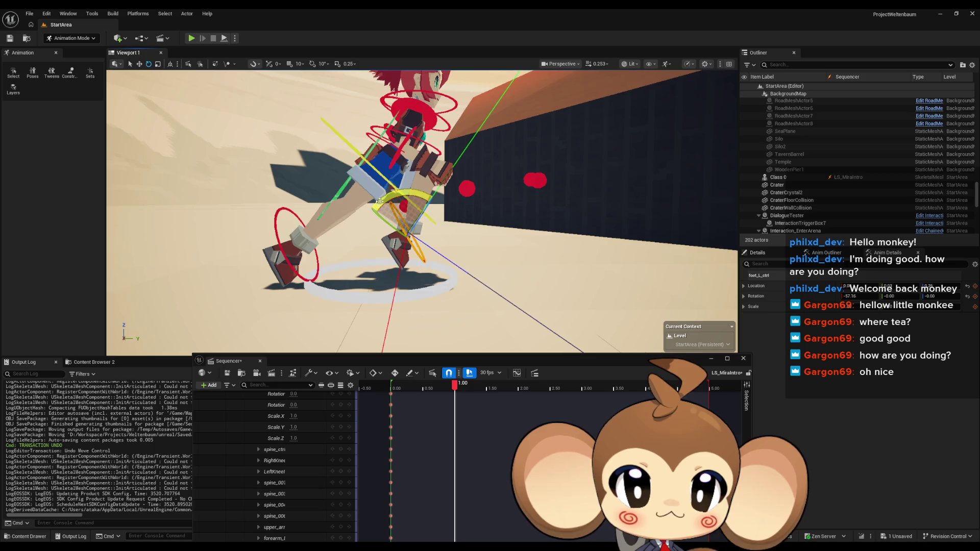
pyautogui.moveTo(379, 201)
pyautogui.mouseDown()
pyautogui.moveTo(446, 256)
pyautogui.moveTo(448, 227)
pyautogui.mouseUp()
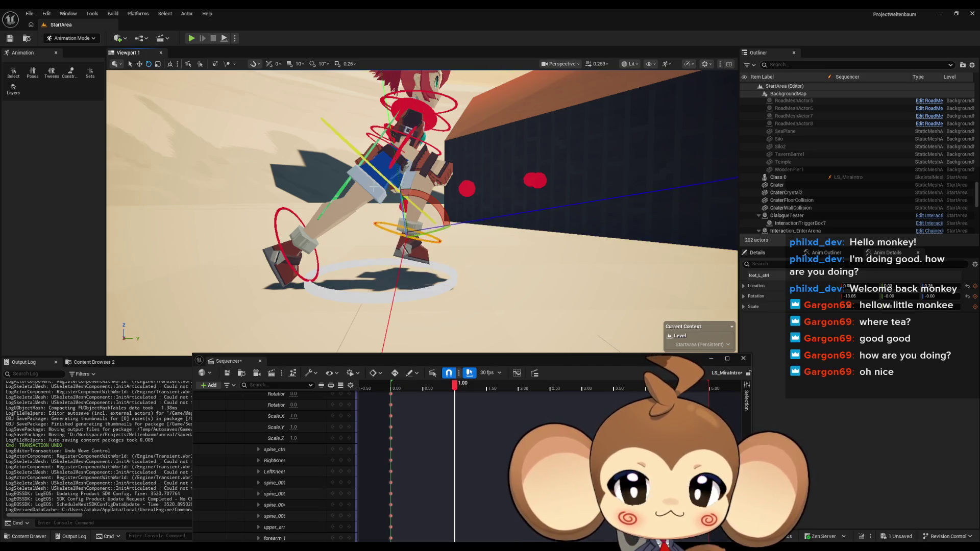
pyautogui.scroll(-3, 422, 211)
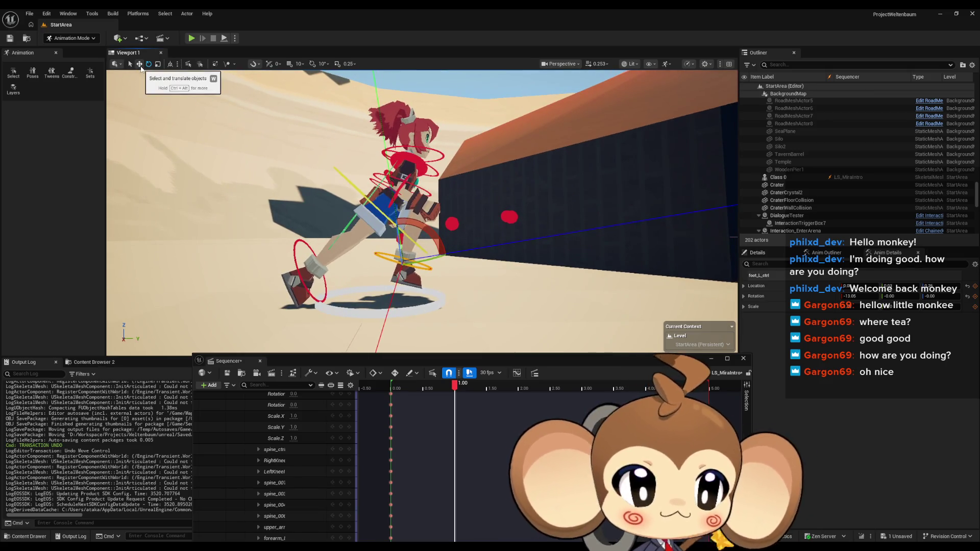
# Step: Move the left foot control to a new stride position, checking it from the side
pyautogui.click(139, 64)
pyautogui.scroll(2, 422, 211)
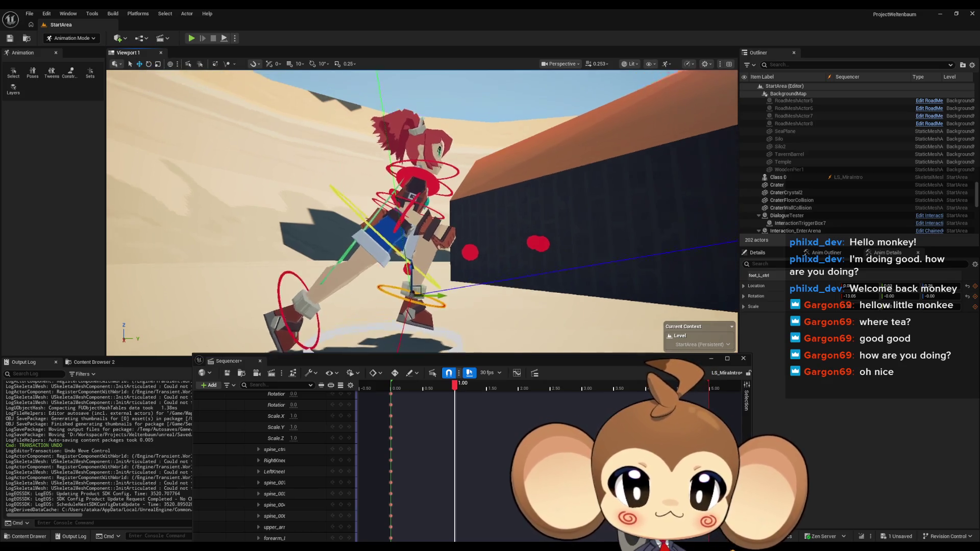
pyautogui.scroll(5, 421, 211)
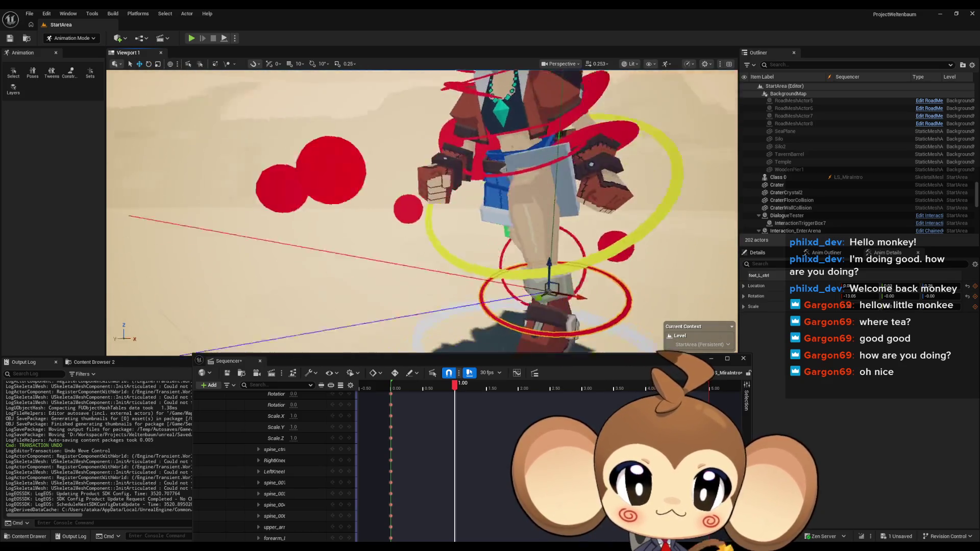
pyautogui.scroll(-5, 422, 211)
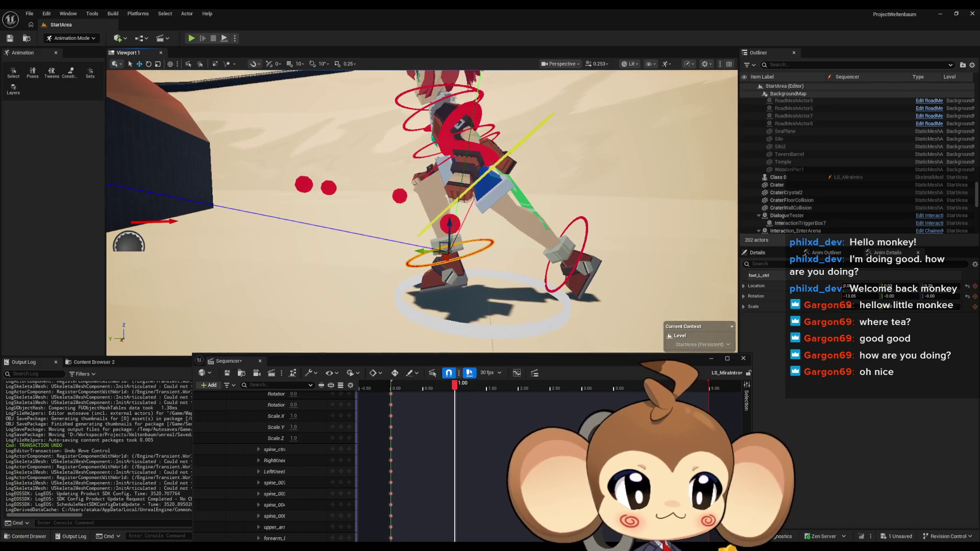
pyautogui.moveTo(421, 211); pyautogui.dragTo(393, 211)
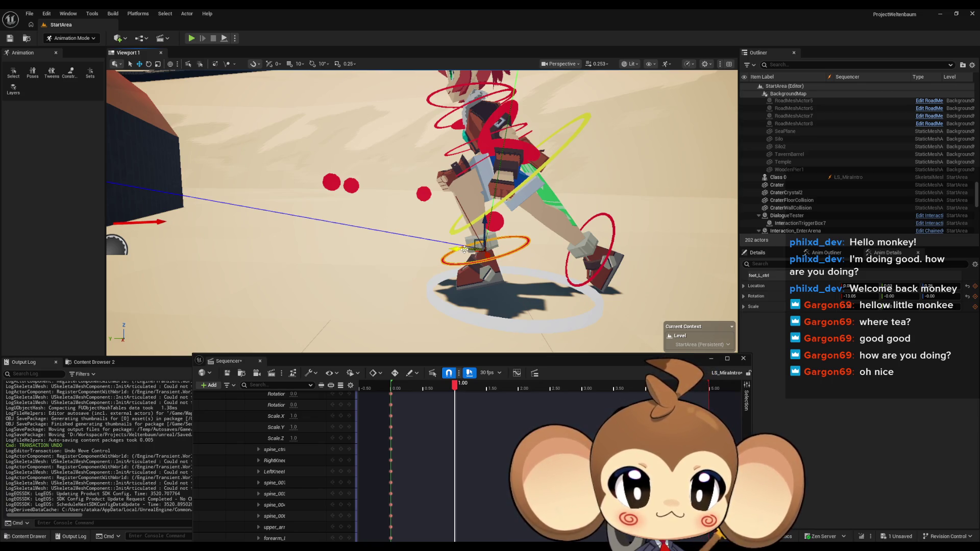
pyautogui.moveTo(463, 249); pyautogui.dragTo(439, 247)
pyautogui.scroll(-5, 439, 247)
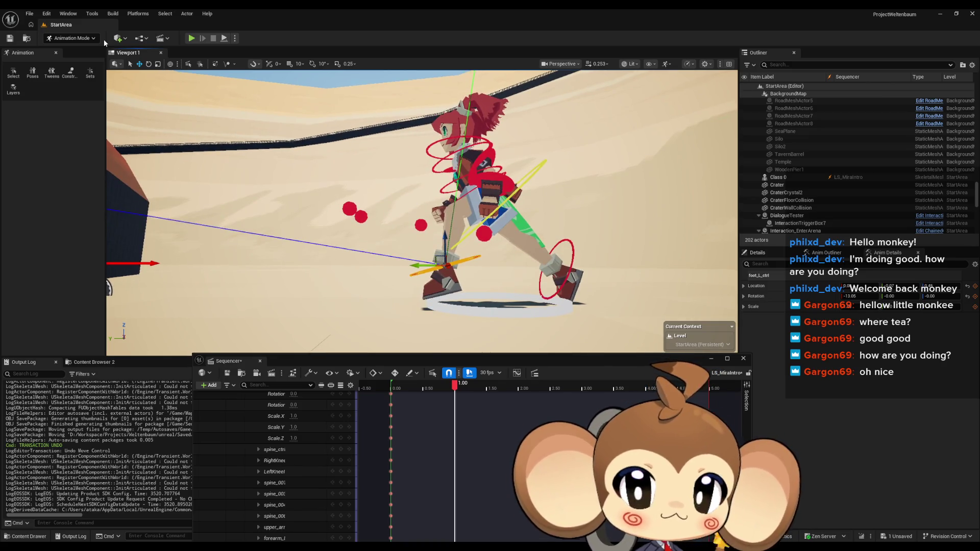
# Step: Fine-tune the left foot's rotation, then select the upper spine control from behind
pyautogui.click(148, 64)
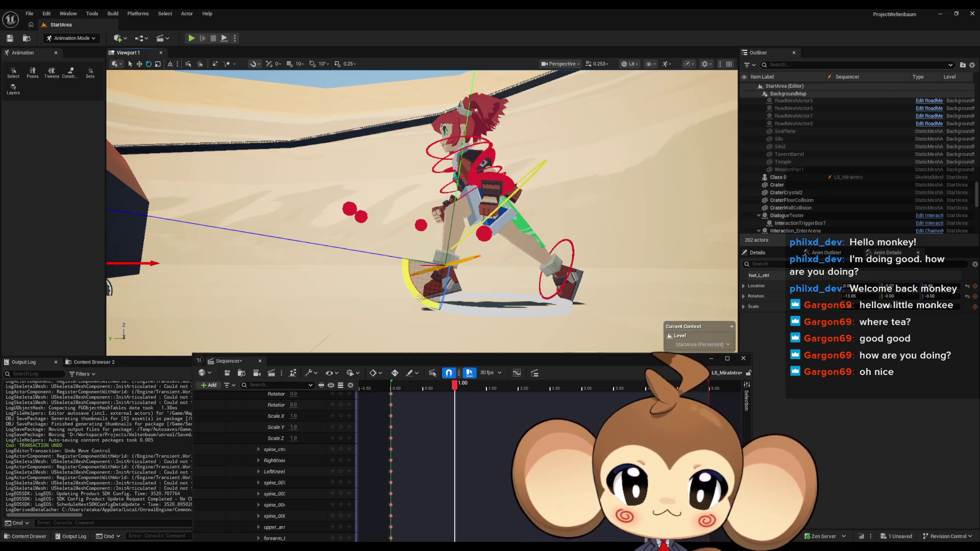
pyautogui.moveTo(405, 264); pyautogui.dragTo(407, 245)
pyautogui.moveTo(403, 255); pyautogui.dragTo(409, 240)
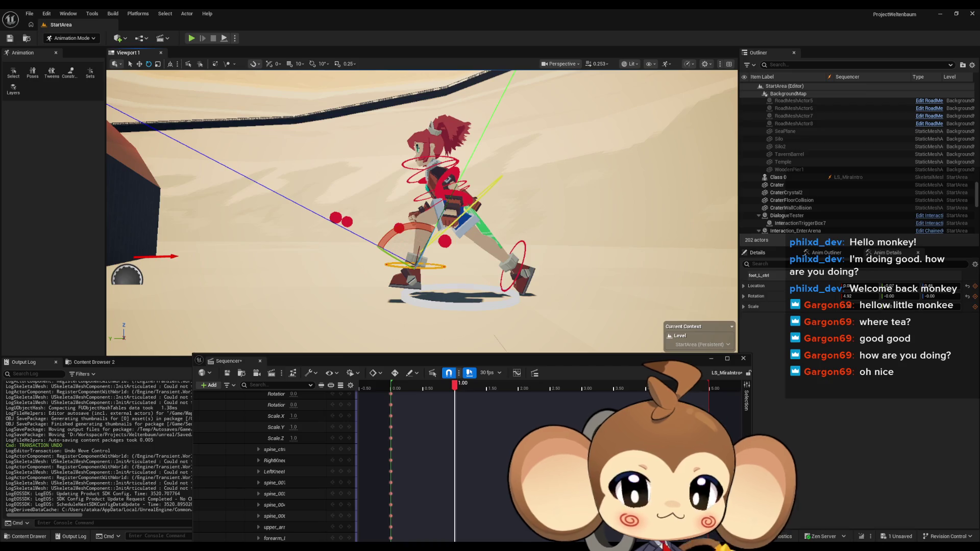
pyautogui.moveTo(421, 213)
pyautogui.mouseDown()
pyautogui.moveTo(388, 217)
pyautogui.moveTo(398, 215)
pyautogui.moveTo(378, 194)
pyautogui.moveTo(431, 202)
pyautogui.mouseUp()
pyautogui.click(430, 202)
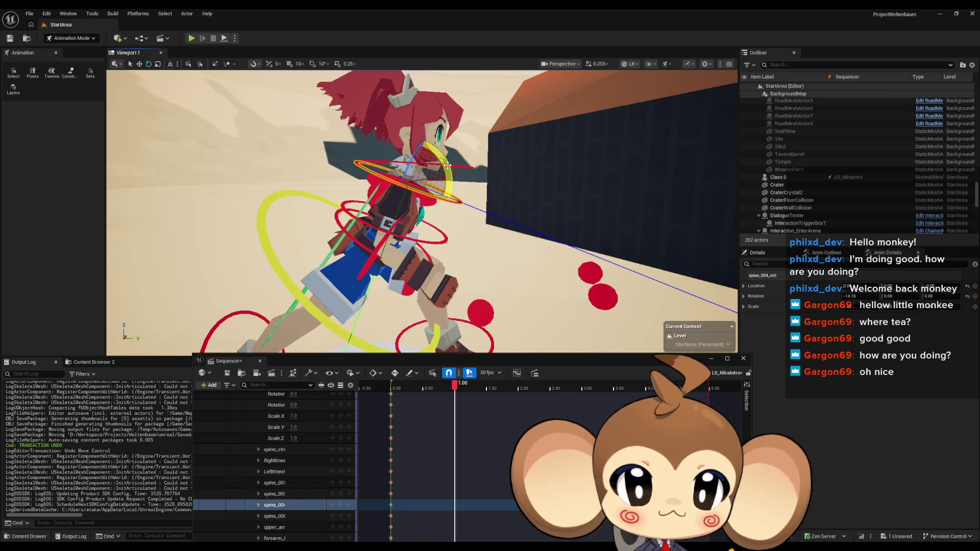
# Step: Tilt spine_004 forward, ease it back slightly, and key every rig control at 1.00
pyautogui.moveTo(447, 165); pyautogui.dragTo(460, 188)
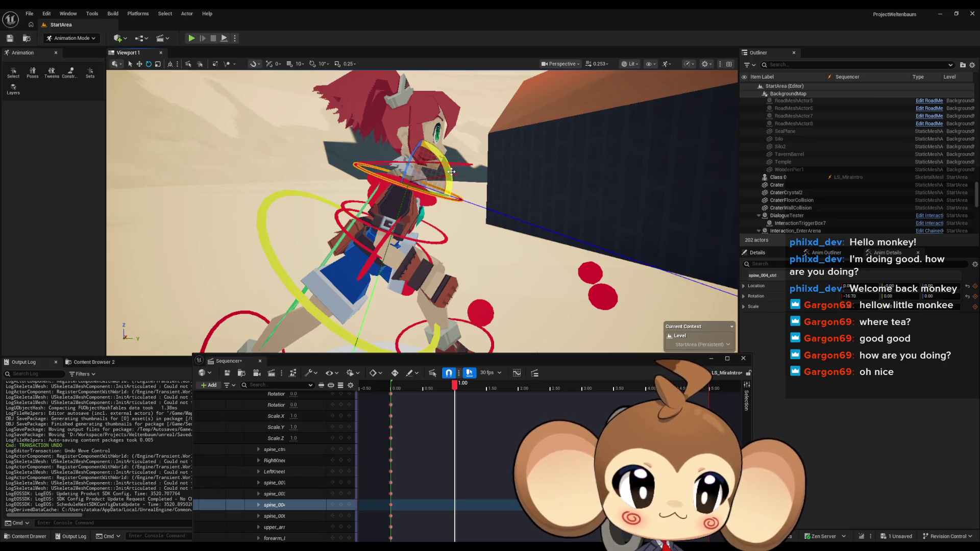
pyautogui.moveTo(450, 171); pyautogui.dragTo(457, 193)
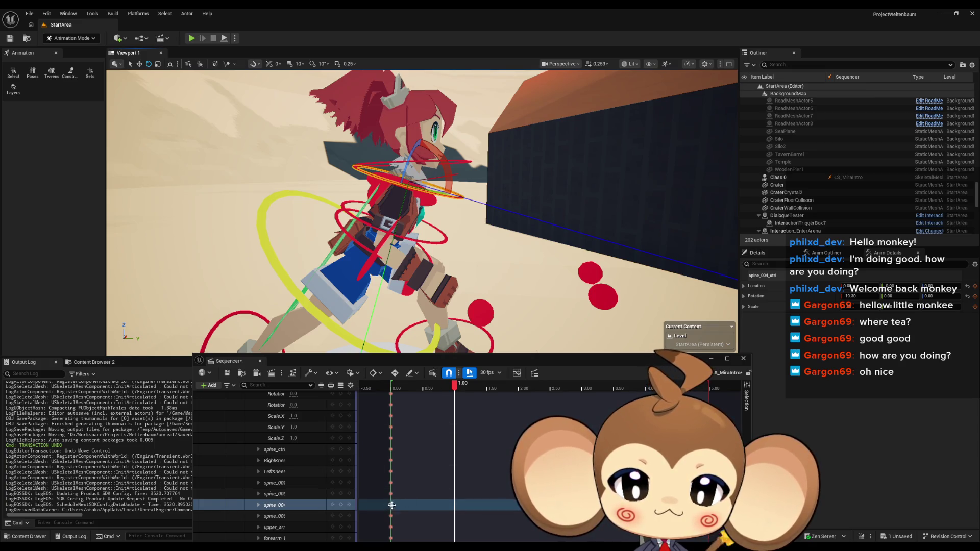
pyautogui.scroll(5, 340, 443)
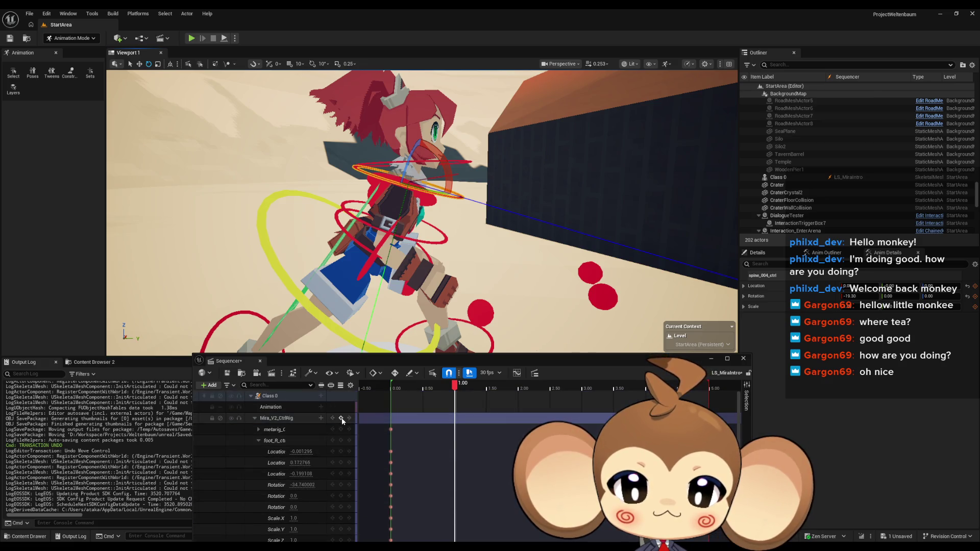
pyautogui.click(342, 420)
# Step: Set spine_004's rotation key at 1.00 to -14.155487 and preview the motion into it
pyautogui.scroll(-5, 435, 466)
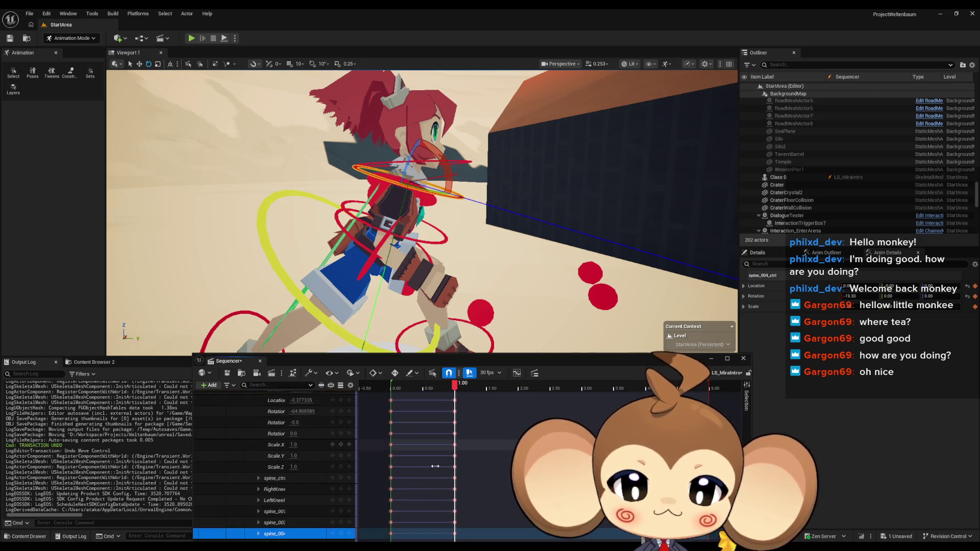
pyautogui.scroll(-2, 435, 466)
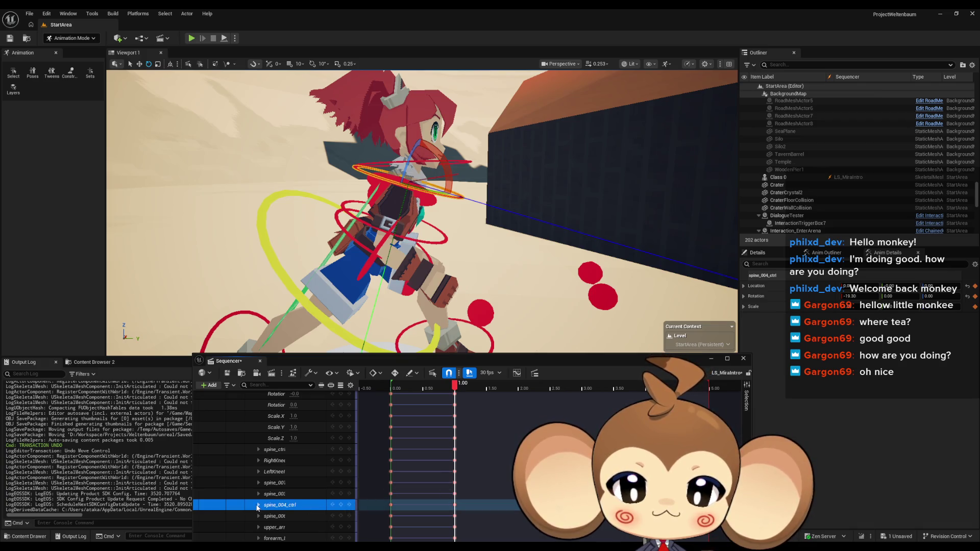
pyautogui.scroll(-4, 321, 481)
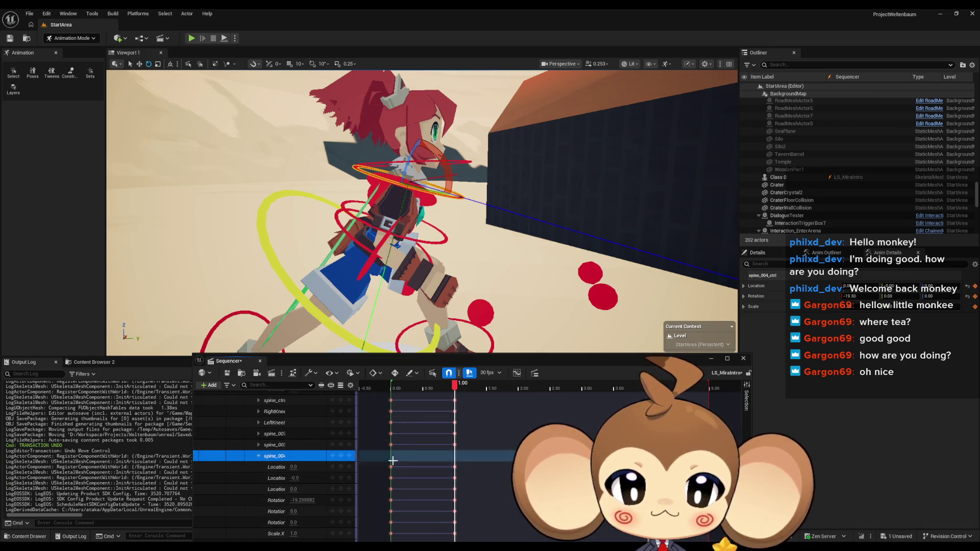
pyautogui.scroll(-2, 323, 476)
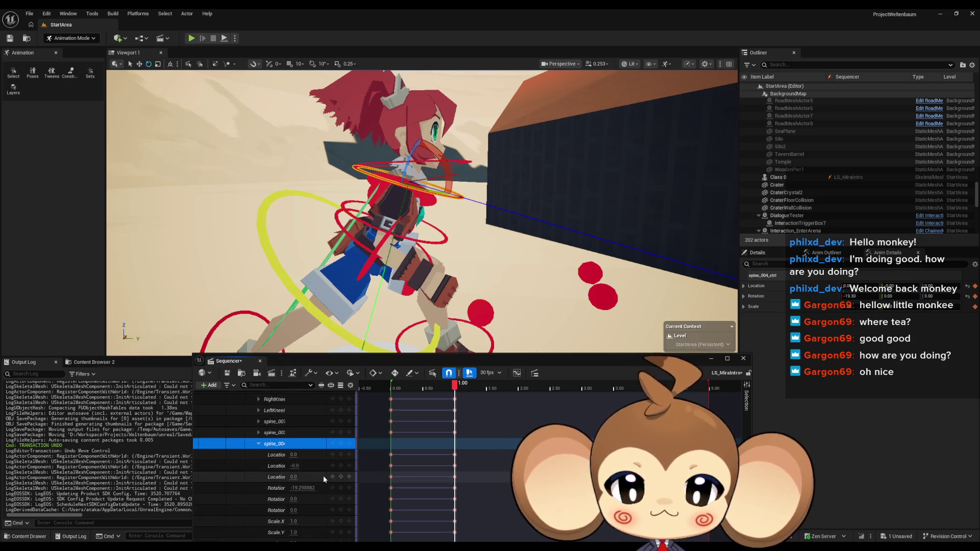
pyautogui.click(390, 475)
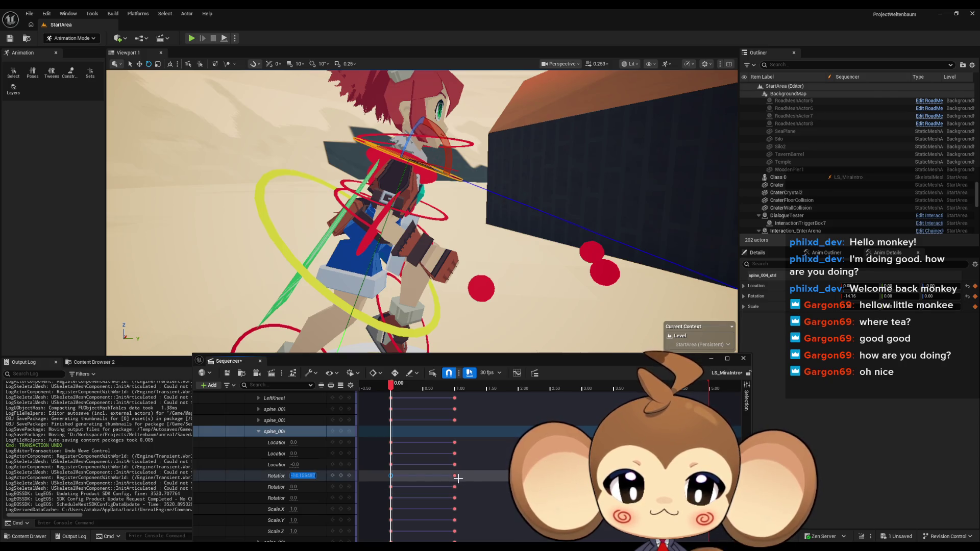
pyautogui.click(454, 476)
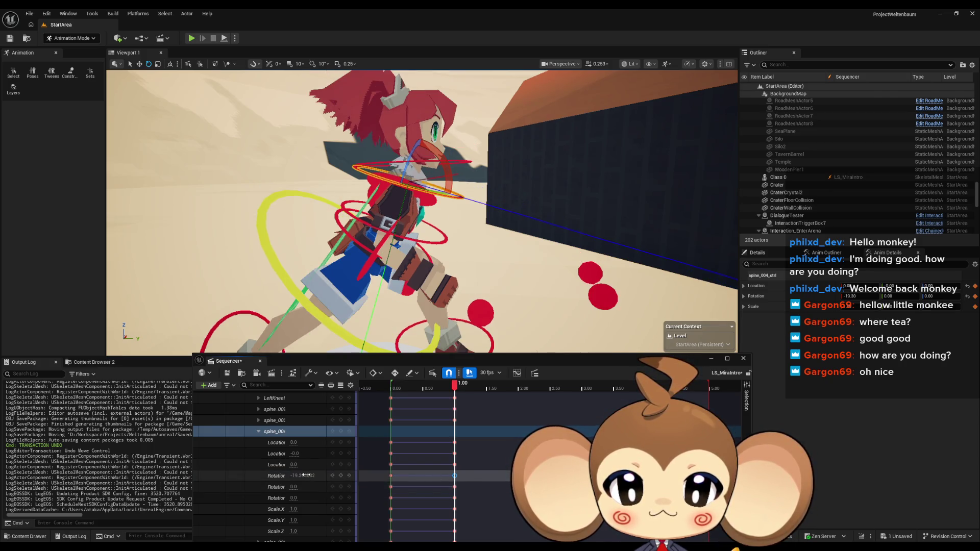
pyautogui.press('Return')
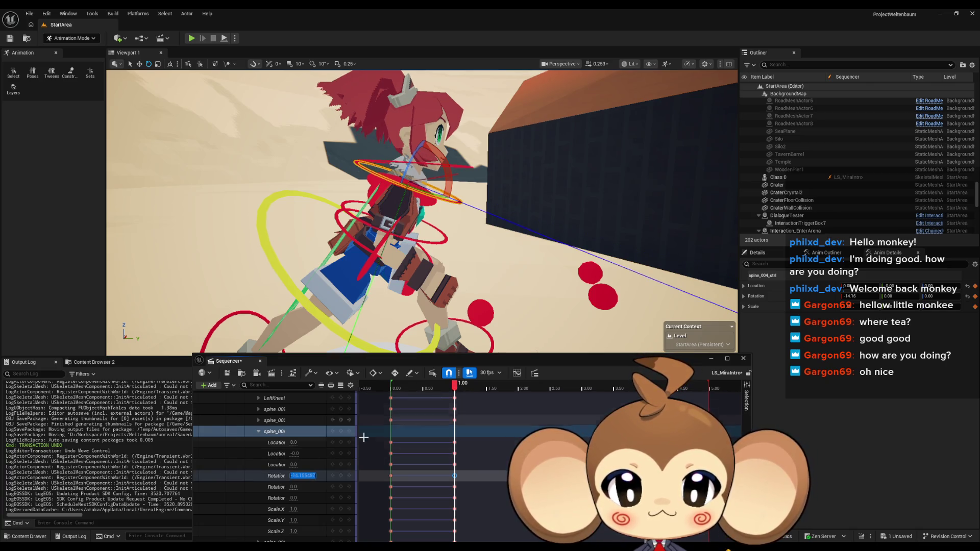
pyautogui.click(337, 472)
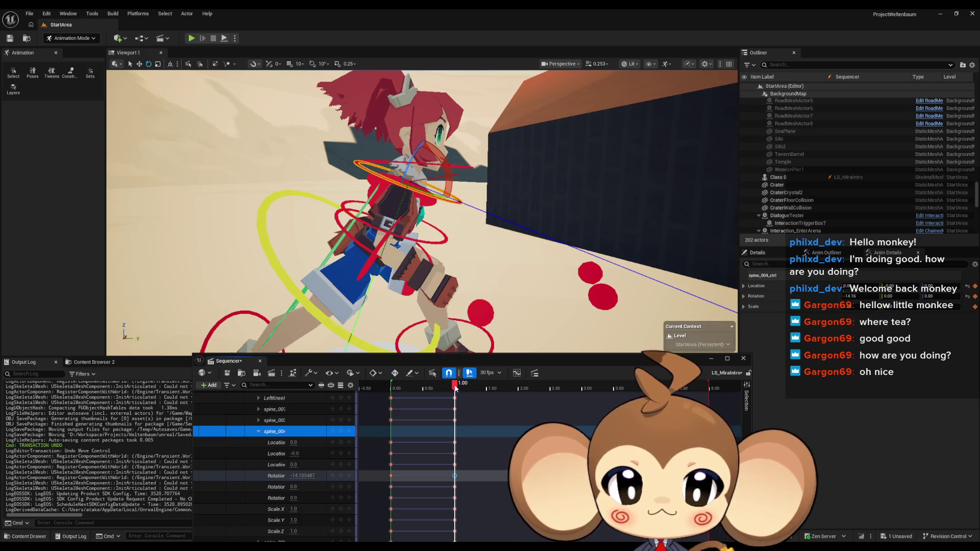
pyautogui.moveTo(456, 388)
pyautogui.mouseDown()
pyautogui.moveTo(390, 388)
pyautogui.moveTo(454, 388)
pyautogui.mouseUp()
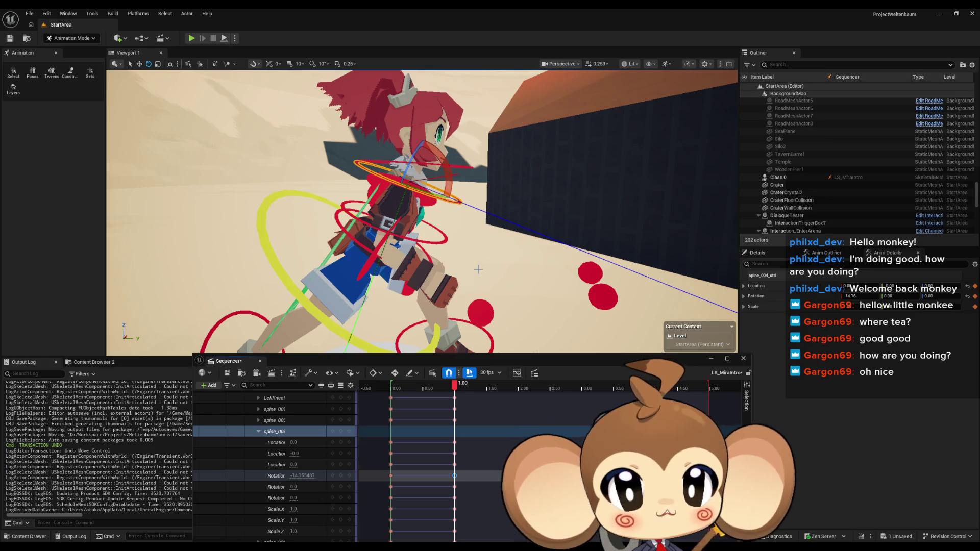
# Step: Swing the right upper arm into a new pose and pick the right forearm
pyautogui.click(425, 203)
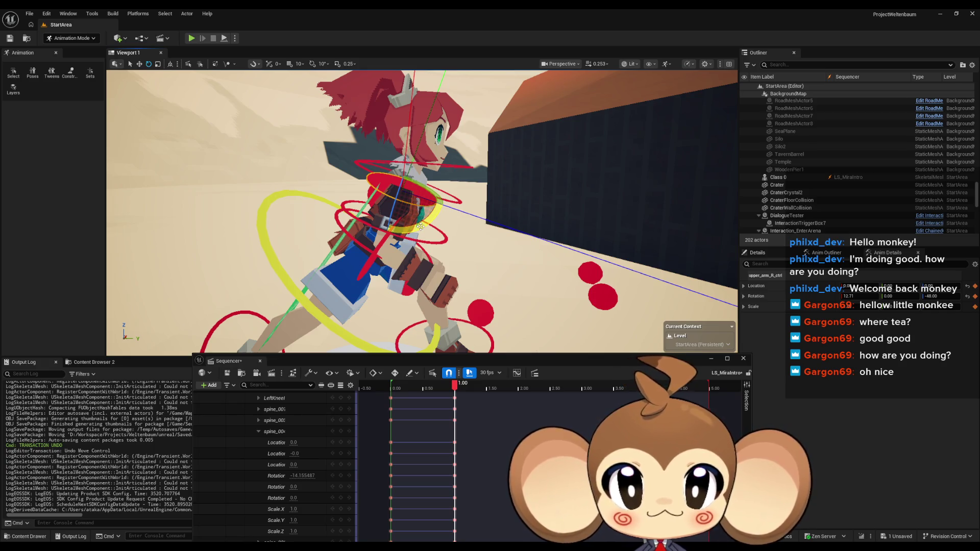
pyautogui.moveTo(420, 226)
pyautogui.mouseDown()
pyautogui.moveTo(383, 262)
pyautogui.moveTo(409, 209)
pyautogui.moveTo(397, 207)
pyautogui.moveTo(400, 284)
pyautogui.moveTo(240, 276)
pyautogui.moveTo(220, 288)
pyautogui.mouseUp()
pyautogui.click(381, 260)
# Step: Rotate the left upper arm further back and select the left forearm control
pyautogui.click(388, 219)
pyautogui.press('f')
pyautogui.moveTo(408, 286); pyautogui.dragTo(408, 285)
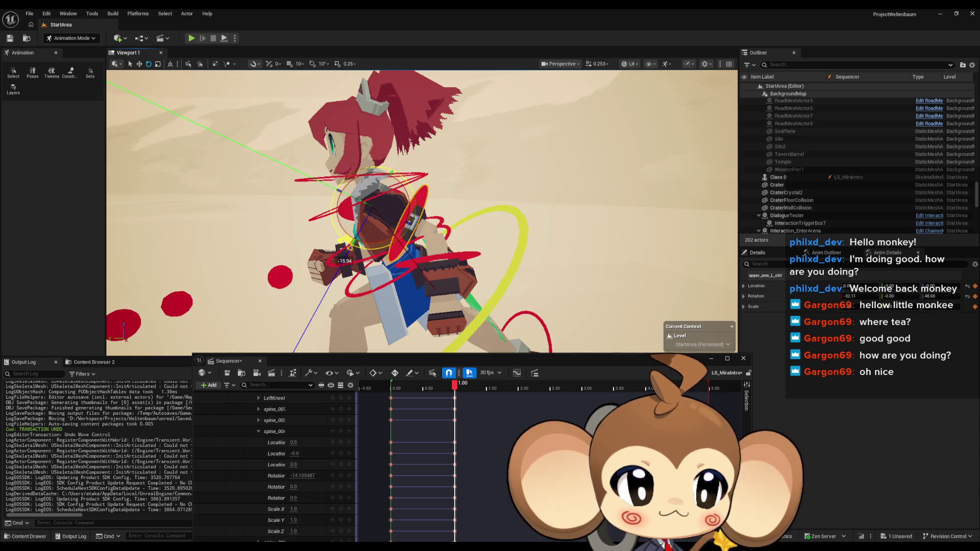
pyautogui.moveTo(358, 253); pyautogui.dragTo(390, 251)
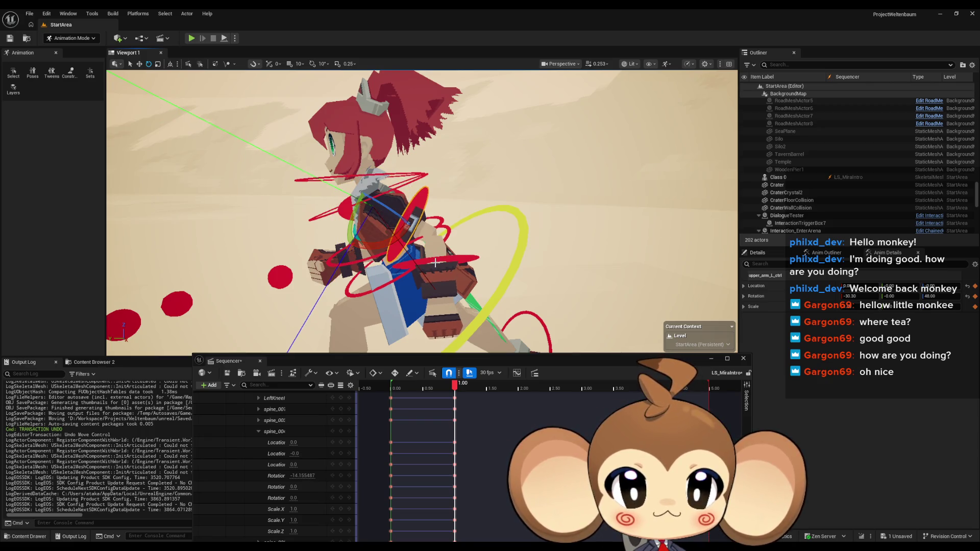
pyautogui.click(435, 262)
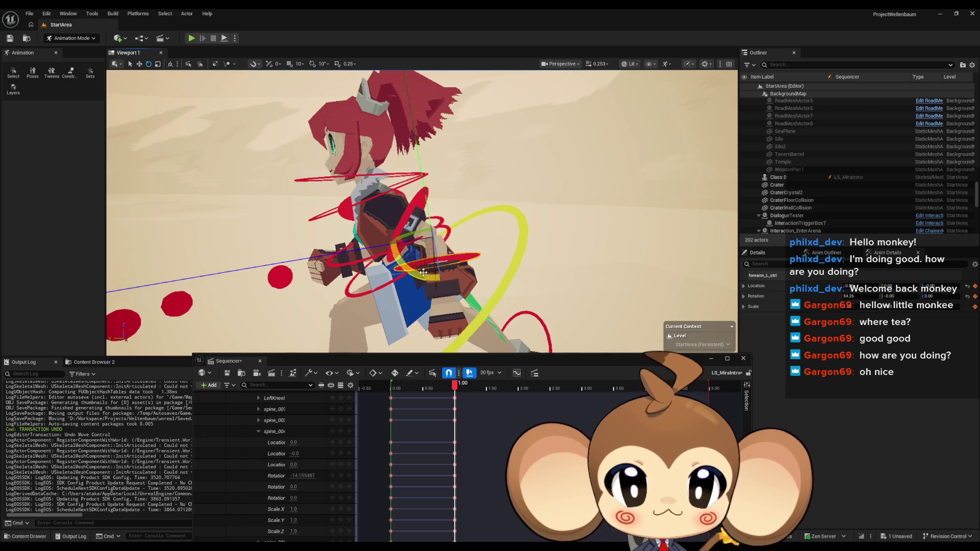
pyautogui.moveTo(454, 278); pyautogui.dragTo(341, 281)
pyautogui.scroll(5, 287, 453)
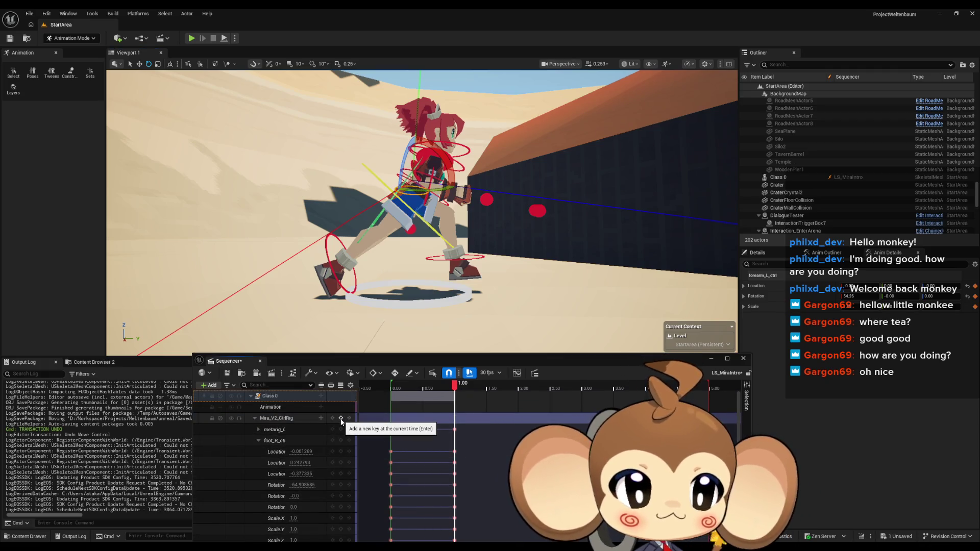
pyautogui.click(519, 384)
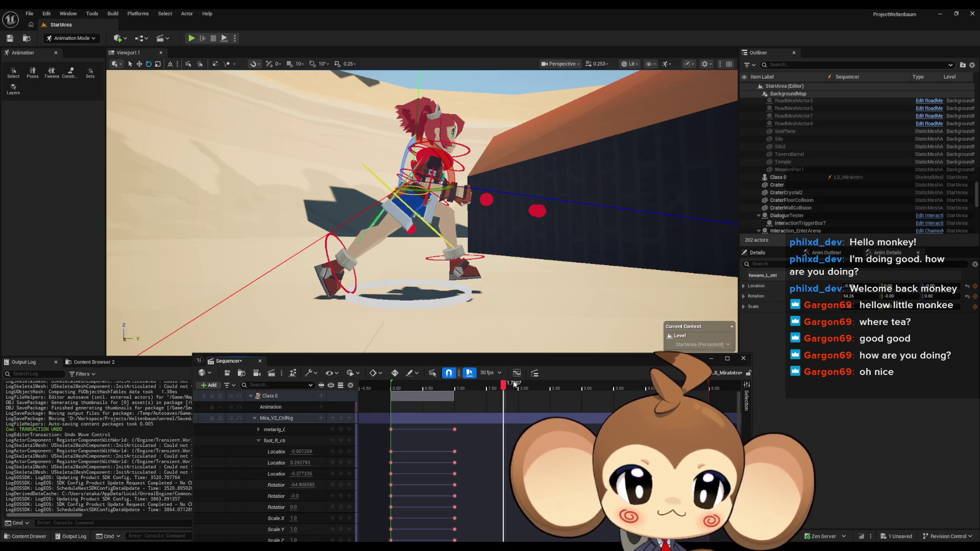
pyautogui.moveTo(521, 383); pyautogui.dragTo(523, 384)
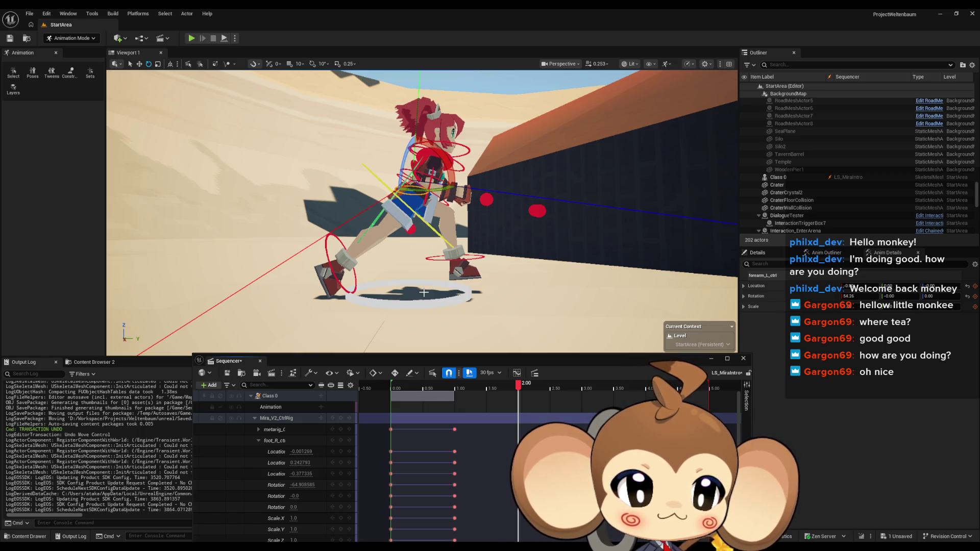
pyautogui.scroll(3, 424, 292)
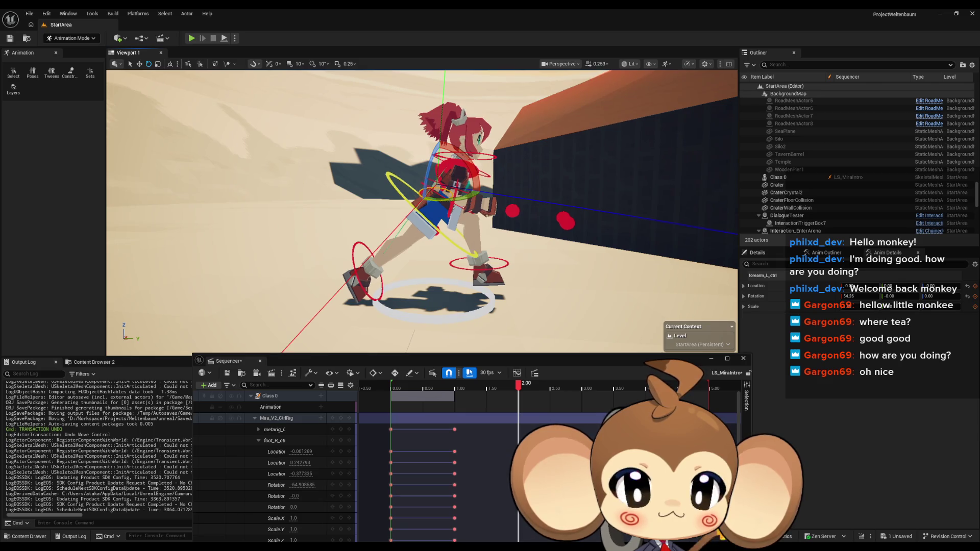
pyautogui.moveTo(518, 384); pyautogui.dragTo(380, 388)
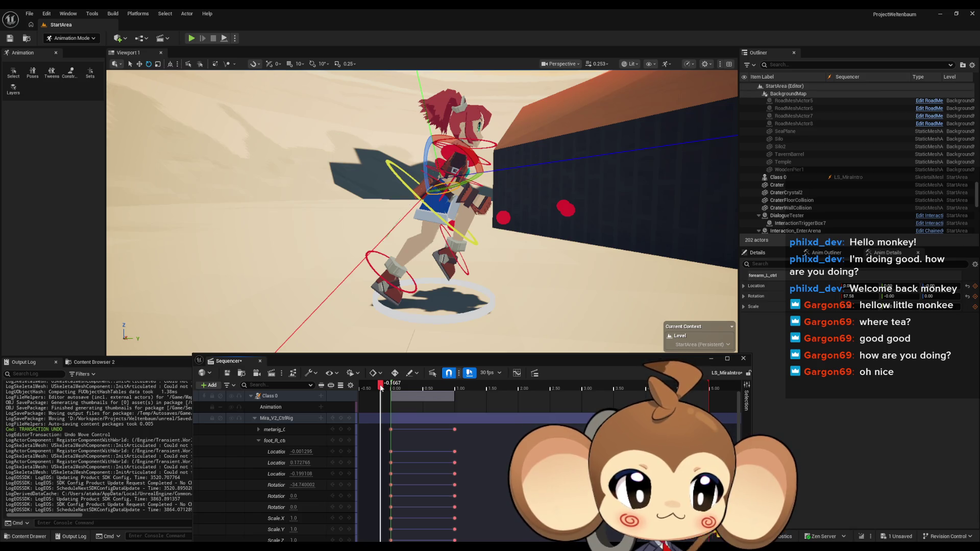
pyautogui.moveTo(380, 388); pyautogui.dragTo(455, 388)
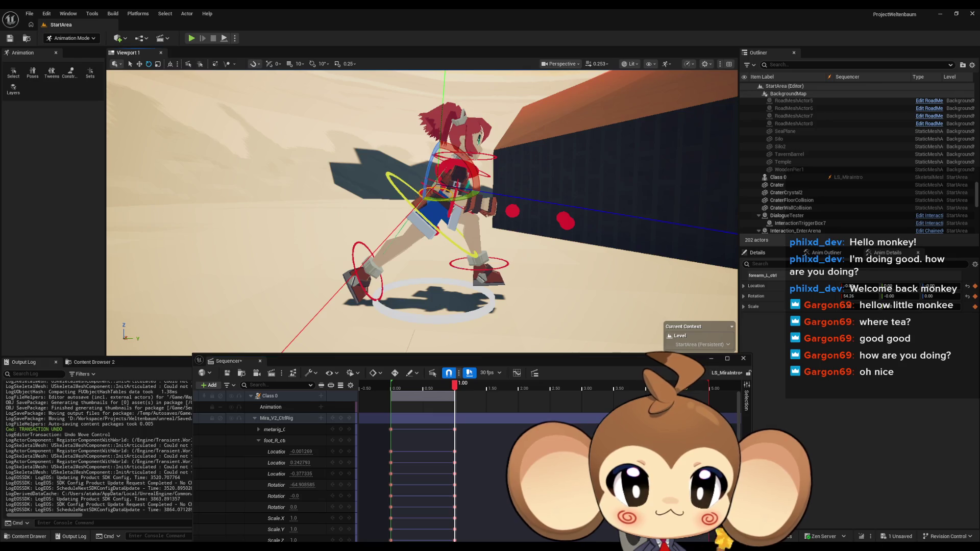
pyautogui.click(376, 289)
pyautogui.moveTo(457, 389)
pyautogui.mouseDown()
pyautogui.moveTo(386, 392)
pyautogui.moveTo(456, 391)
pyautogui.mouseUp()
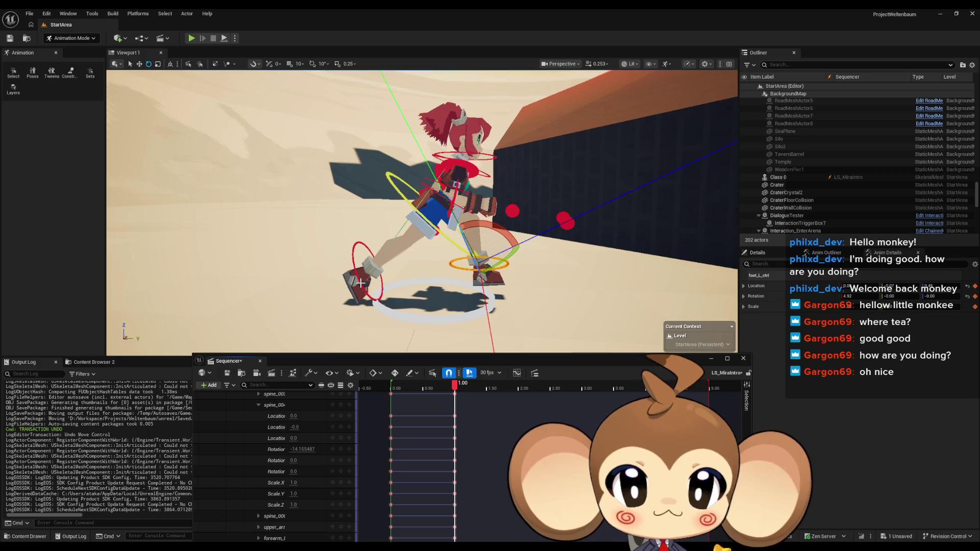
# Step: Select the right foot and body controls, raise them, then lower them back down
pyautogui.keyDown('ctrl'); pyautogui.click(361, 283); pyautogui.keyUp('ctrl')
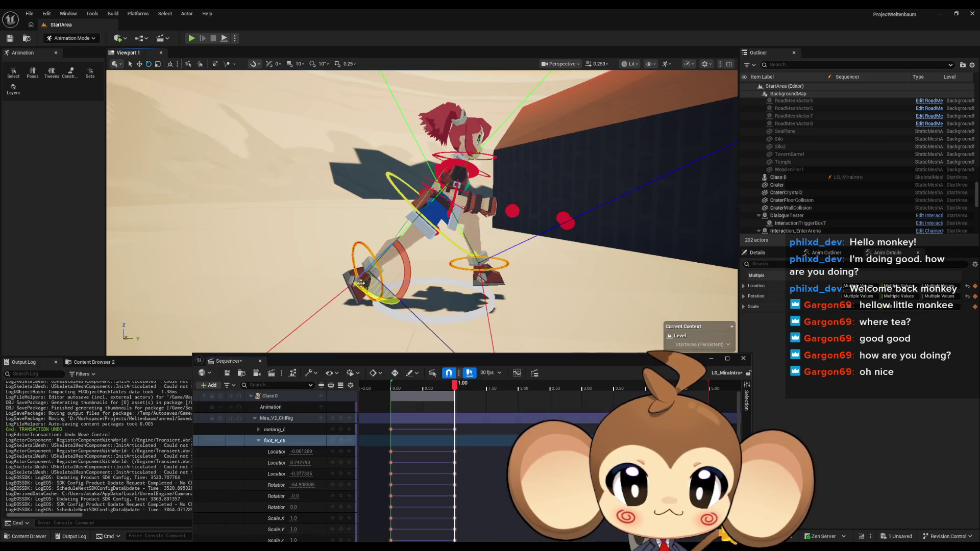
pyautogui.keyDown('ctrl'); pyautogui.click(445, 238); pyautogui.keyUp('ctrl')
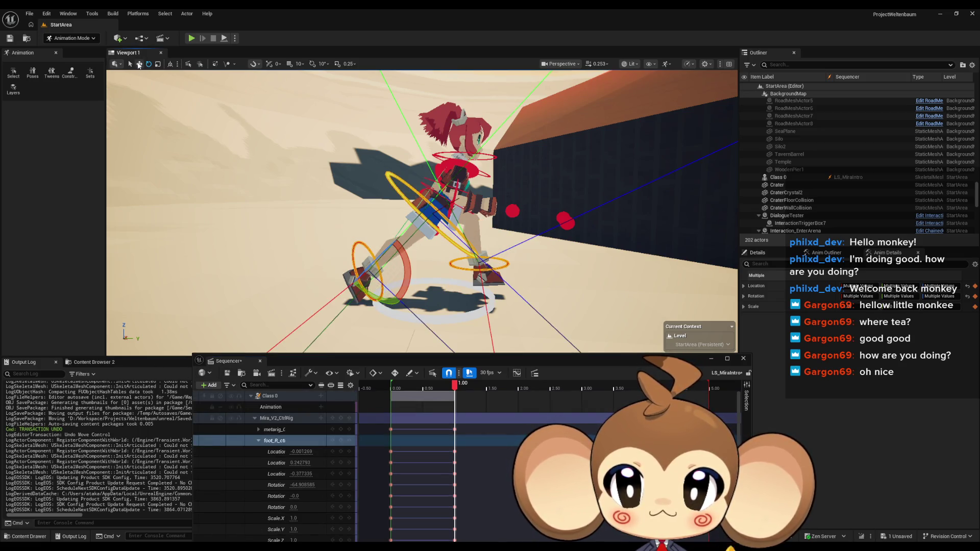
pyautogui.click(139, 65)
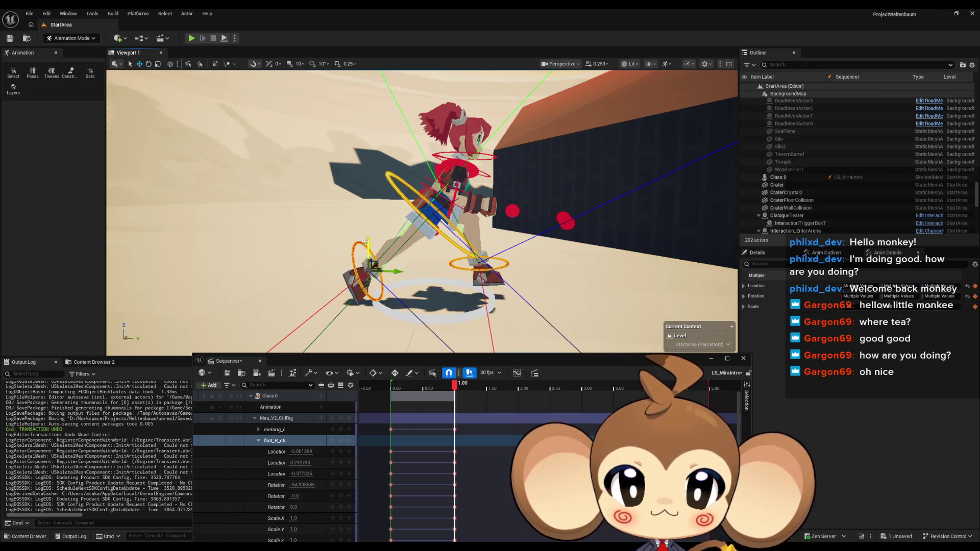
pyautogui.moveTo(365, 241); pyautogui.dragTo(363, 221)
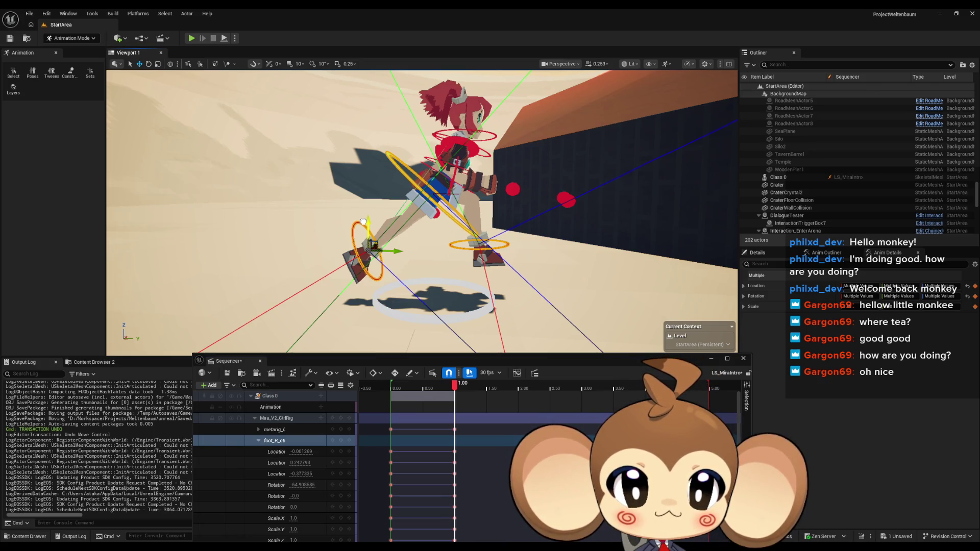
pyautogui.moveTo(363, 221); pyautogui.dragTo(356, 243)
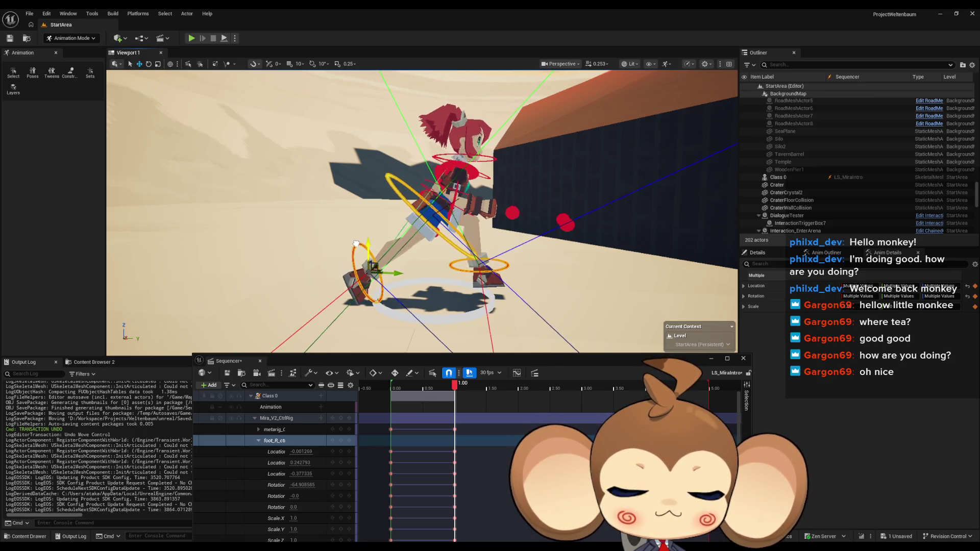
# Step: Review the motion through the cycle and move the playhead to 2.00
pyautogui.moveTo(456, 387)
pyautogui.mouseDown()
pyautogui.moveTo(378, 386)
pyautogui.moveTo(466, 382)
pyautogui.moveTo(388, 376)
pyautogui.moveTo(456, 377)
pyautogui.moveTo(403, 376)
pyautogui.moveTo(457, 377)
pyautogui.moveTo(433, 378)
pyautogui.mouseUp()
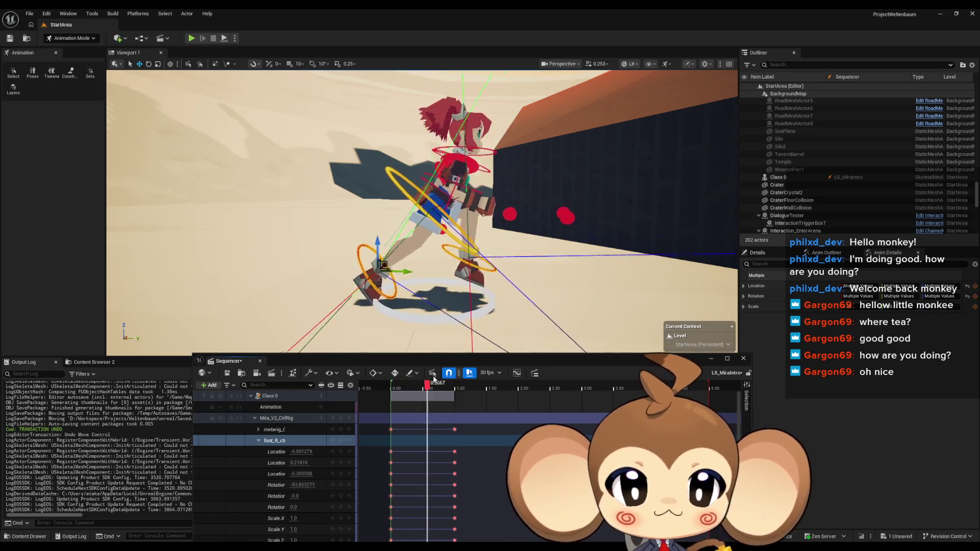
pyautogui.click(518, 383)
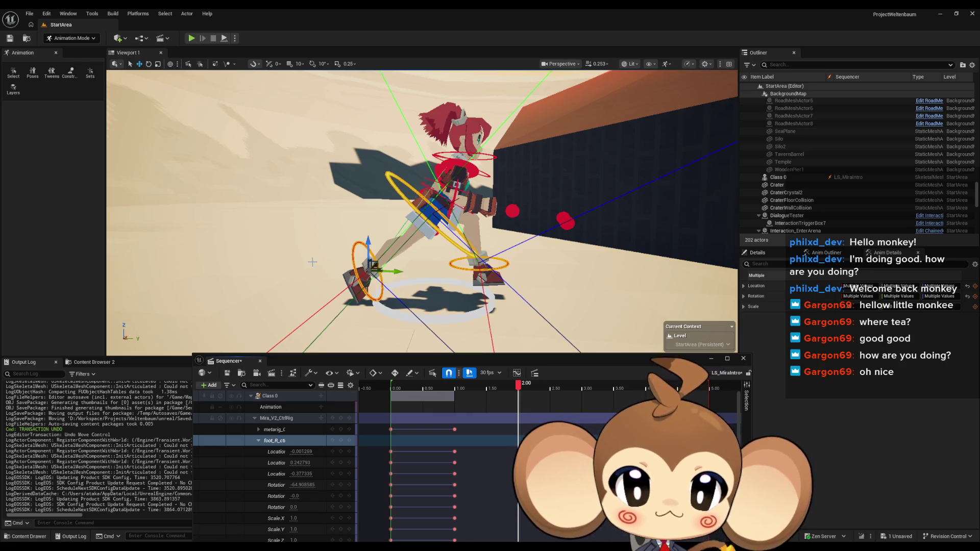
pyautogui.moveTo(417, 286); pyautogui.dragTo(401, 286)
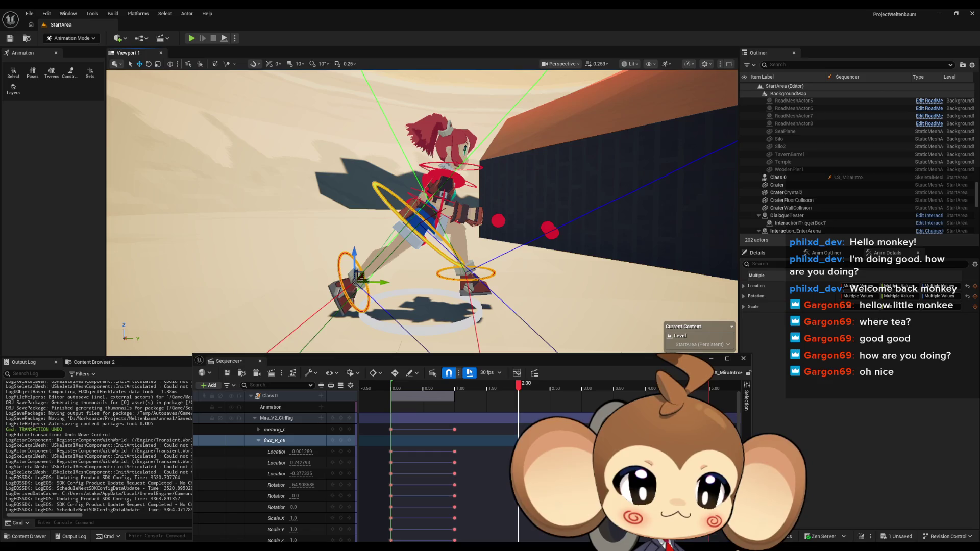
pyautogui.moveTo(401, 286); pyautogui.dragTo(399, 285)
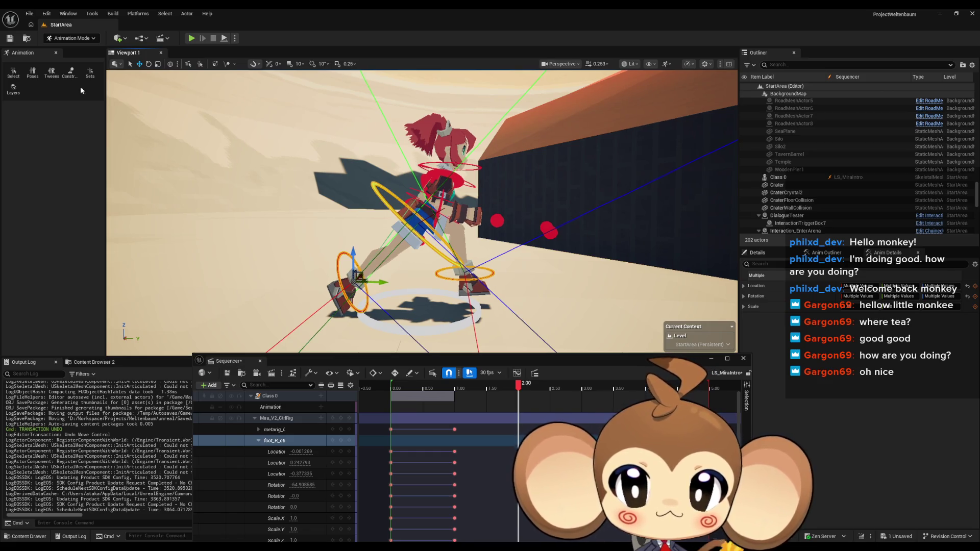
# Step: Select the left foot control and switch its gizmo to Move
pyautogui.click(148, 64)
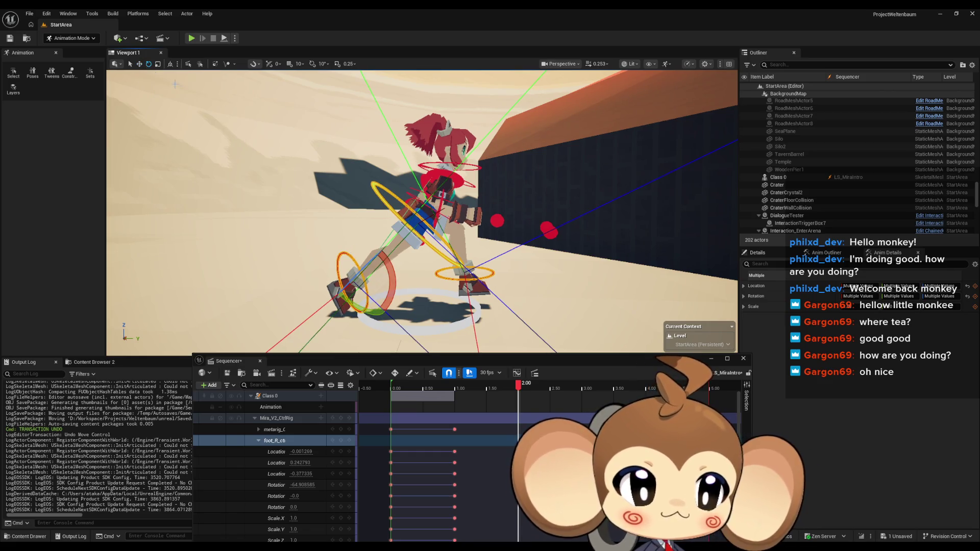
pyautogui.moveTo(408, 229)
pyautogui.mouseDown()
pyautogui.moveTo(383, 204)
pyautogui.moveTo(397, 200)
pyautogui.moveTo(397, 209)
pyautogui.mouseUp()
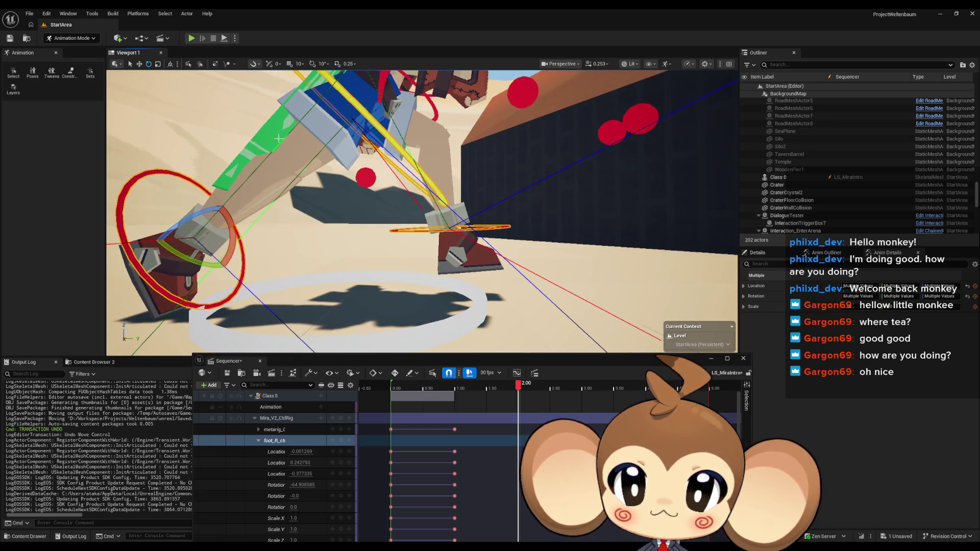
pyautogui.moveTo(456, 243)
pyautogui.mouseDown()
pyautogui.moveTo(405, 243)
pyautogui.moveTo(411, 209)
pyautogui.moveTo(411, 232)
pyautogui.mouseUp()
pyautogui.click(397, 251)
pyautogui.click(139, 65)
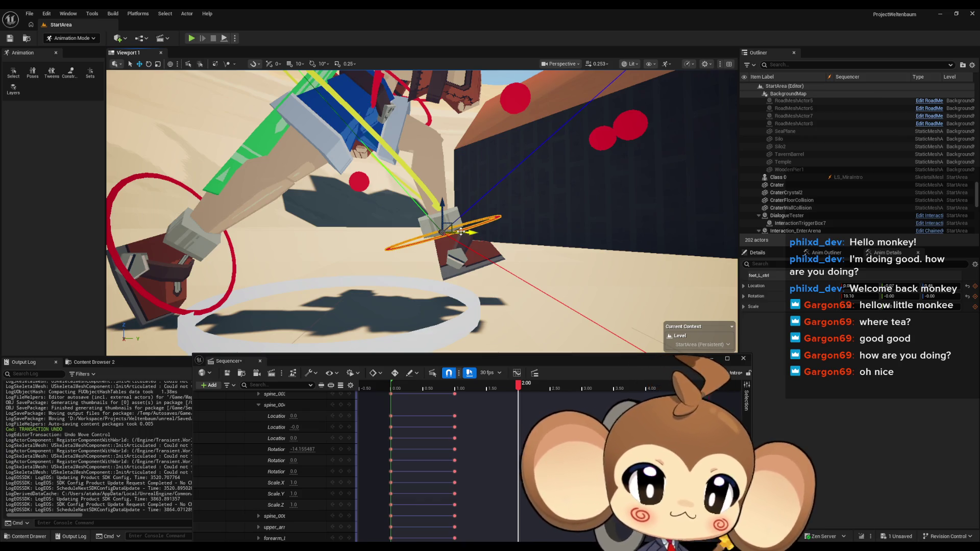
# Step: Move the left foot up and forward, then select and raise the right foot control
pyautogui.moveTo(452, 223); pyautogui.dragTo(481, 212)
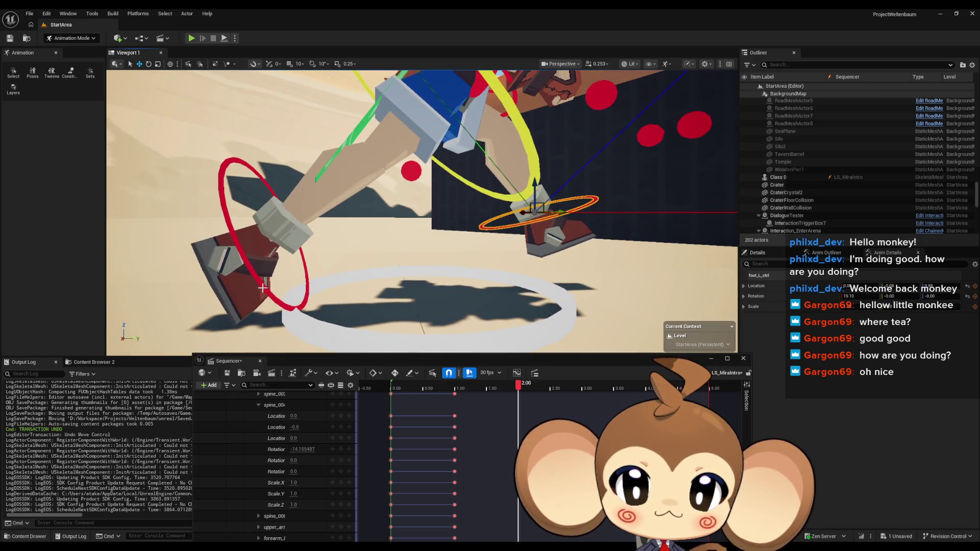
pyautogui.click(302, 234)
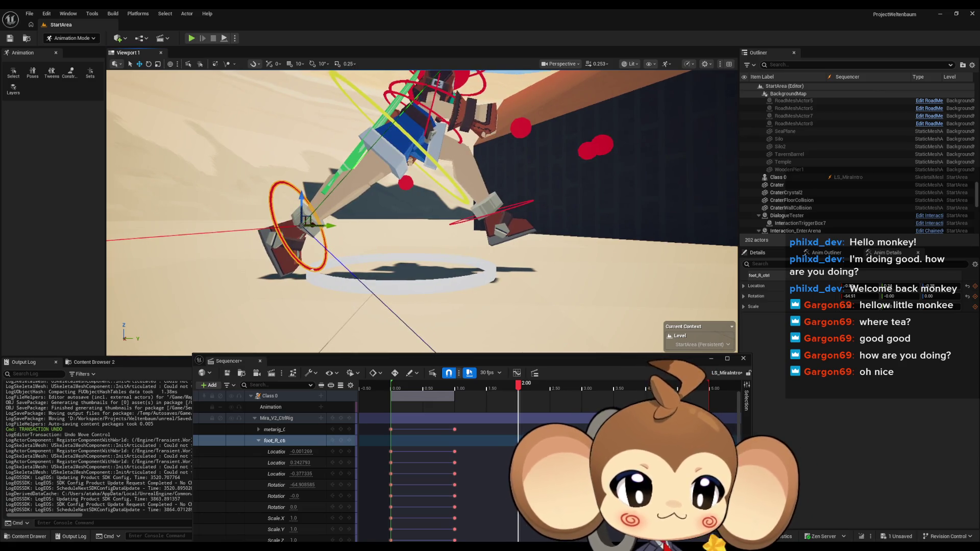
pyautogui.moveTo(306, 220)
pyautogui.mouseDown()
pyautogui.moveTo(346, 222)
pyautogui.moveTo(337, 263)
pyautogui.moveTo(337, 213)
pyautogui.mouseUp()
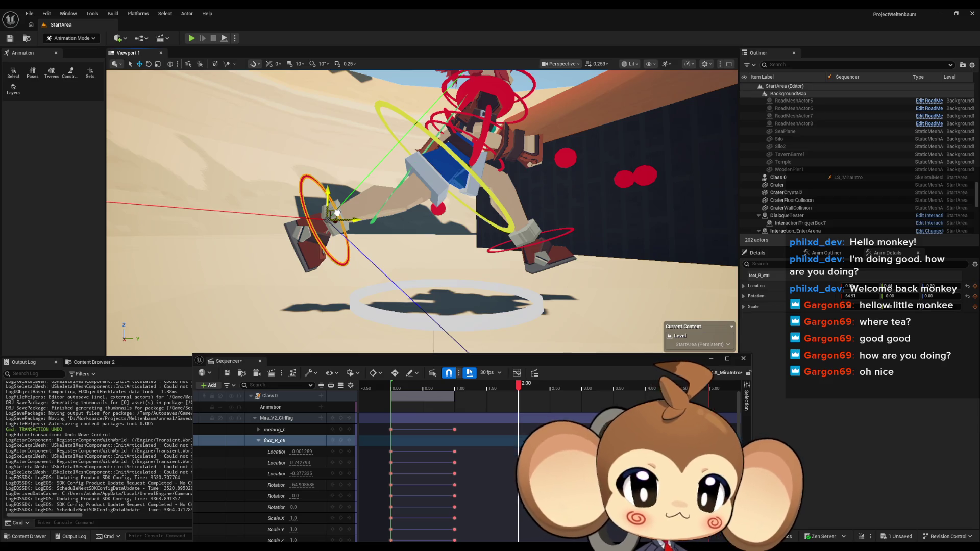
pyautogui.moveTo(337, 213); pyautogui.dragTo(340, 203)
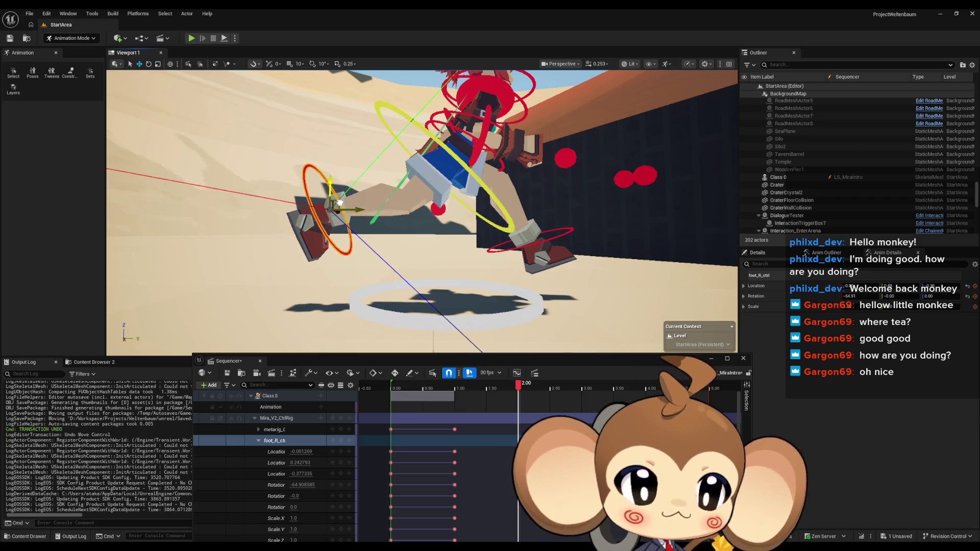
# Step: Tilt the right foot about 28.5 degrees and select the right upper arm control
pyautogui.click(148, 65)
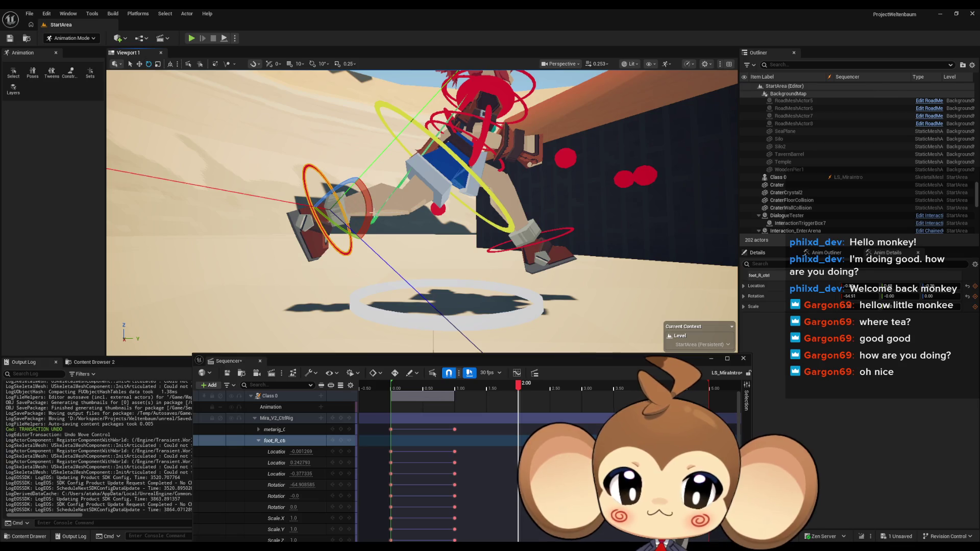
pyautogui.moveTo(332, 250); pyautogui.dragTo(348, 264)
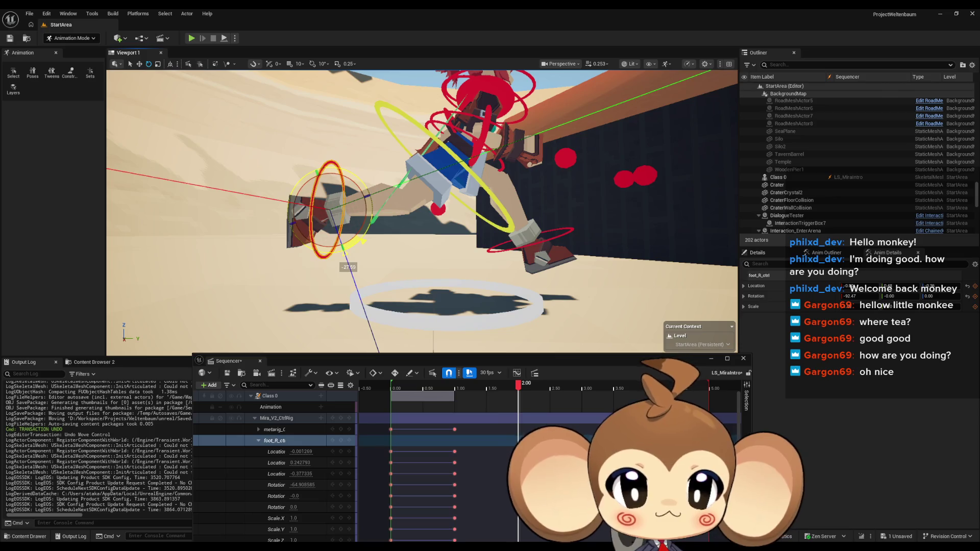
pyautogui.moveTo(348, 264); pyautogui.dragTo(458, 234)
pyautogui.click(458, 235)
# Step: Rotate the right upper arm forward and bend the right forearm further
pyautogui.press('f')
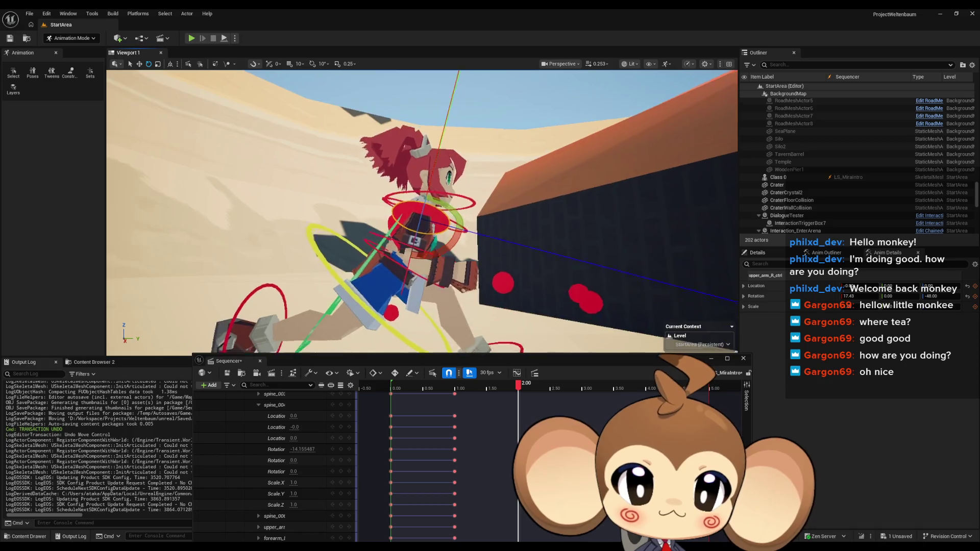
pyautogui.moveTo(447, 250); pyautogui.dragTo(424, 236)
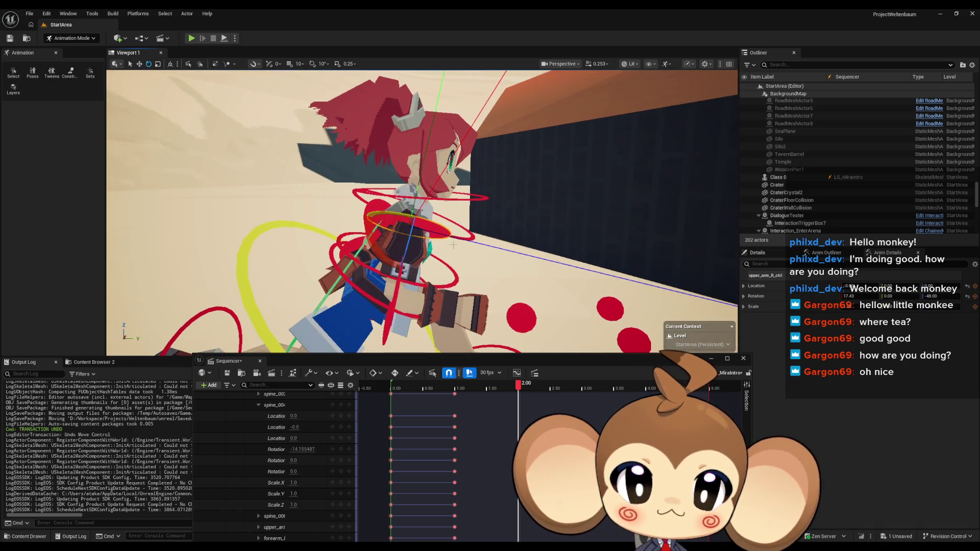
pyautogui.moveTo(437, 276); pyautogui.dragTo(462, 230)
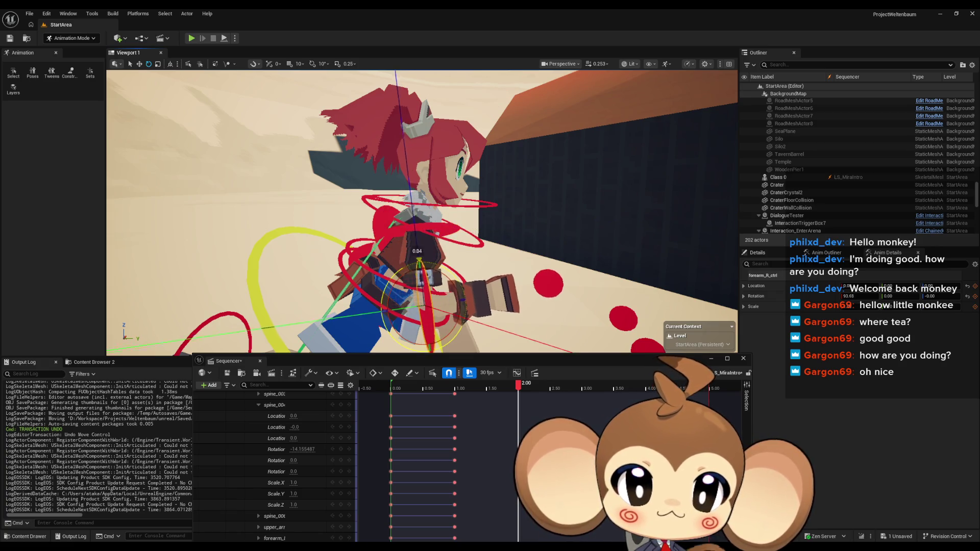
pyautogui.moveTo(462, 230); pyautogui.dragTo(462, 224)
# Step: Select the left upper arm control and orbit to the opposite side view
pyautogui.moveTo(474, 273)
pyautogui.mouseDown()
pyautogui.moveTo(633, 273)
pyautogui.moveTo(489, 236)
pyautogui.mouseUp()
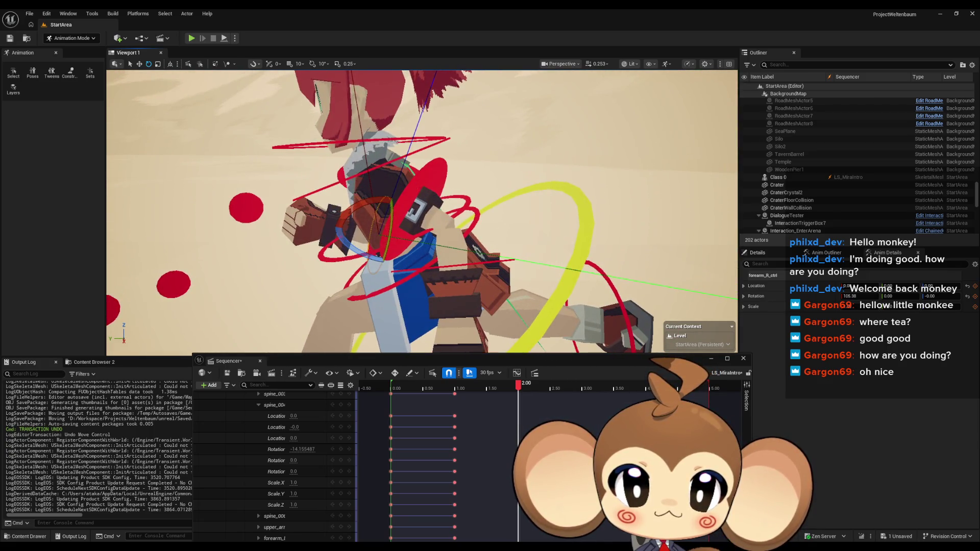
pyautogui.click(489, 236)
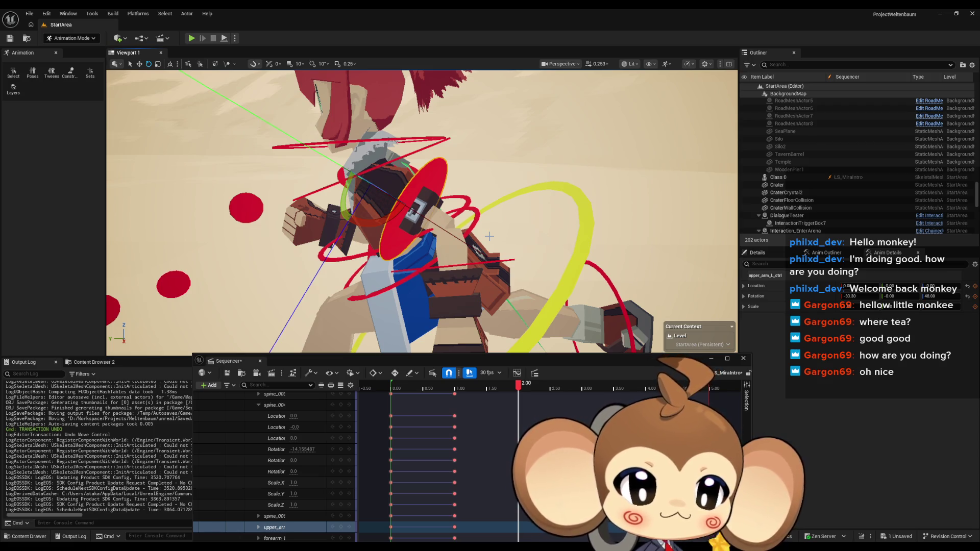
pyautogui.moveTo(462, 240); pyautogui.dragTo(362, 247)
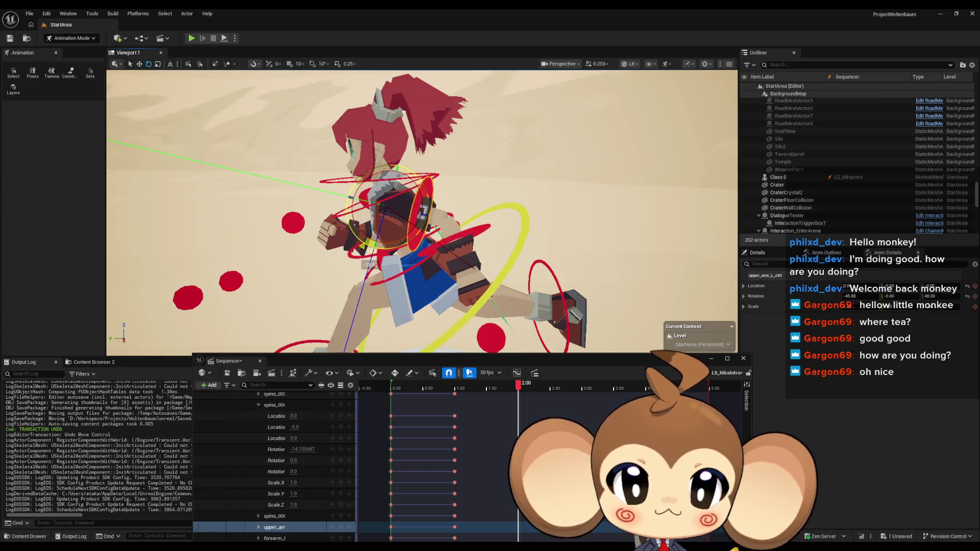
pyautogui.moveTo(386, 244); pyautogui.dragTo(222, 244)
pyautogui.scroll(10, 310, 441)
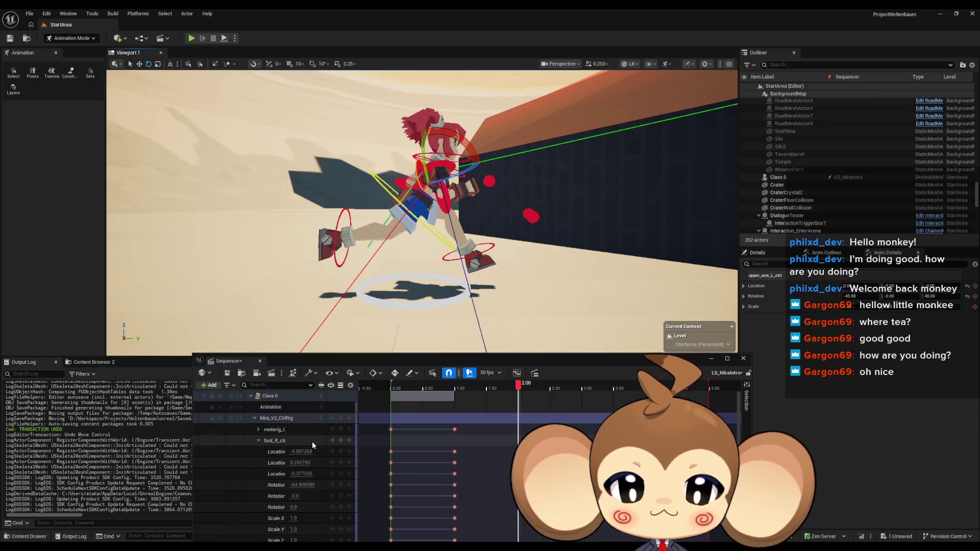
# Step: Key foot_R_ctrl at 2.00, then scrub back through 0.80 to the start to preview the loop
pyautogui.click(341, 418)
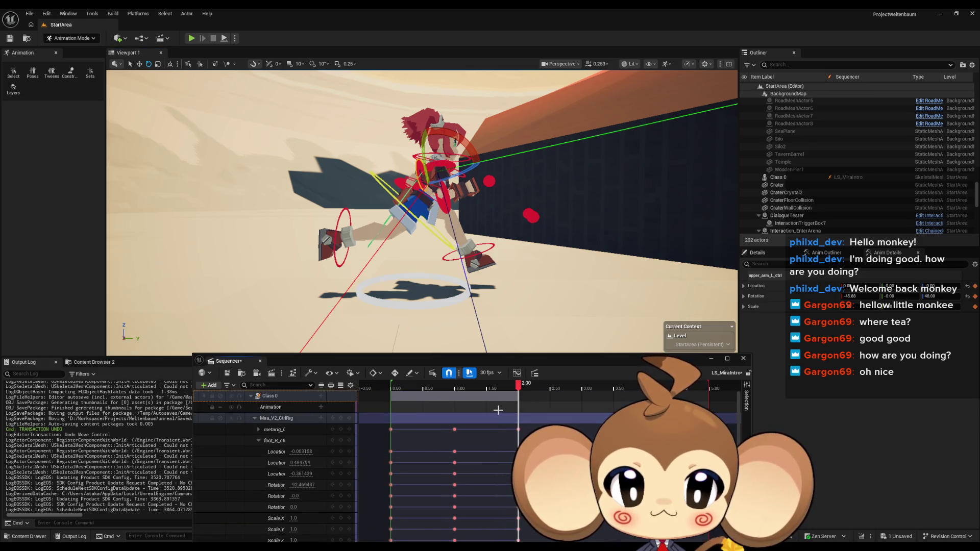
pyautogui.moveTo(518, 384)
pyautogui.mouseDown()
pyautogui.moveTo(382, 381)
pyautogui.moveTo(553, 381)
pyautogui.moveTo(363, 378)
pyautogui.moveTo(523, 382)
pyautogui.moveTo(372, 379)
pyautogui.moveTo(512, 375)
pyautogui.mouseUp()
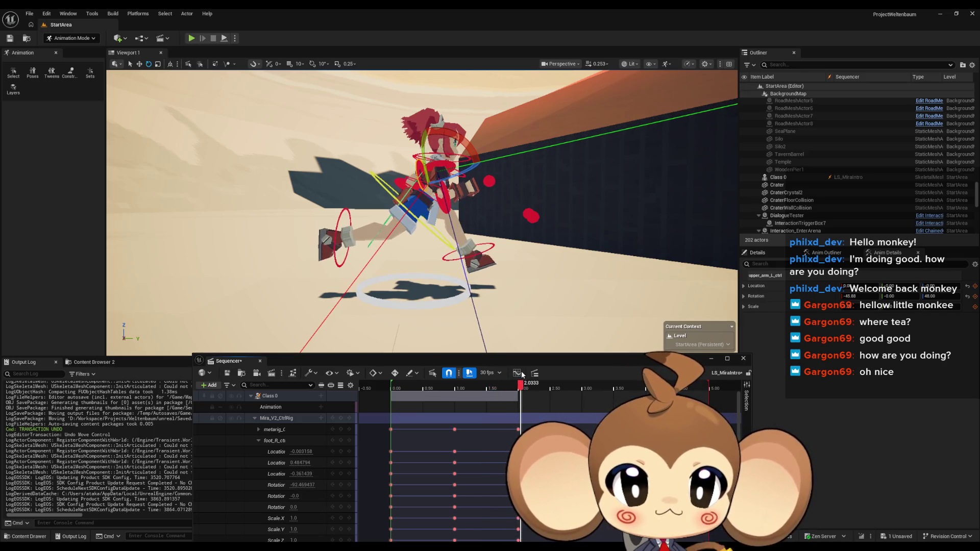
pyautogui.moveTo(516, 376)
pyautogui.mouseDown()
pyautogui.moveTo(392, 374)
pyautogui.moveTo(457, 373)
pyautogui.mouseUp()
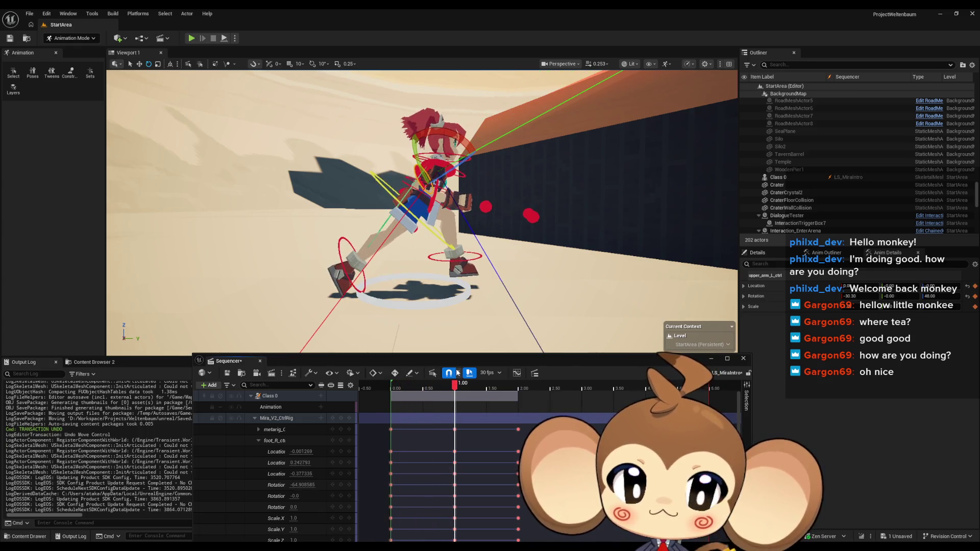
pyautogui.scroll(5, 422, 211)
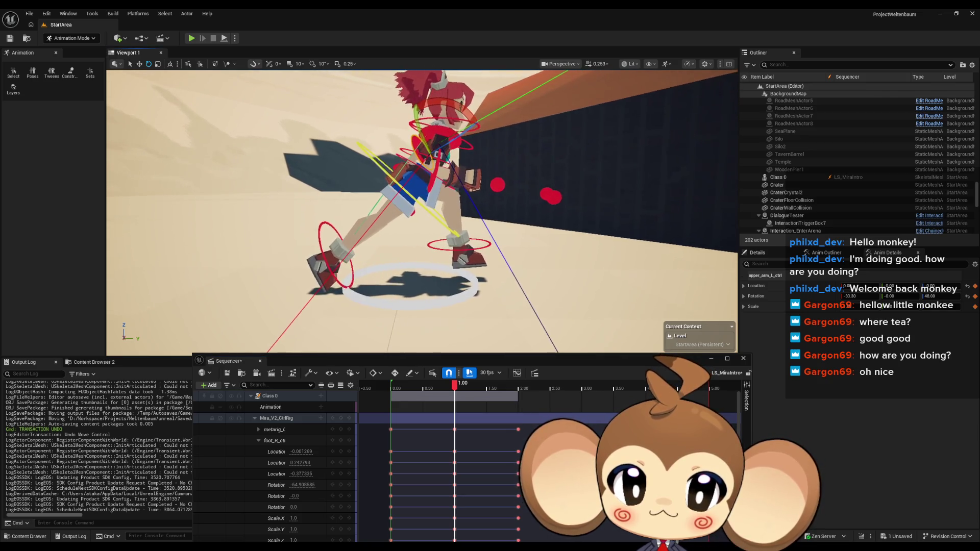
pyautogui.moveTo(453, 320); pyautogui.dragTo(443, 317)
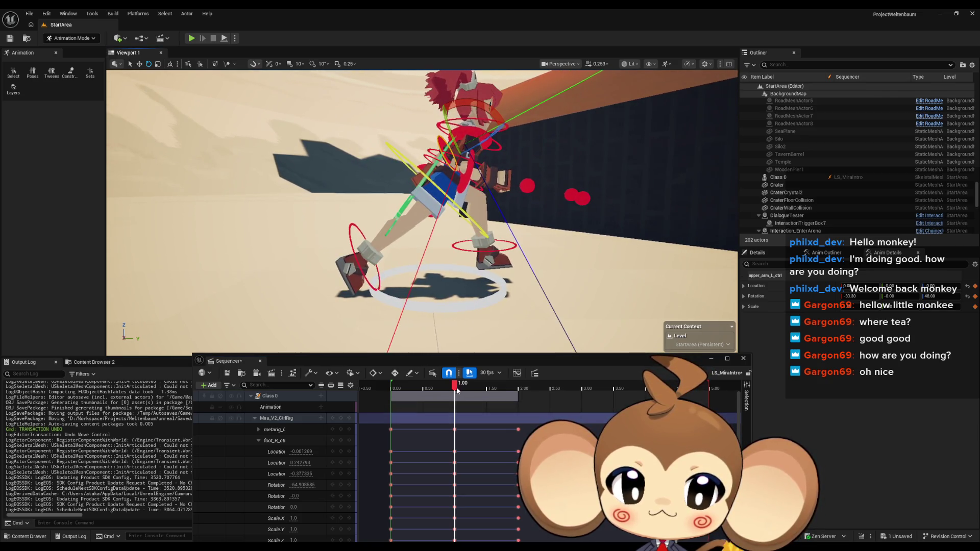
pyautogui.moveTo(457, 390); pyautogui.dragTo(378, 388)
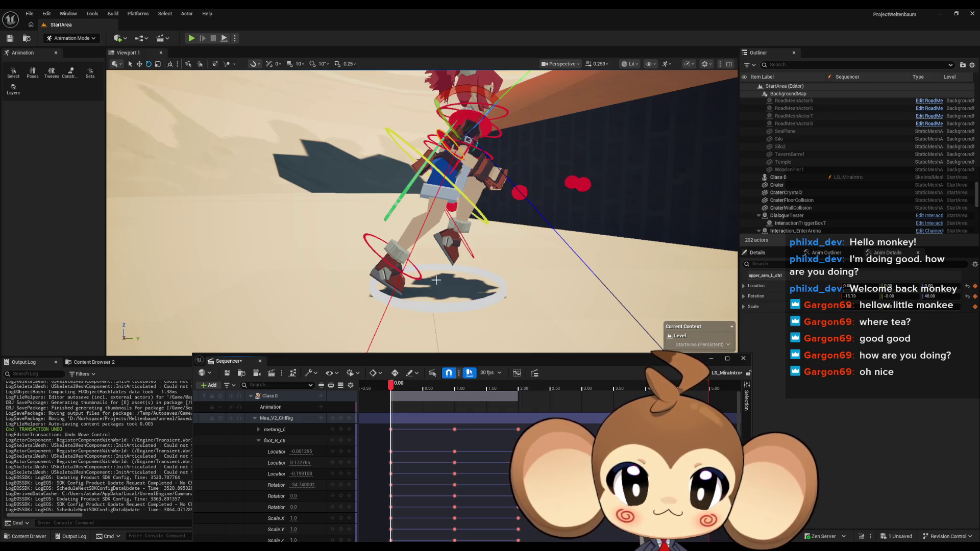
# Step: At 0.00, rotate the spine and leg controls to twist the torso, then scrub to 0.3667
pyautogui.moveTo(436, 280); pyautogui.dragTo(446, 189)
pyautogui.click(387, 166)
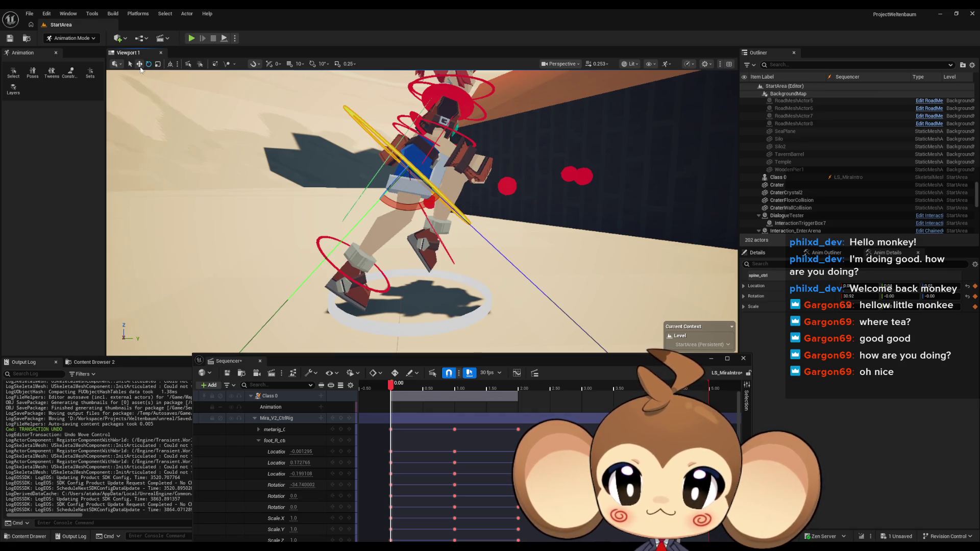
pyautogui.moveTo(406, 142); pyautogui.dragTo(417, 158)
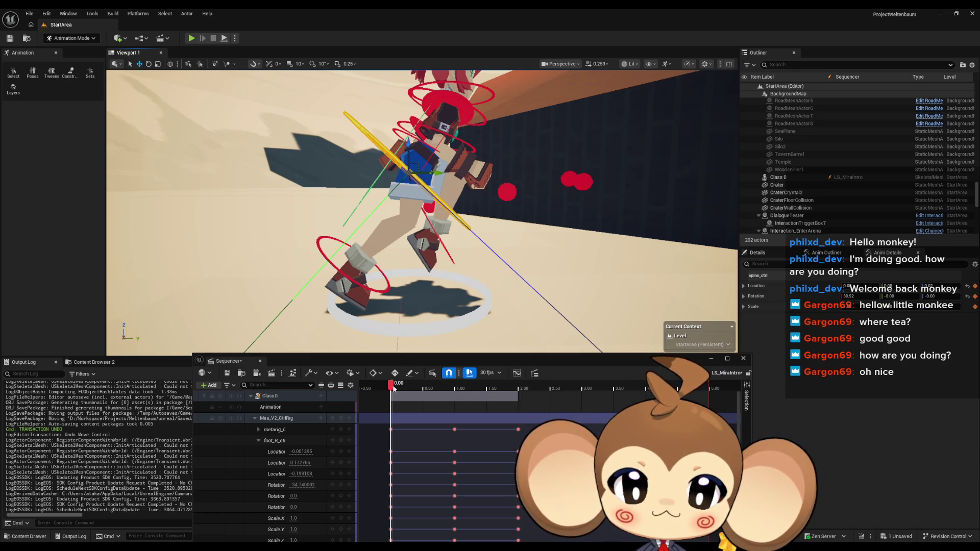
pyautogui.moveTo(394, 389)
pyautogui.mouseDown()
pyautogui.moveTo(434, 390)
pyautogui.moveTo(392, 394)
pyautogui.mouseUp()
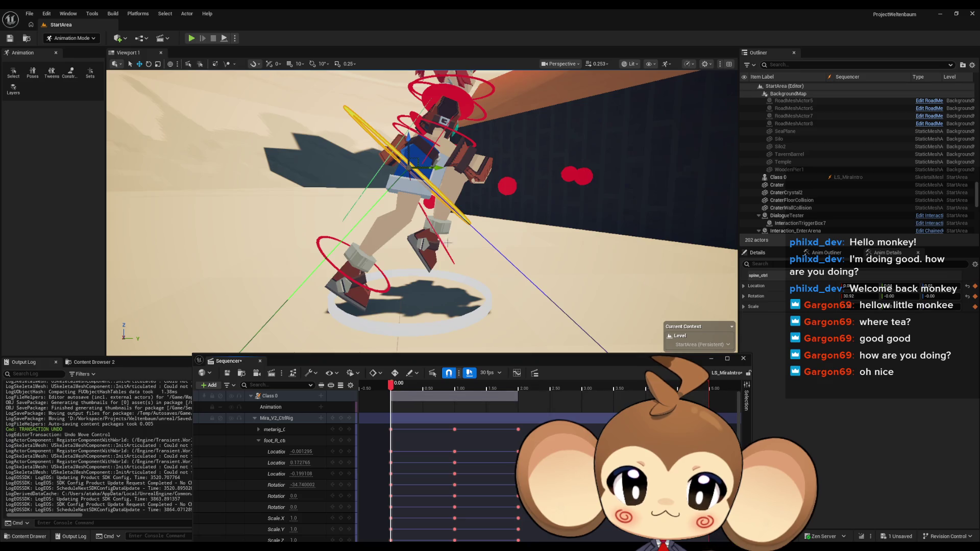
pyautogui.keyDown('ctrl'); pyautogui.click(442, 243); pyautogui.keyUp('ctrl')
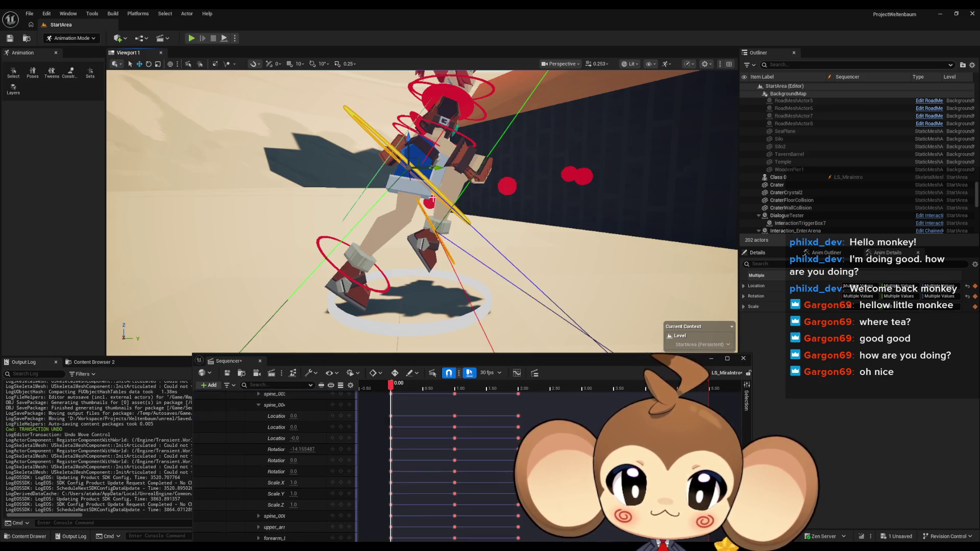
pyautogui.moveTo(410, 141); pyautogui.dragTo(409, 147)
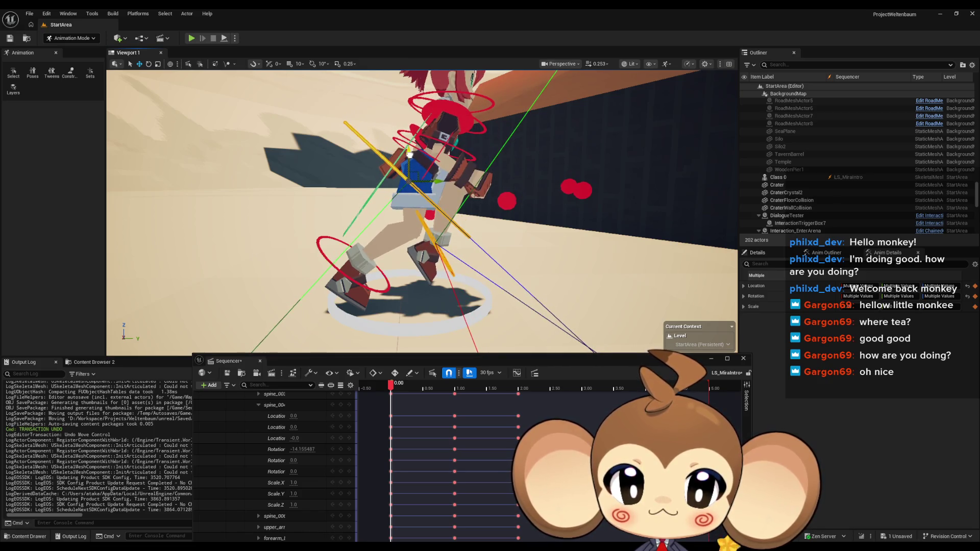
pyautogui.press('f')
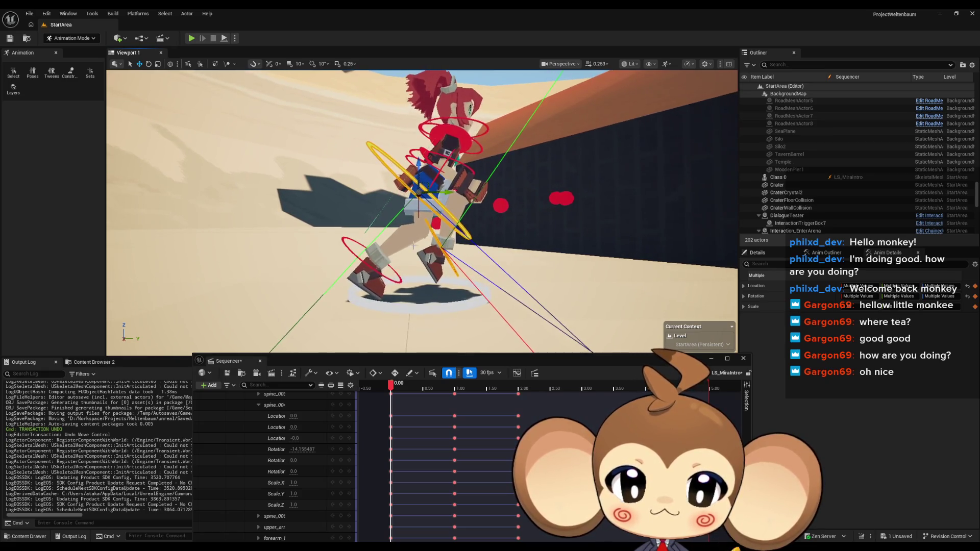
pyautogui.scroll(5, 332, 428)
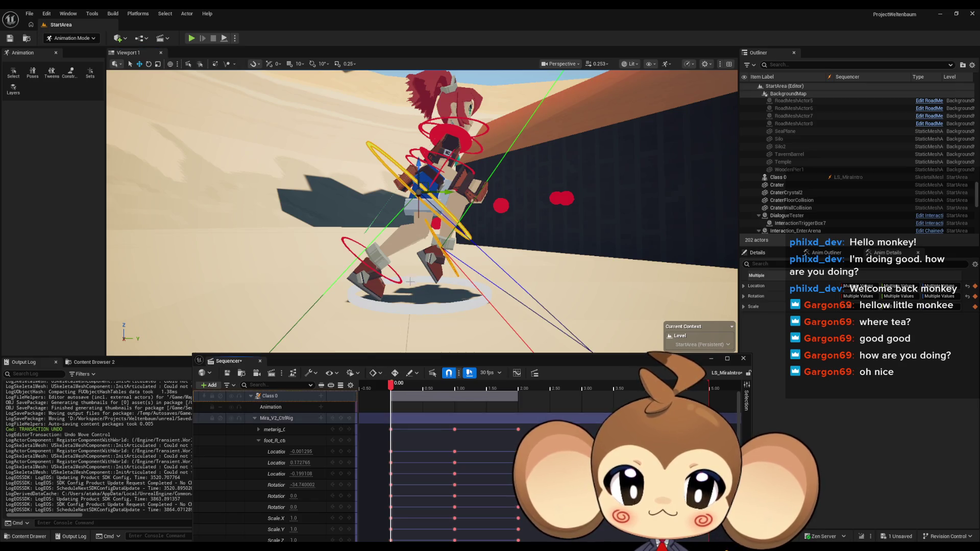
pyautogui.moveTo(392, 387); pyautogui.dragTo(457, 380)
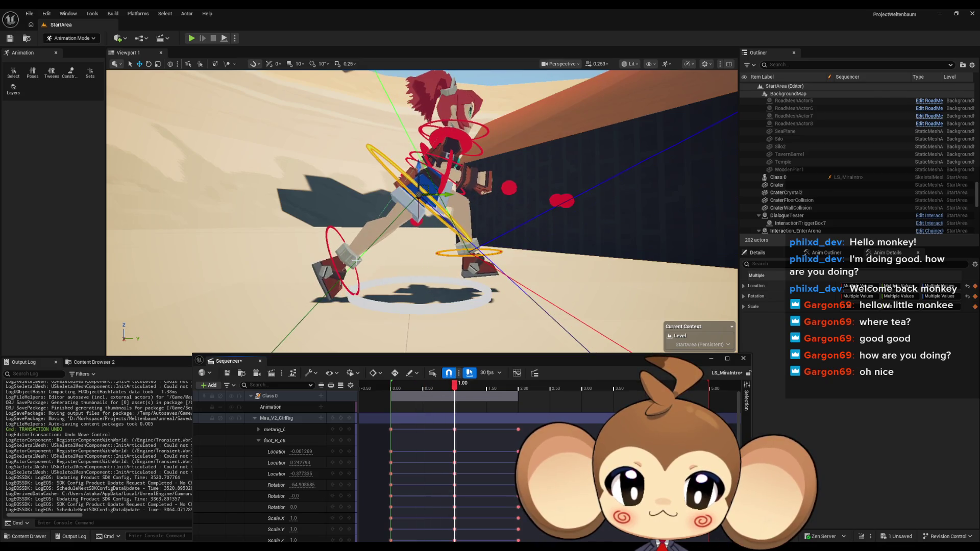
# Step: Nudge the right foot control into place and key the rig pose at 1.00
pyautogui.click(343, 284)
pyautogui.press('f')
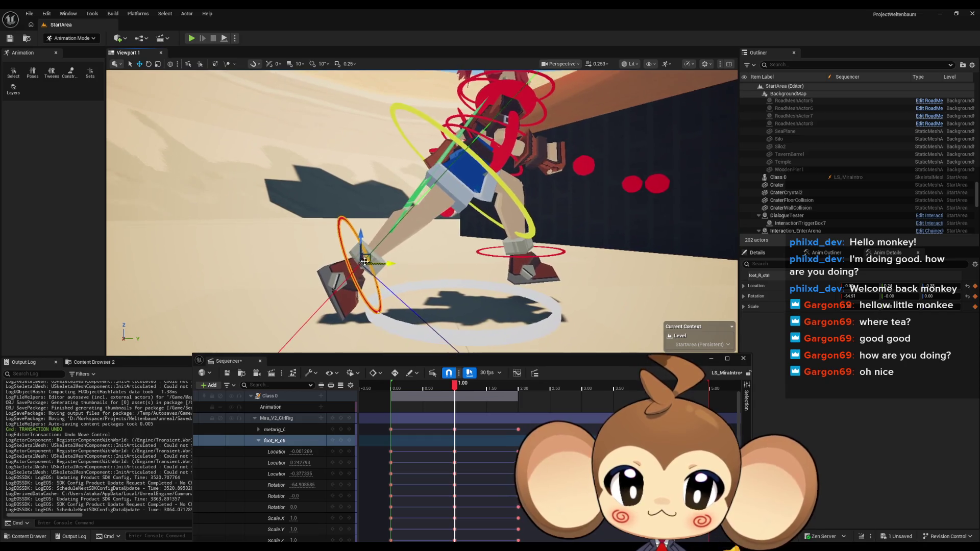
pyautogui.moveTo(364, 261)
pyautogui.mouseDown()
pyautogui.moveTo(347, 273)
pyautogui.moveTo(391, 274)
pyautogui.mouseUp()
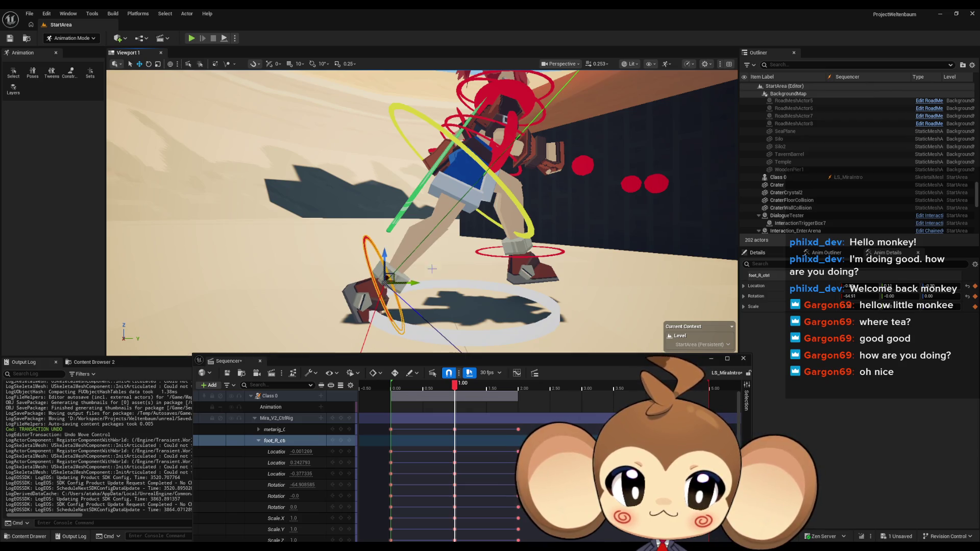
pyautogui.keyDown('ctrl'); pyautogui.click(479, 253); pyautogui.keyUp('ctrl')
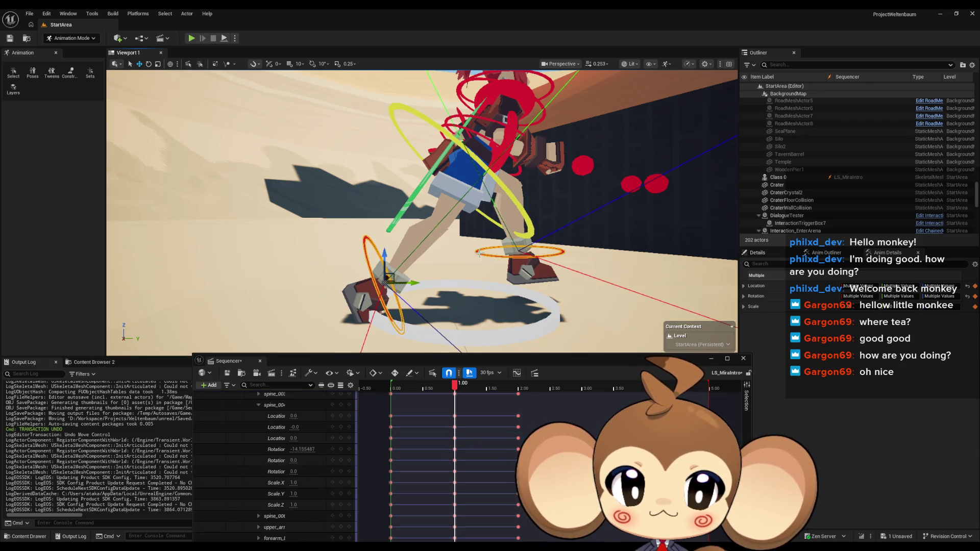
pyautogui.keyDown('ctrl'); pyautogui.click(519, 206); pyautogui.keyUp('ctrl')
pyautogui.press('f')
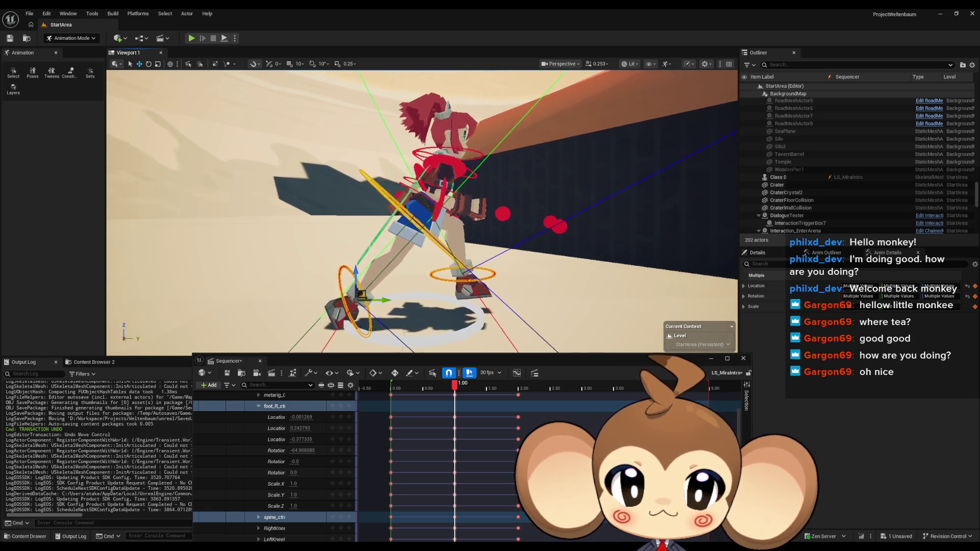
pyautogui.moveTo(356, 274); pyautogui.dragTo(358, 262)
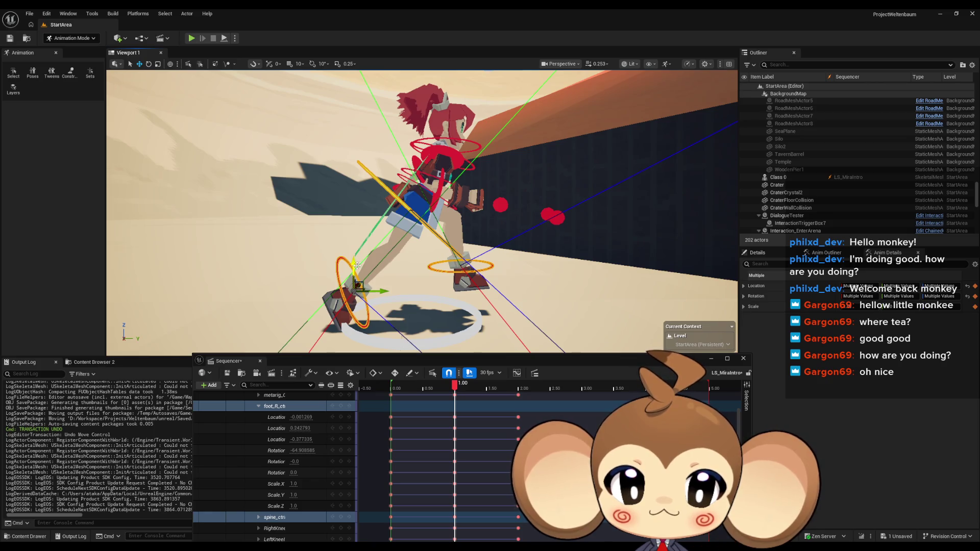
pyautogui.click(343, 407)
pyautogui.scroll(3, 343, 417)
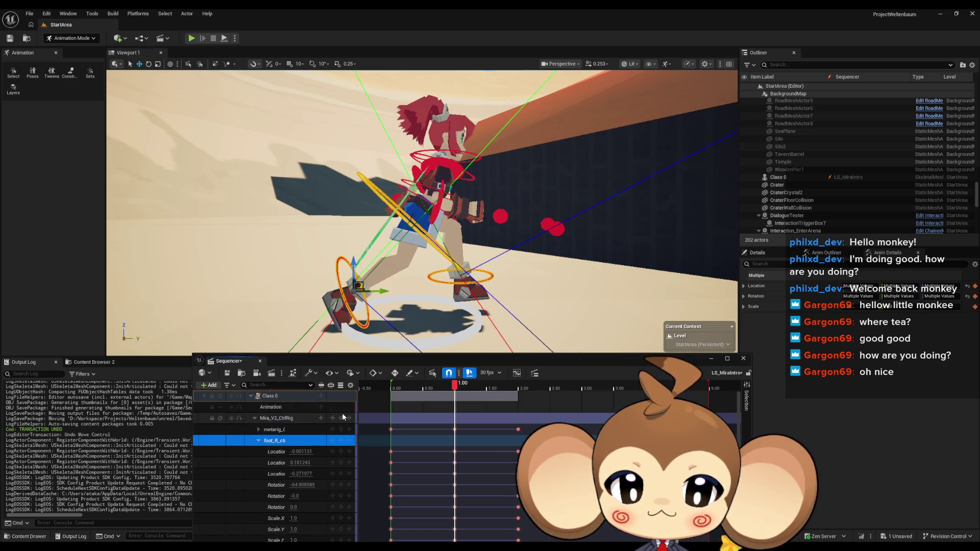
pyautogui.click(341, 418)
# Step: Preview the run cycle from 0.27 to 0.83 and check the pose near 1.00
pyautogui.moveTo(454, 387)
pyautogui.mouseDown()
pyautogui.moveTo(384, 393)
pyautogui.moveTo(488, 392)
pyautogui.moveTo(404, 389)
pyautogui.mouseUp()
pyautogui.moveTo(373, 385); pyautogui.dragTo(471, 389)
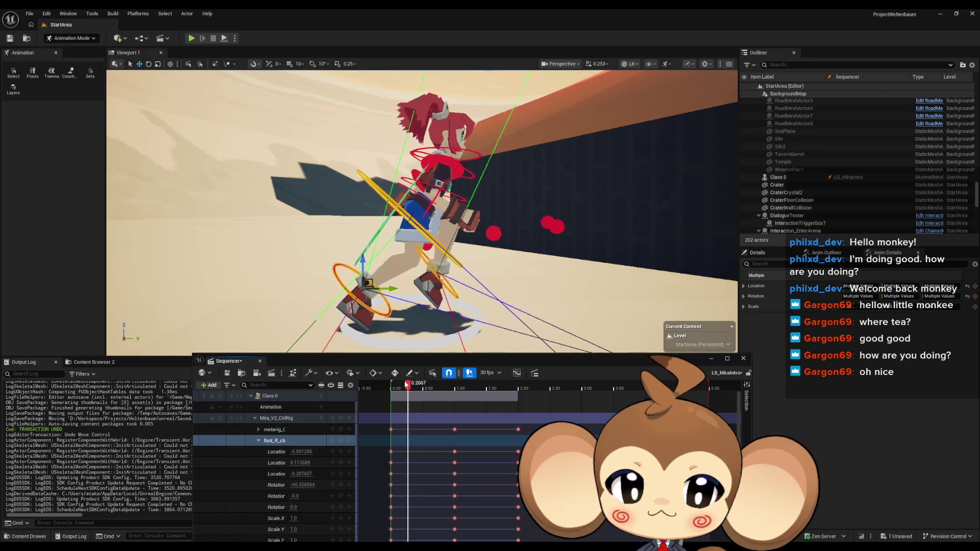
pyautogui.moveTo(407, 386); pyautogui.dragTo(456, 387)
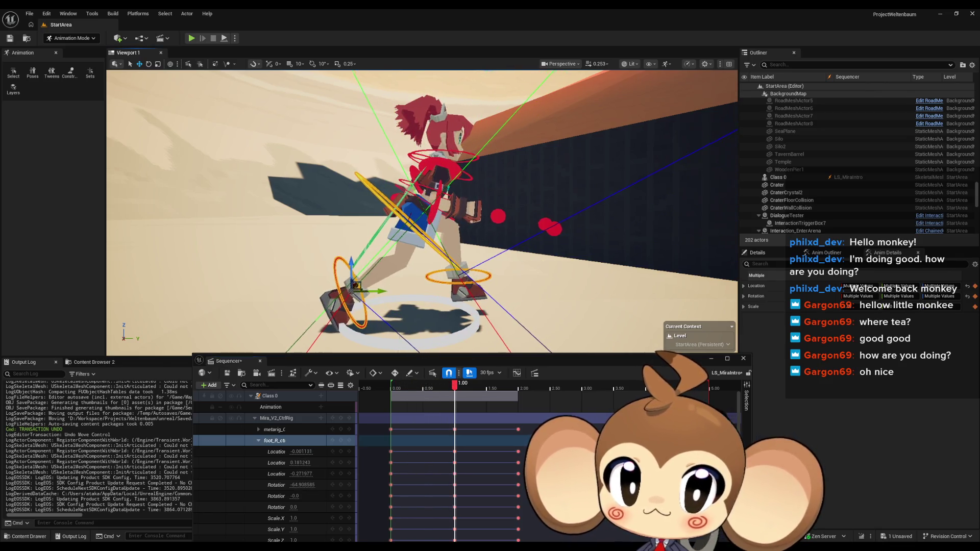
pyautogui.moveTo(358, 229)
pyautogui.mouseDown()
pyautogui.moveTo(331, 264)
pyautogui.moveTo(337, 284)
pyautogui.mouseUp()
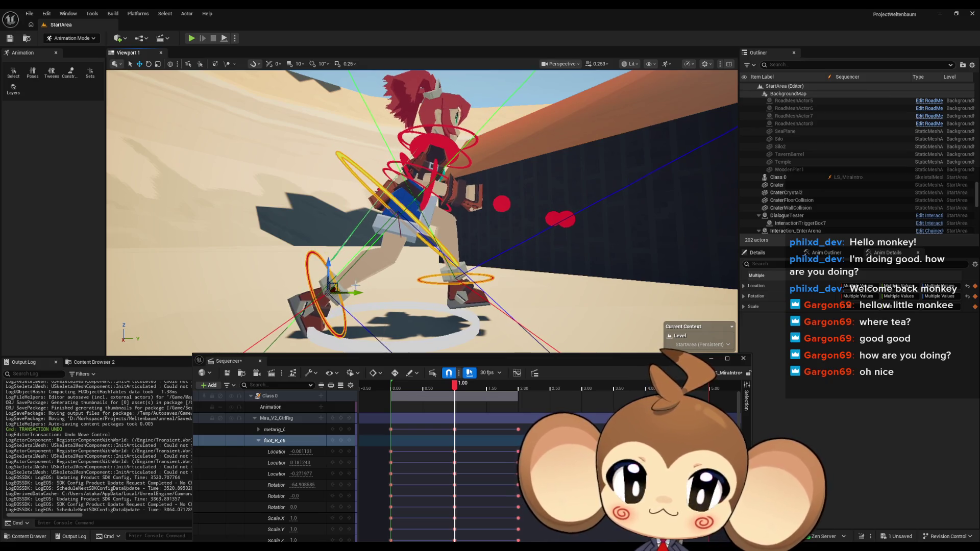
pyautogui.moveTo(461, 387); pyautogui.dragTo(457, 387)
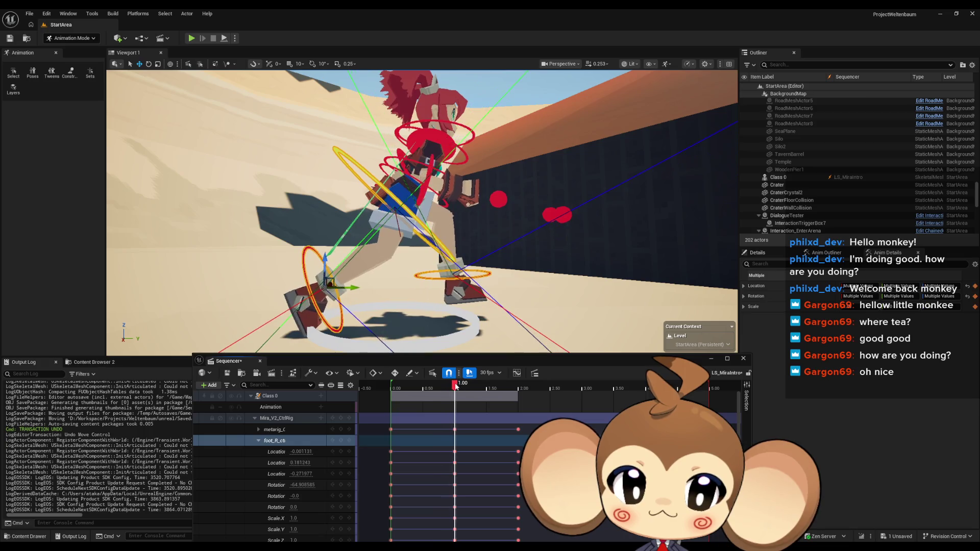
# Step: Move the right foot down and forward, then raise the foot and spine controls together
pyautogui.click(318, 306)
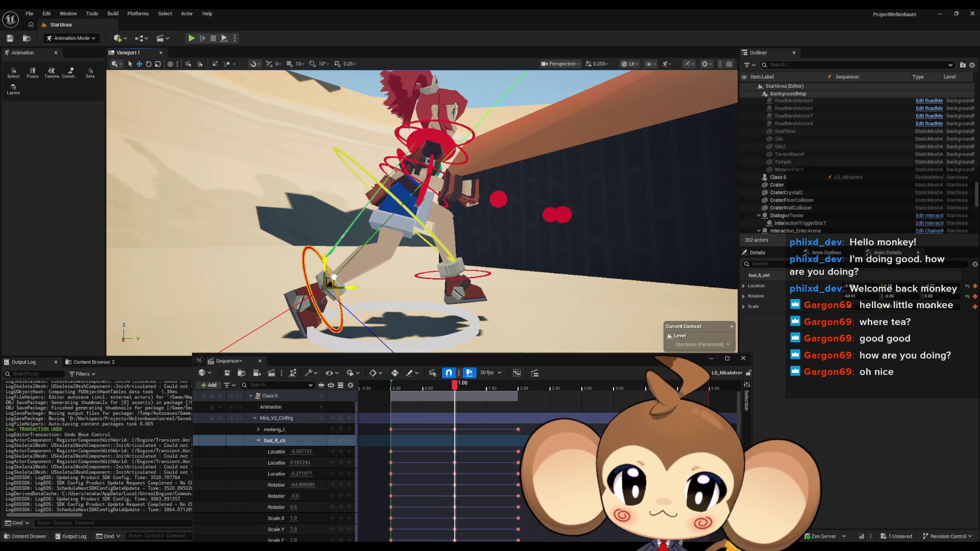
pyautogui.moveTo(333, 277); pyautogui.dragTo(353, 302)
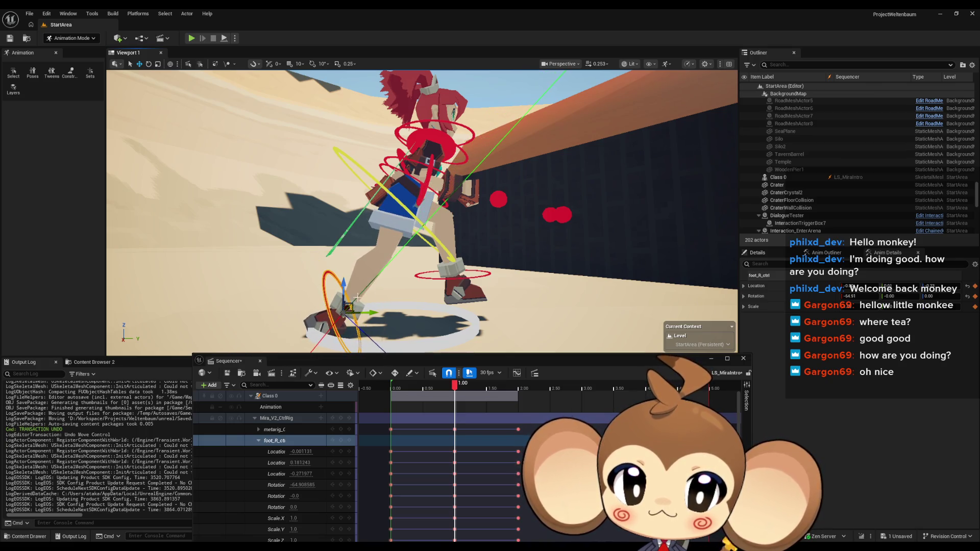
pyautogui.keyDown('ctrl'); pyautogui.click(436, 247); pyautogui.keyUp('ctrl')
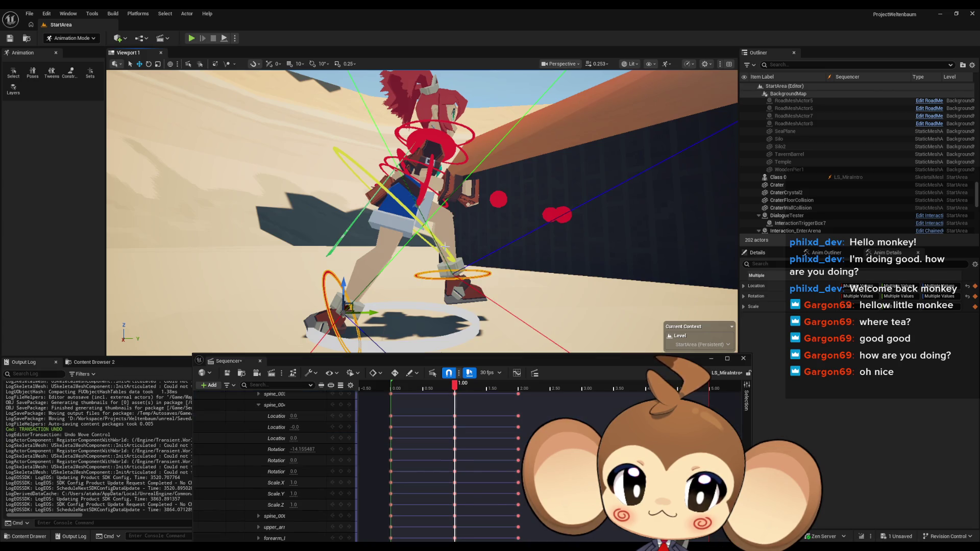
pyautogui.keyDown('ctrl'); pyautogui.click(437, 247); pyautogui.keyUp('ctrl')
pyautogui.moveTo(345, 285); pyautogui.dragTo(347, 260)
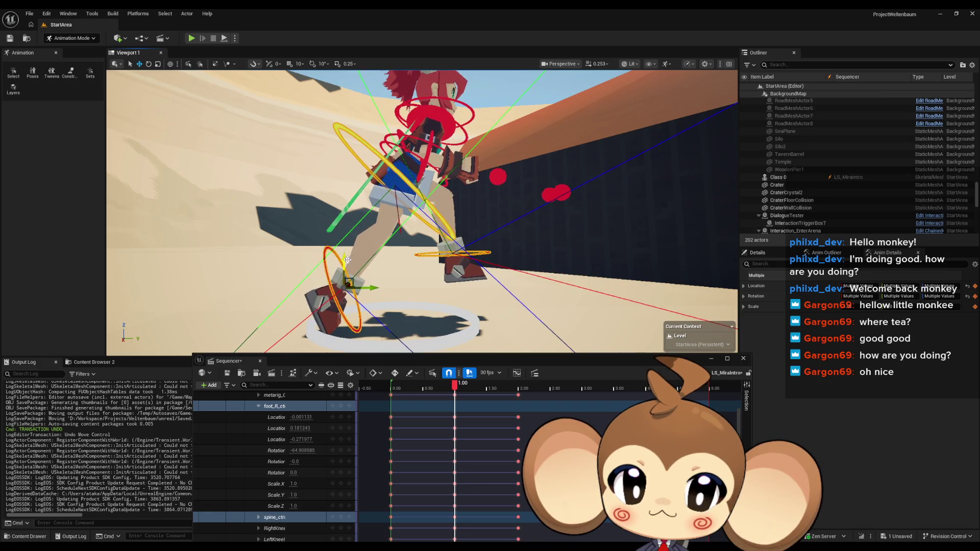
pyautogui.scroll(3, 319, 403)
pyautogui.click(339, 418)
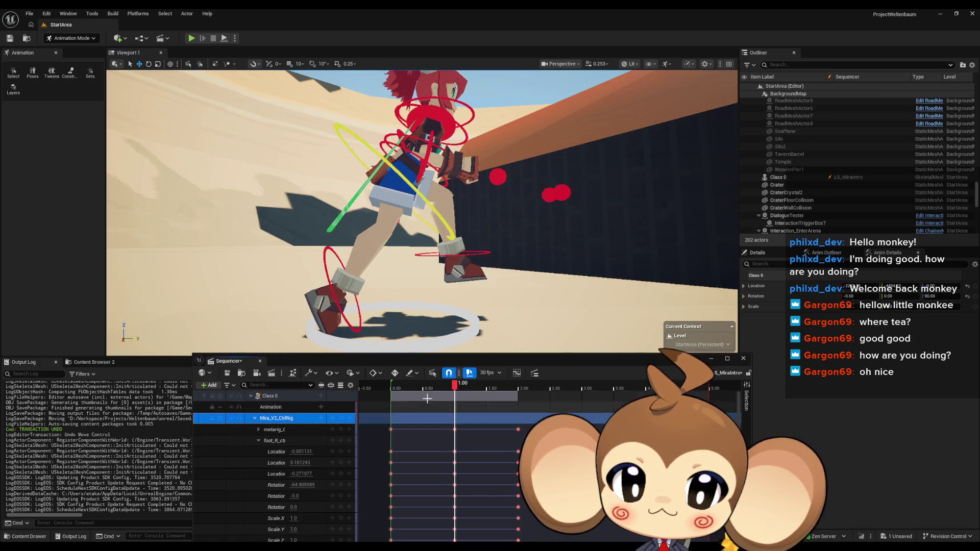
# Step: At frame 1.00, move foot_R_ctrl lower and further forward
pyautogui.moveTo(457, 387)
pyautogui.mouseDown()
pyautogui.moveTo(380, 387)
pyautogui.moveTo(524, 382)
pyautogui.moveTo(395, 377)
pyautogui.mouseUp()
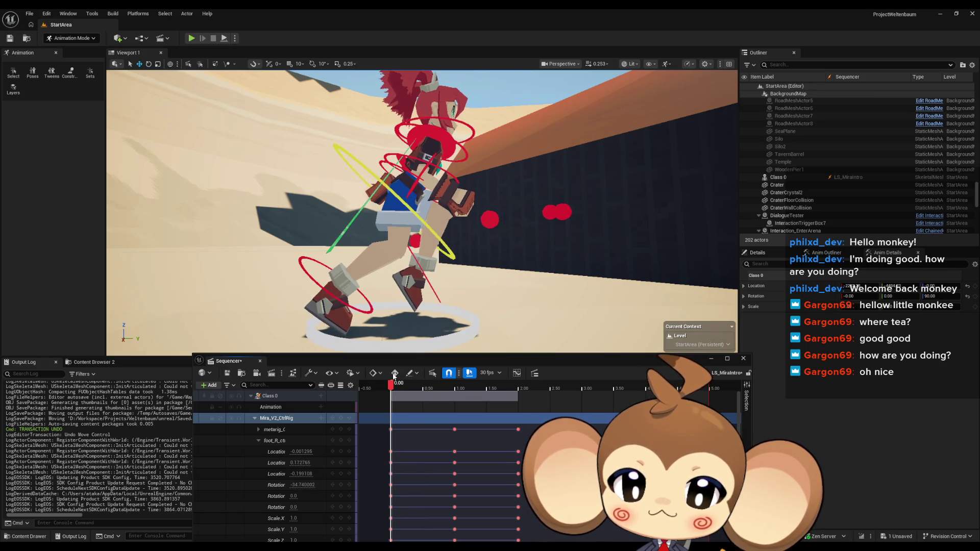
pyautogui.moveTo(394, 376); pyautogui.dragTo(456, 384)
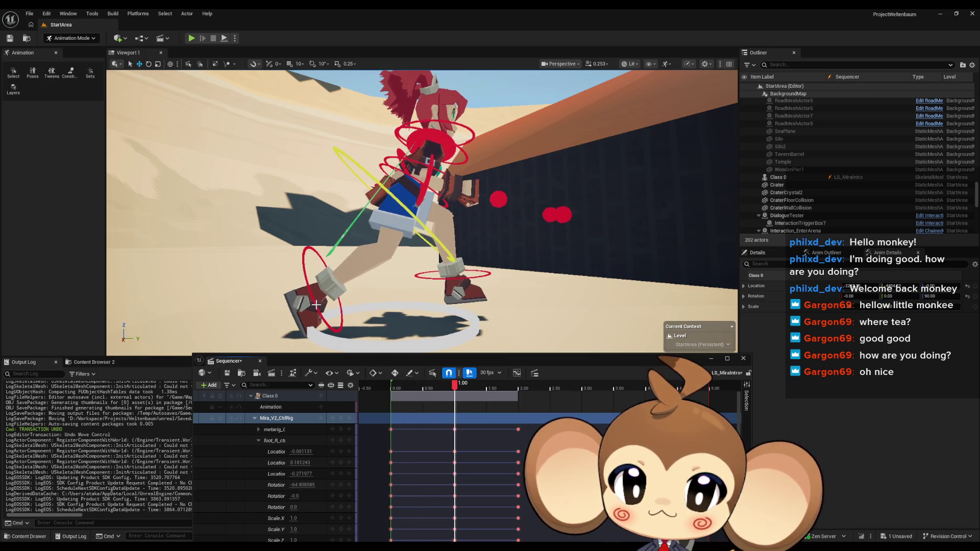
pyautogui.click(316, 304)
pyautogui.moveTo(331, 281); pyautogui.dragTo(360, 308)
# Step: Add the ankle ring and spine controls to the right-foot selection
pyautogui.keyDown('ctrl'); pyautogui.click(428, 276); pyautogui.keyUp('ctrl')
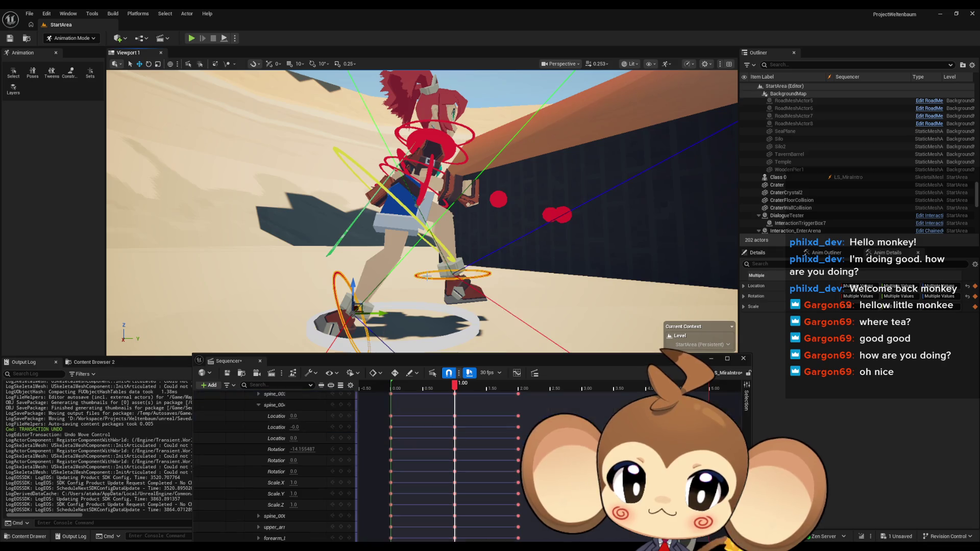
pyautogui.keyDown('ctrl'); pyautogui.click(436, 239); pyautogui.keyUp('ctrl')
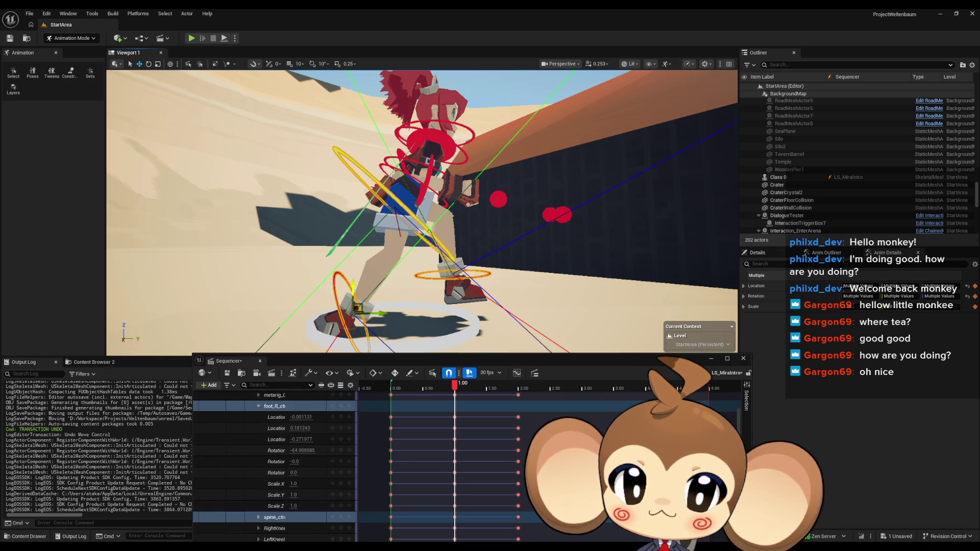
pyautogui.moveTo(357, 270); pyautogui.dragTo(358, 261)
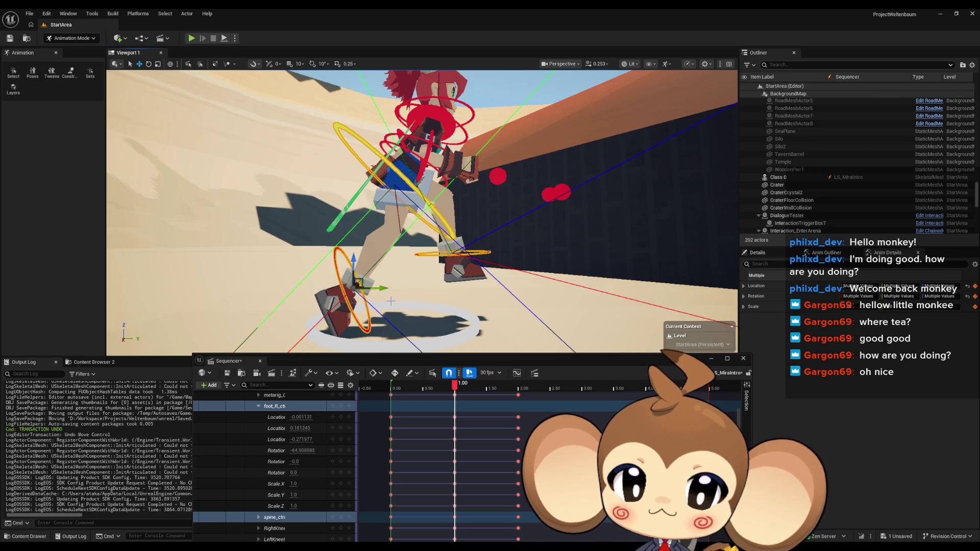
pyautogui.scroll(2, 302, 412)
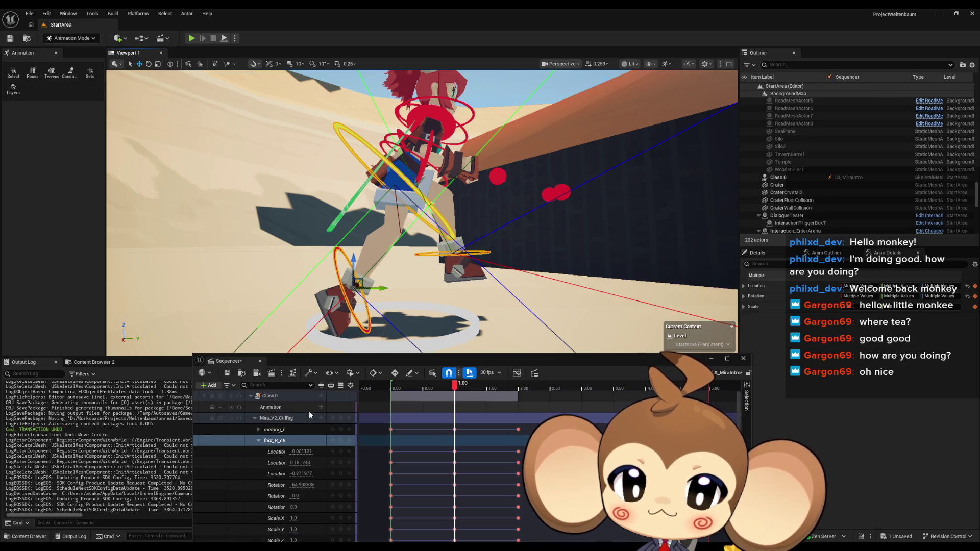
# Step: Key the Mira_V2_CtrlRig pose at 1.00, undoing a stray foot nudge
pyautogui.click(341, 418)
pyautogui.moveTo(454, 387)
pyautogui.mouseDown()
pyautogui.moveTo(394, 383)
pyautogui.moveTo(456, 376)
pyautogui.mouseUp()
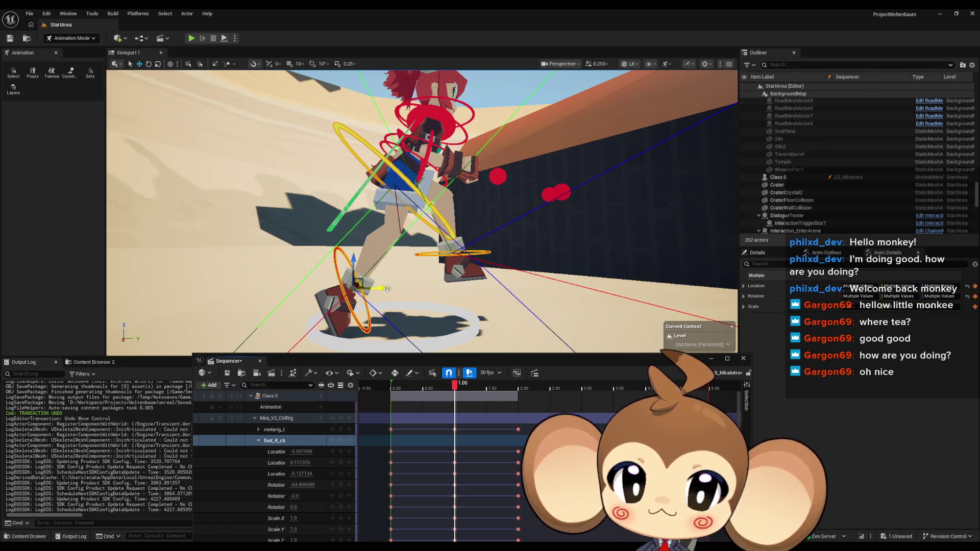
pyautogui.moveTo(388, 288); pyautogui.dragTo(384, 288)
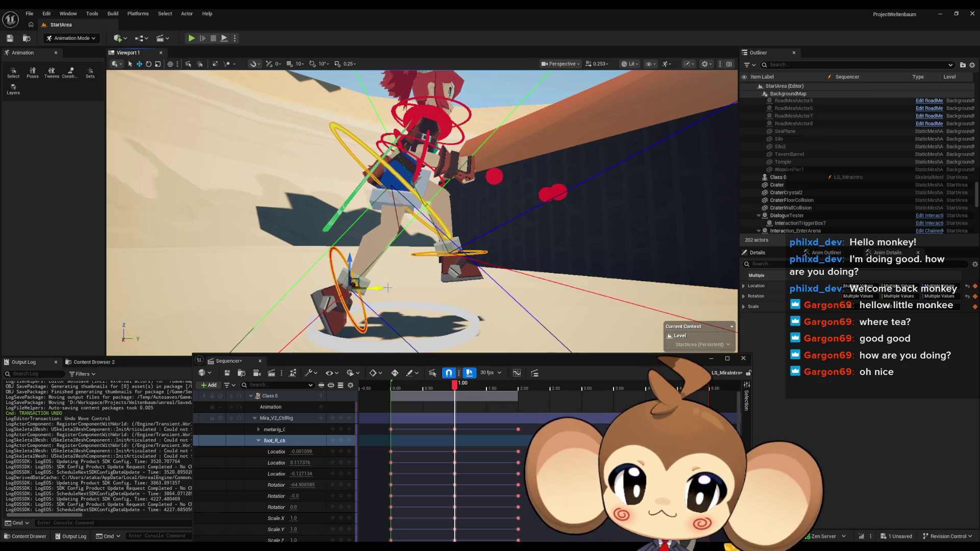
pyautogui.hotkey('ctrl', 'z')
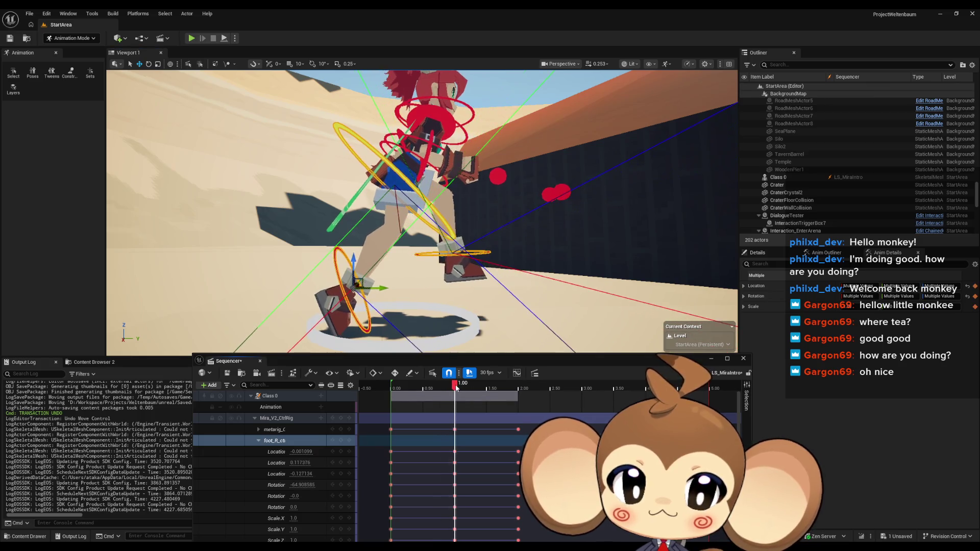
# Step: Select only foot_R_ctrl and slide it sideways along the Y axis
pyautogui.click(350, 307)
pyautogui.moveTo(380, 289)
pyautogui.mouseDown()
pyautogui.moveTo(343, 259)
pyautogui.moveTo(361, 280)
pyautogui.mouseUp()
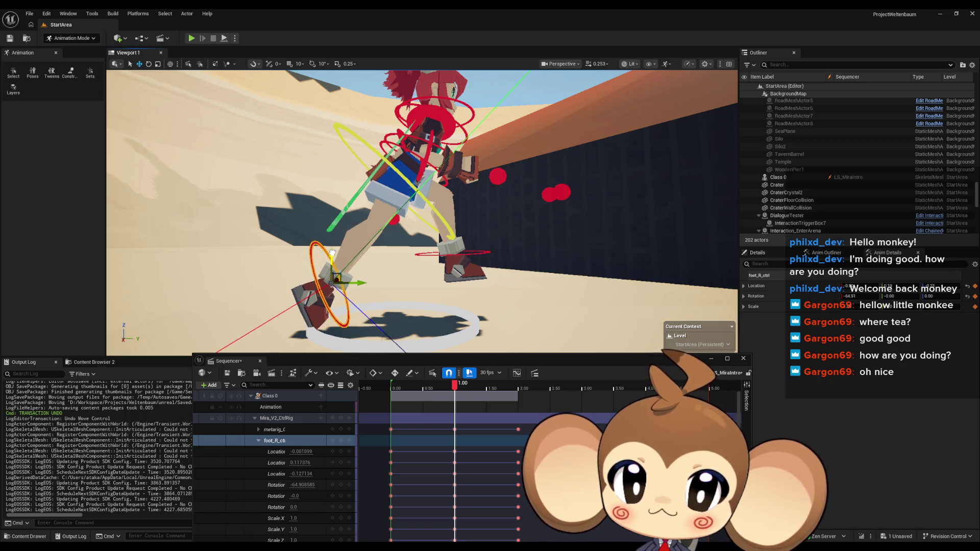
pyautogui.moveTo(403, 290)
pyautogui.mouseDown()
pyautogui.moveTo(411, 255)
pyautogui.moveTo(499, 189)
pyautogui.mouseUp()
# Step: Add the leg ring control to the selection and frame a close-up of the foot
pyautogui.keyDown('ctrl'); pyautogui.click(497, 184); pyautogui.keyUp('ctrl')
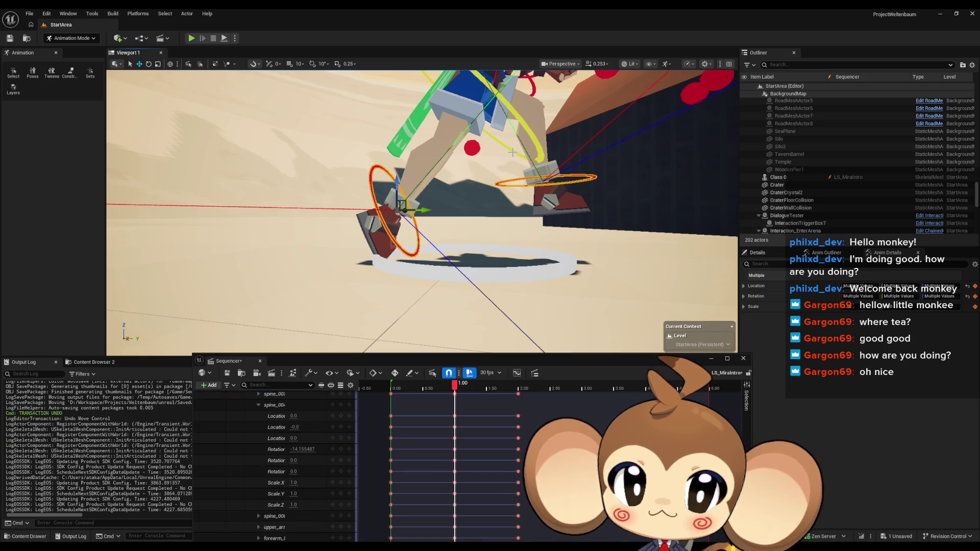
pyautogui.scroll(5, 364, 159)
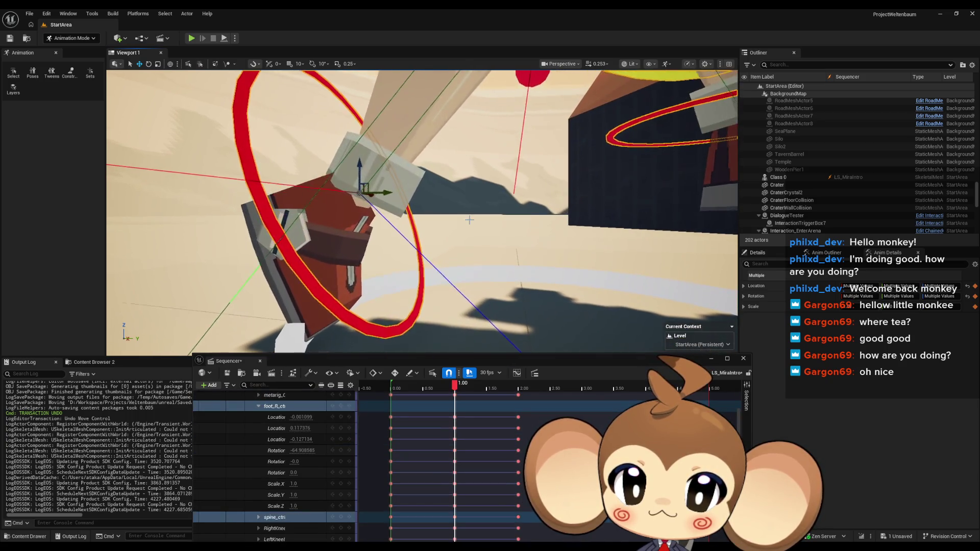
pyautogui.moveTo(361, 165); pyautogui.dragTo(361, 170)
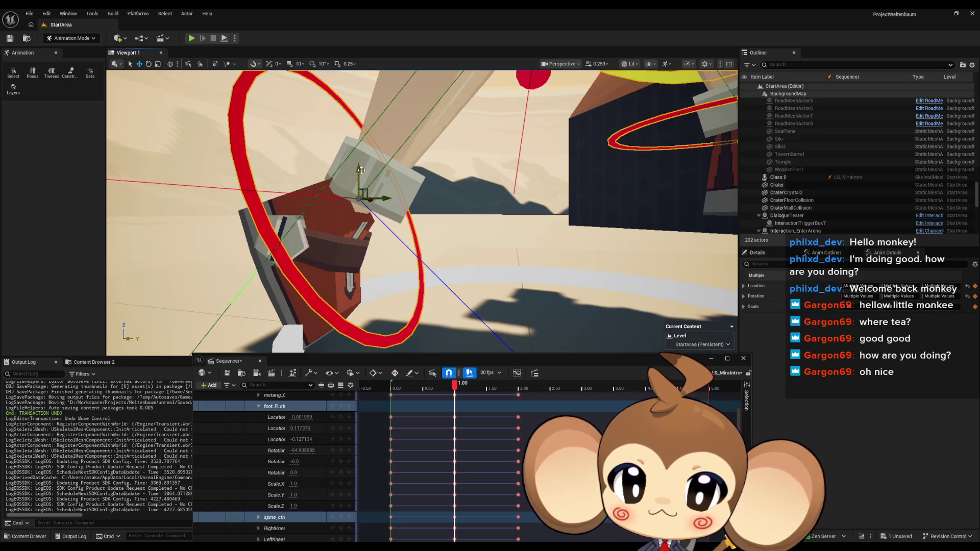
pyautogui.scroll(-5, 361, 170)
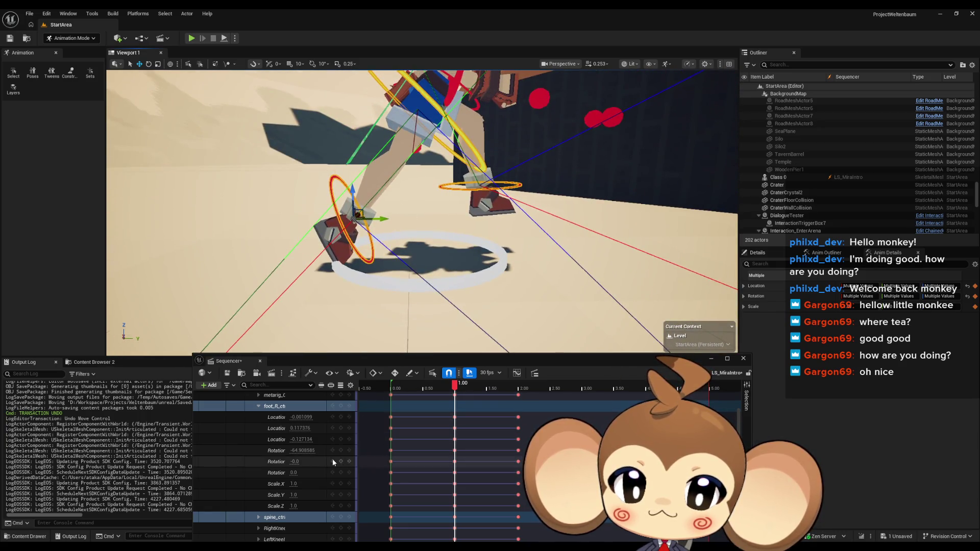
pyautogui.scroll(3, 332, 462)
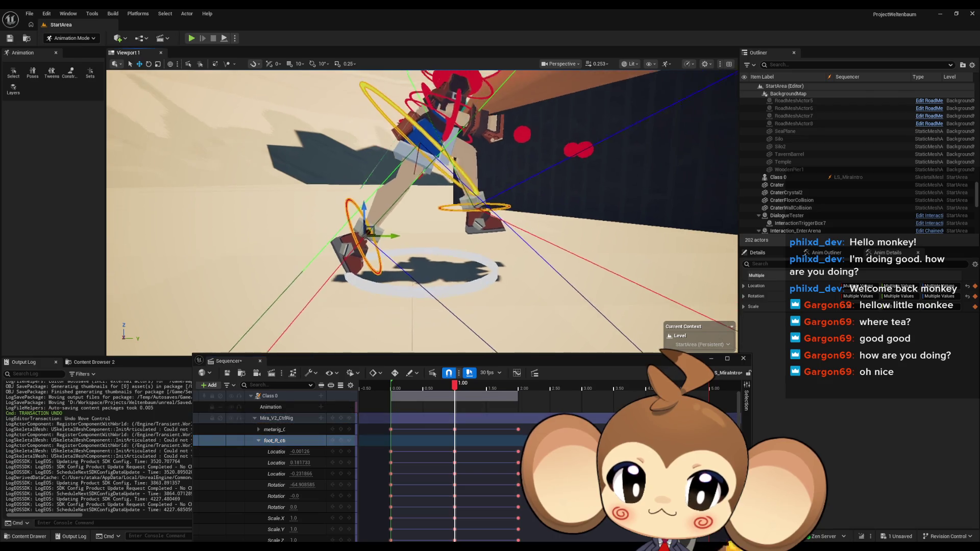
# Step: Preview the run cycle, playing it forward in a loop and backwards
pyautogui.click(427, 387)
pyautogui.moveTo(379, 386)
pyautogui.mouseDown()
pyautogui.moveTo(462, 384)
pyautogui.moveTo(393, 384)
pyautogui.moveTo(447, 377)
pyautogui.mouseUp()
pyautogui.press('space')
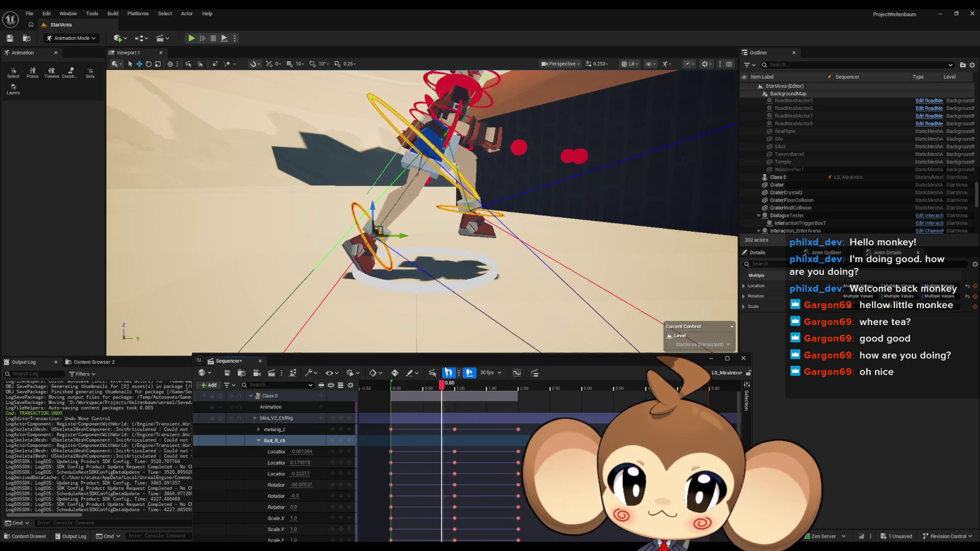
pyautogui.press('j')
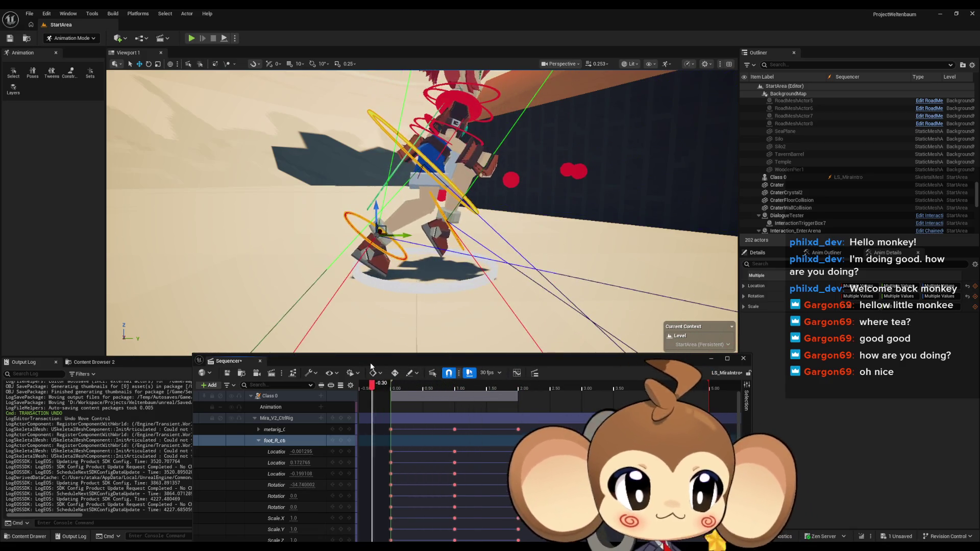
pyautogui.moveTo(378, 367); pyautogui.dragTo(521, 371)
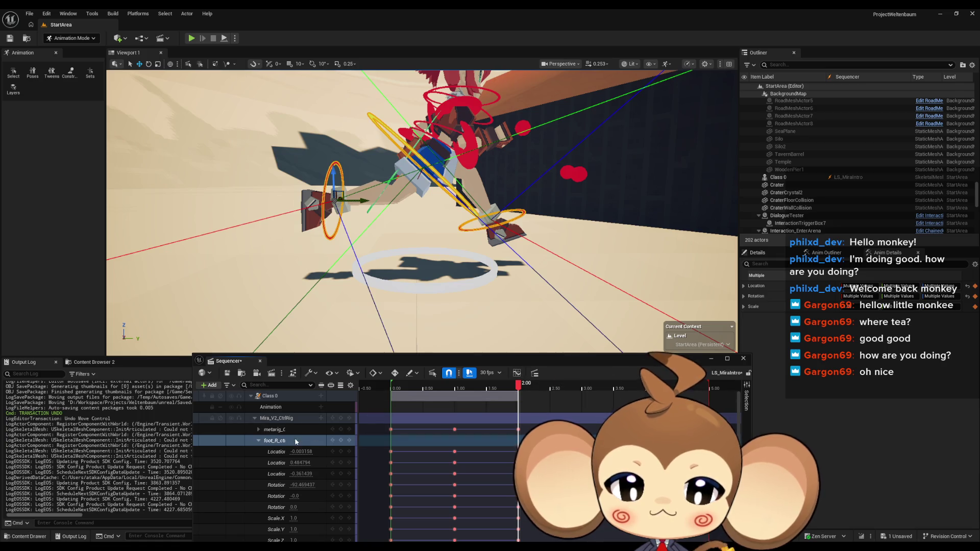
# Step: Delete the metarig key at 2.00, then undo the deletion
pyautogui.click(518, 429)
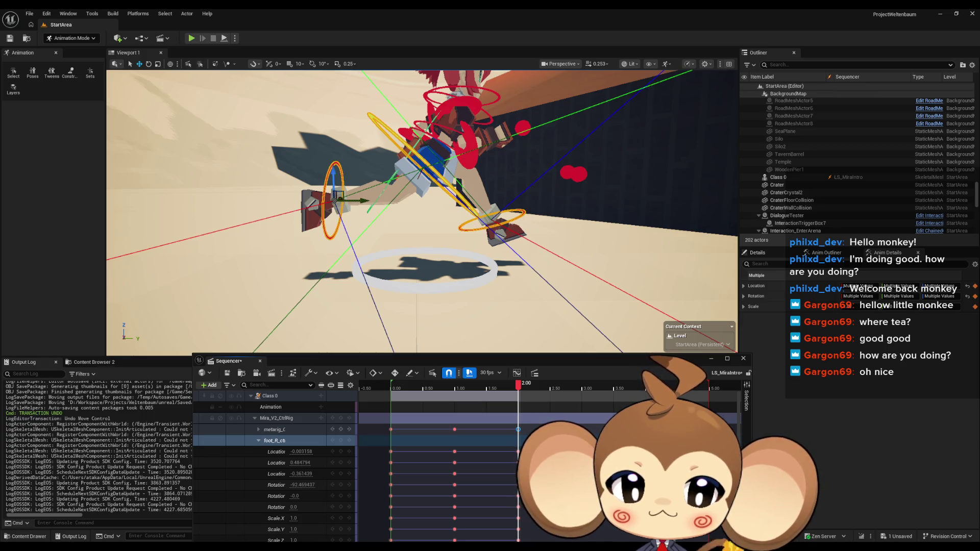
pyautogui.press('Delete')
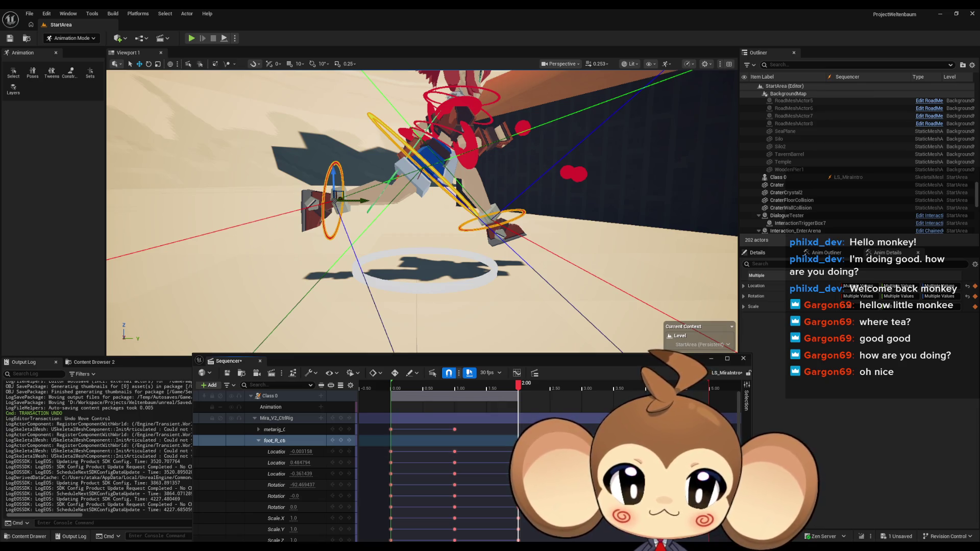
pyautogui.hotkey('ctrl', 'z')
# Step: Select the foot_R_ctrl and spine_ctrl keys at 2.00 and scrub to review the cycle
pyautogui.moveTo(518, 391)
pyautogui.mouseDown()
pyautogui.moveTo(475, 391)
pyautogui.moveTo(515, 391)
pyautogui.mouseUp()
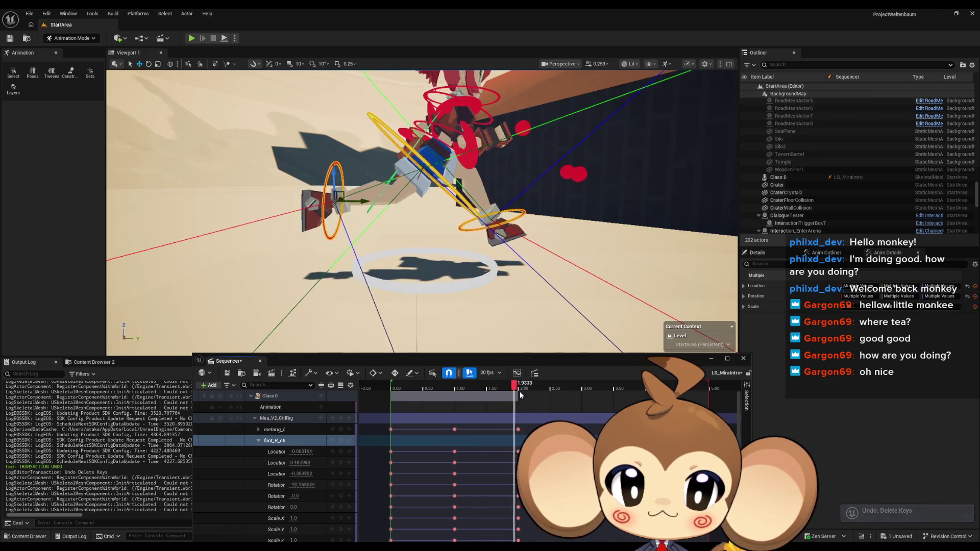
pyautogui.click(258, 441)
pyautogui.keyDown('shift'); pyautogui.click(274, 452); pyautogui.keyUp('shift')
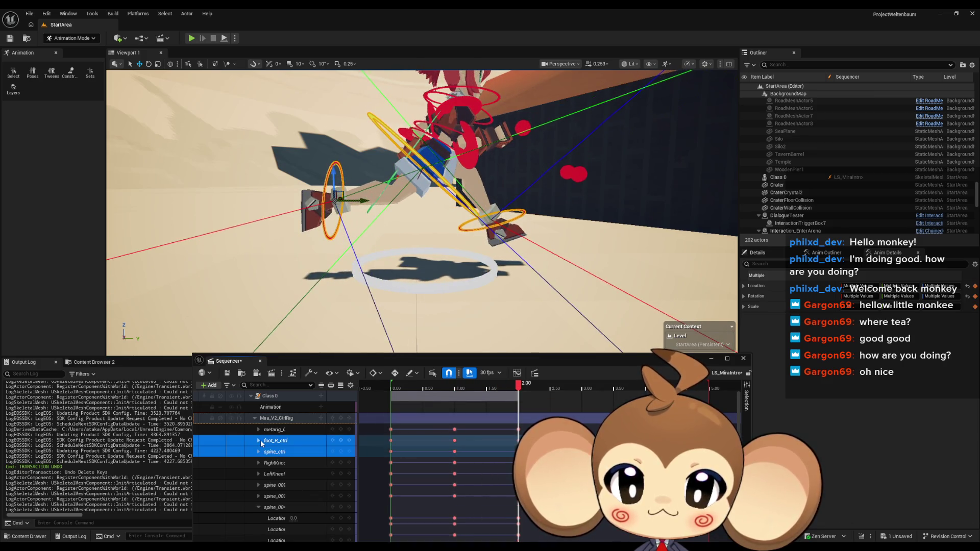
pyautogui.click(517, 440)
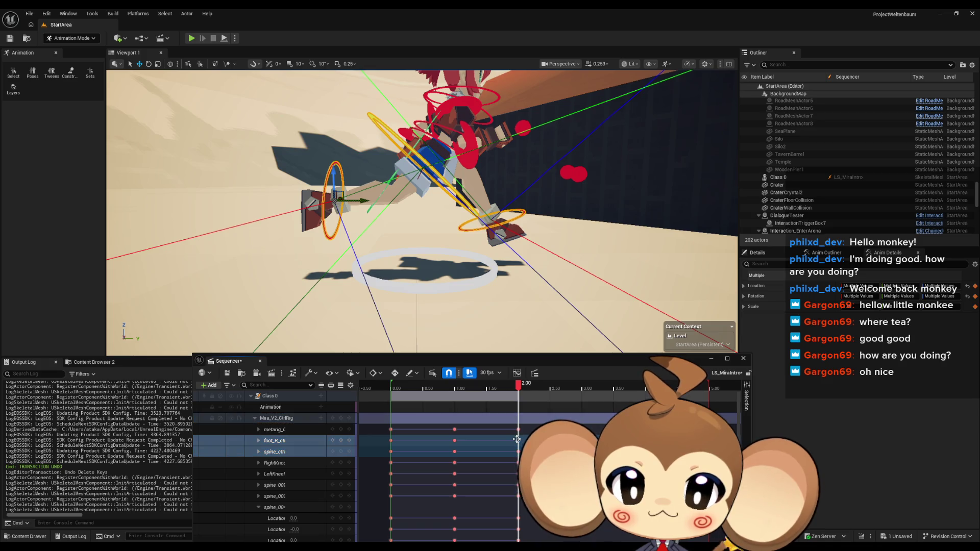
pyautogui.moveTo(519, 440); pyautogui.dragTo(525, 437)
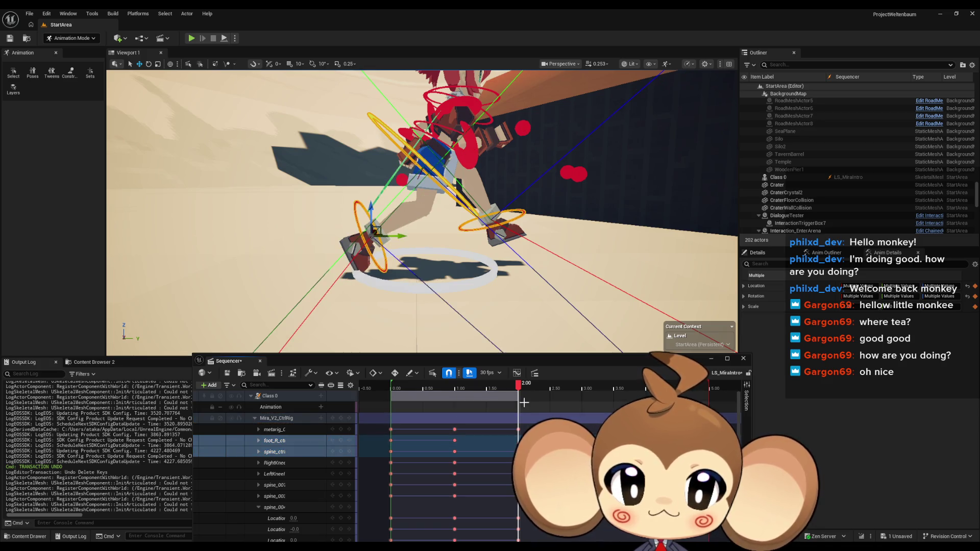
pyautogui.moveTo(518, 387)
pyautogui.mouseDown()
pyautogui.moveTo(458, 388)
pyautogui.moveTo(521, 392)
pyautogui.mouseUp()
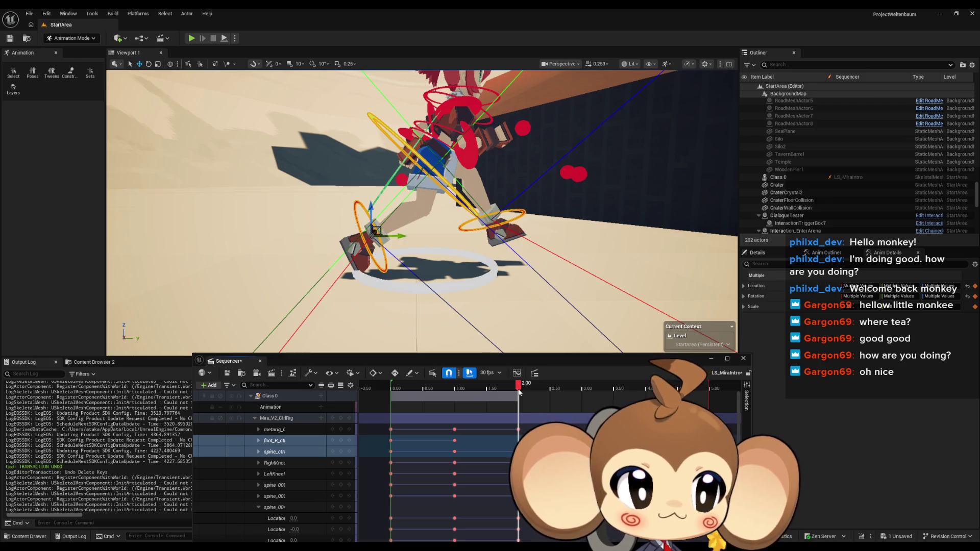
pyautogui.moveTo(519, 392)
pyautogui.mouseDown()
pyautogui.moveTo(443, 391)
pyautogui.moveTo(520, 394)
pyautogui.mouseUp()
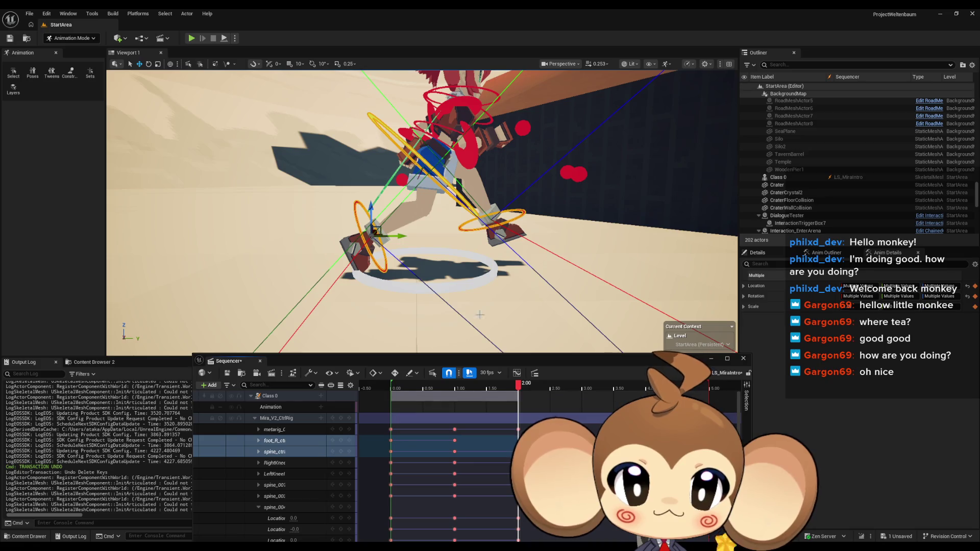
# Step: Marquee-select and delete all rig keys in the 2.00 column, keeping 0.00 and 1.00
pyautogui.moveTo(436, 248); pyautogui.dragTo(481, 331)
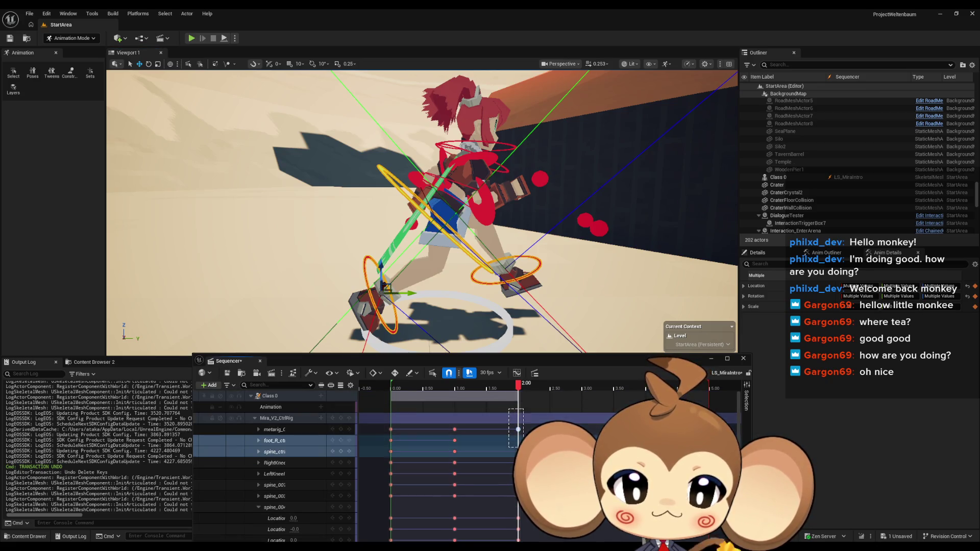
pyautogui.moveTo(509, 408); pyautogui.dragTo(528, 540)
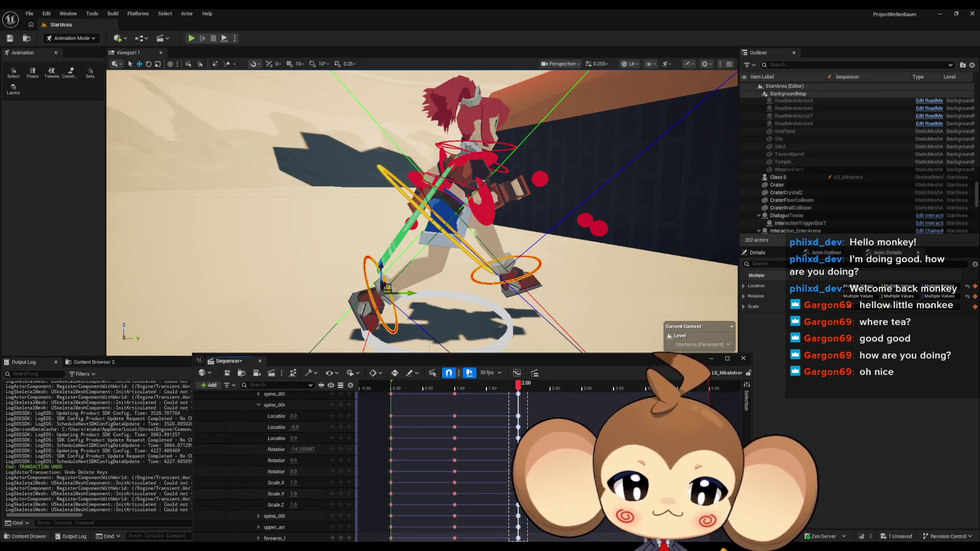
pyautogui.press('Delete')
pyautogui.moveTo(500, 360); pyautogui.dragTo(494, 214)
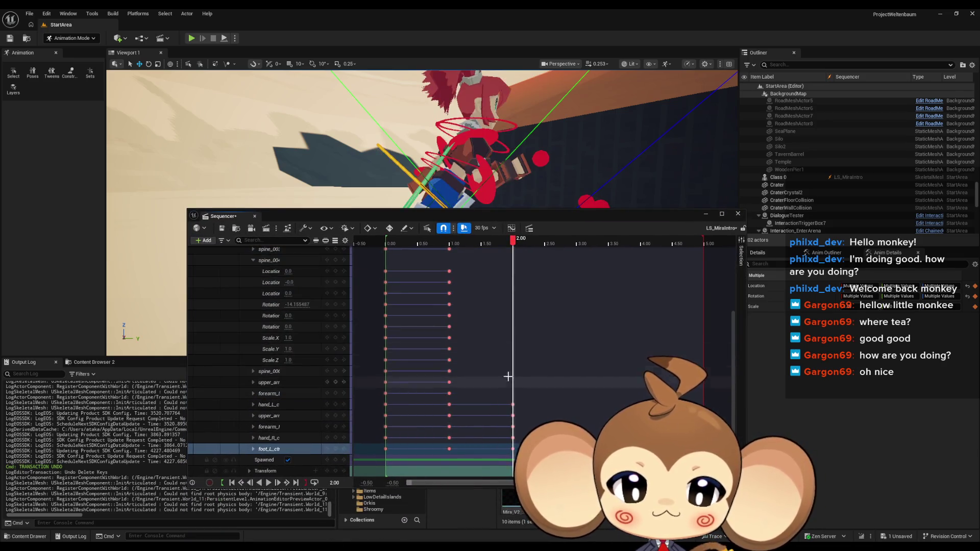
pyautogui.moveTo(505, 364); pyautogui.dragTo(572, 425)
pyautogui.press('Delete')
pyautogui.scroll(2, 515, 423)
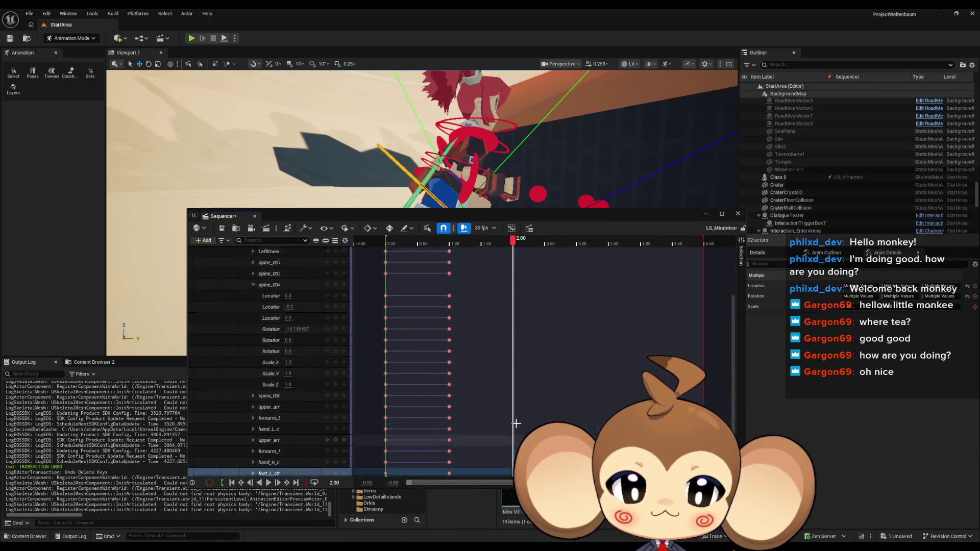
pyautogui.scroll(3, 516, 423)
pyautogui.moveTo(513, 240)
pyautogui.mouseDown()
pyautogui.moveTo(386, 251)
pyautogui.moveTo(506, 252)
pyautogui.moveTo(537, 238)
pyautogui.moveTo(531, 373)
pyautogui.mouseUp()
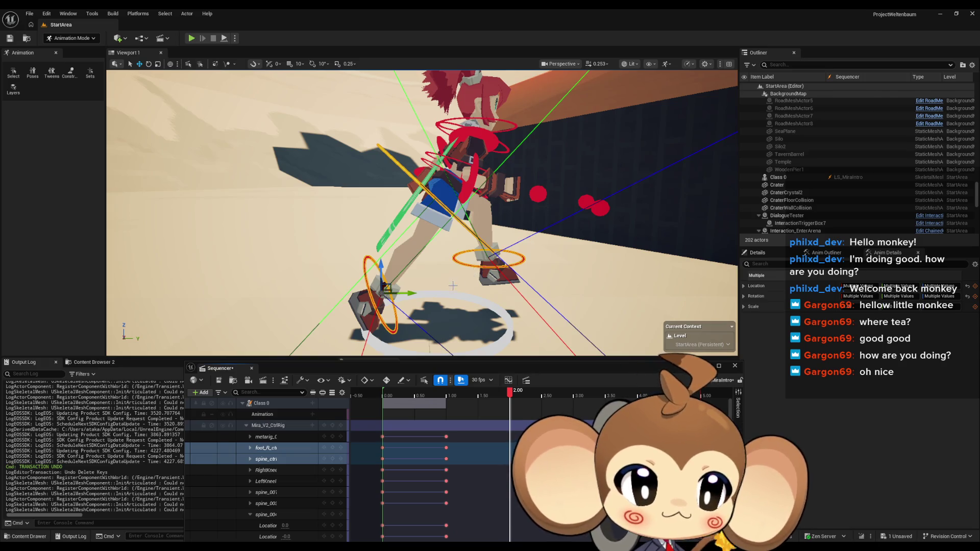
pyautogui.moveTo(405, 310)
pyautogui.mouseDown()
pyautogui.moveTo(398, 288)
pyautogui.moveTo(430, 311)
pyautogui.mouseUp()
# Step: At 2.00, raise foot_R_ctrl up and back
pyautogui.moveTo(525, 290)
pyautogui.mouseDown()
pyautogui.moveTo(543, 263)
pyautogui.moveTo(531, 276)
pyautogui.moveTo(513, 272)
pyautogui.mouseUp()
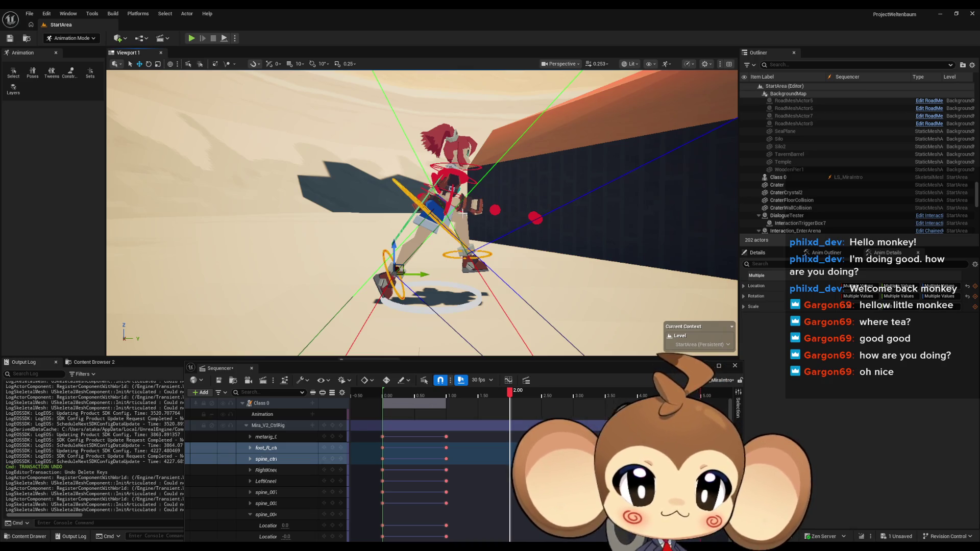
pyautogui.moveTo(464, 214)
pyautogui.mouseDown()
pyautogui.moveTo(422, 262)
pyautogui.moveTo(388, 273)
pyautogui.moveTo(403, 256)
pyautogui.moveTo(415, 279)
pyautogui.mouseUp()
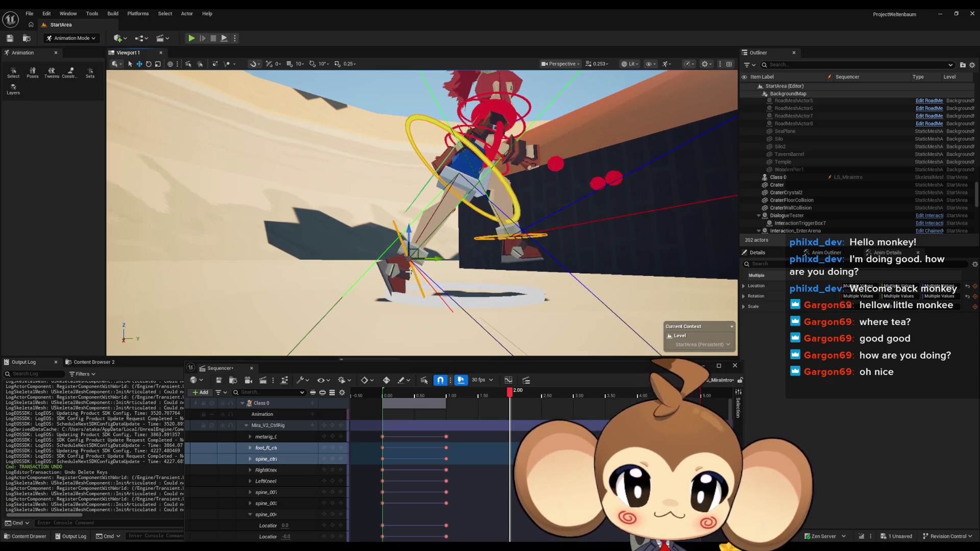
pyautogui.scroll(5, 409, 274)
pyautogui.click(363, 286)
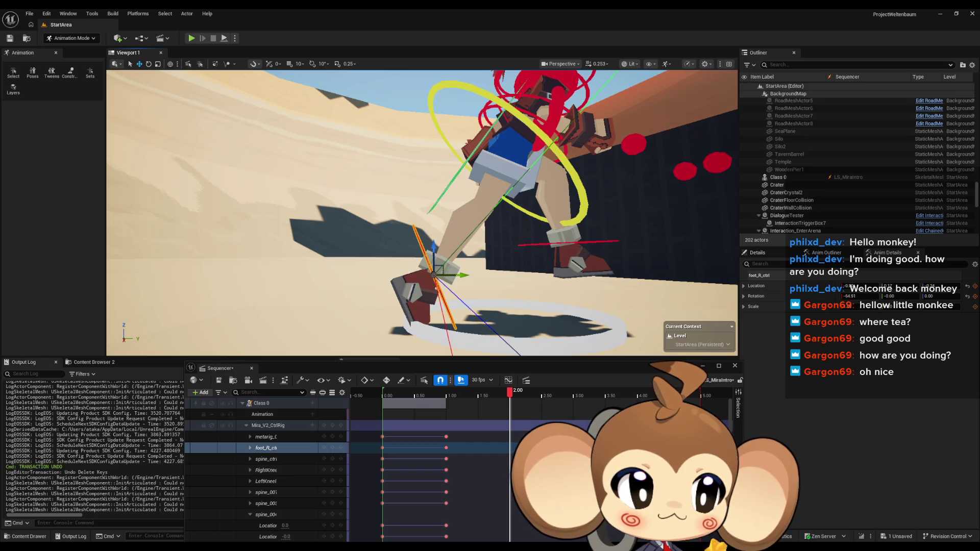
pyautogui.scroll(3, 448, 307)
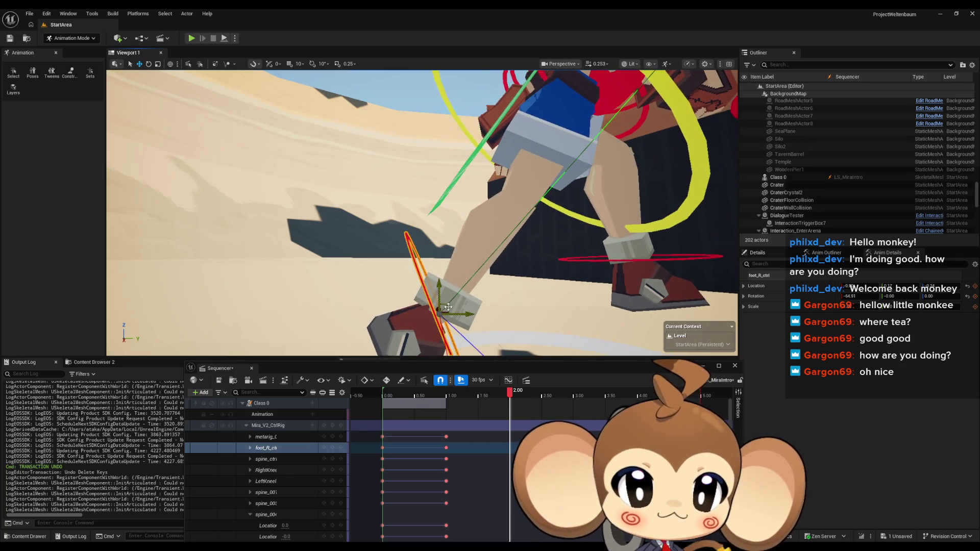
pyautogui.moveTo(445, 305)
pyautogui.mouseDown()
pyautogui.moveTo(415, 267)
pyautogui.moveTo(389, 182)
pyautogui.mouseUp()
pyautogui.scroll(-5, 389, 182)
# Step: Move foot_L_ctrl up and forward
pyautogui.moveTo(306, 133); pyautogui.dragTo(267, 100)
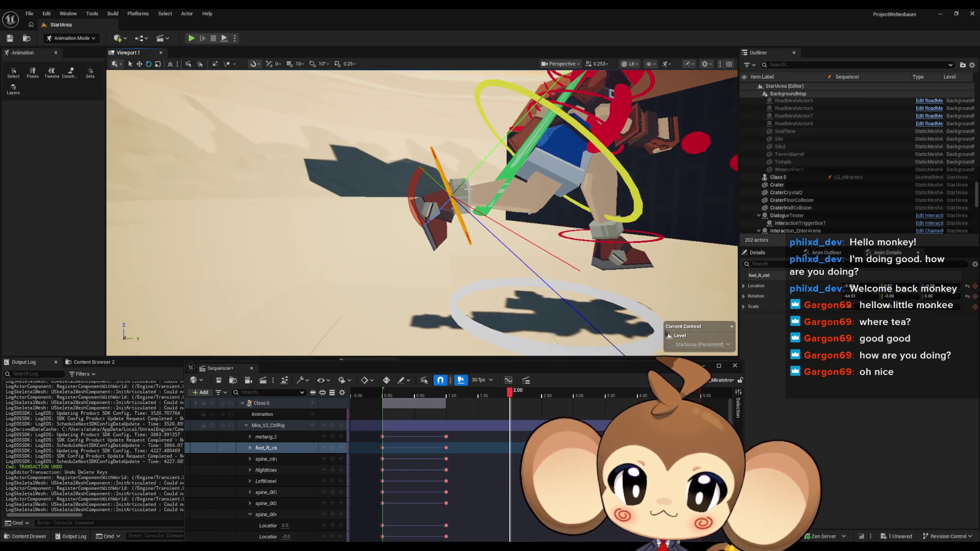
pyautogui.moveTo(468, 214)
pyautogui.mouseDown()
pyautogui.moveTo(452, 206)
pyautogui.moveTo(468, 214)
pyautogui.moveTo(450, 250)
pyautogui.moveTo(478, 268)
pyautogui.mouseUp()
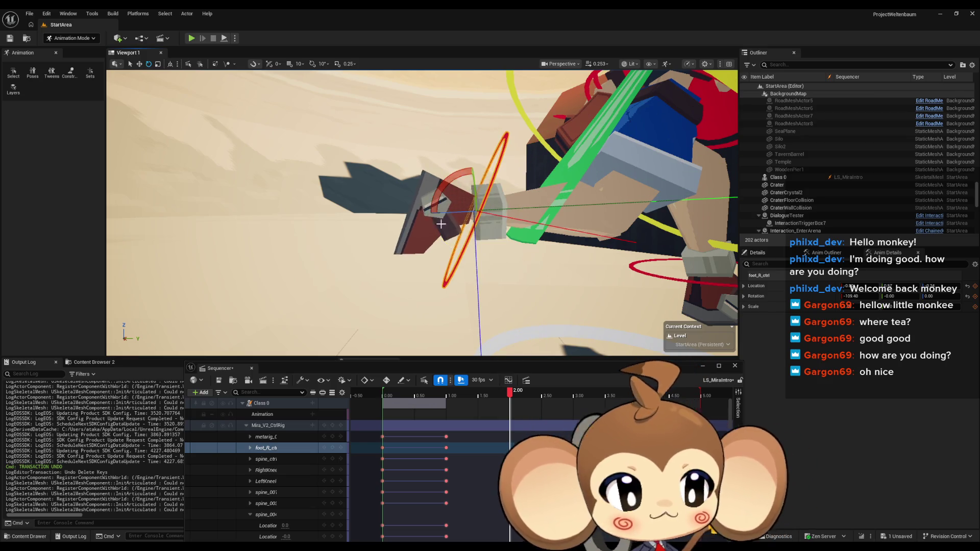
pyautogui.moveTo(441, 224)
pyautogui.mouseDown()
pyautogui.moveTo(408, 204)
pyautogui.moveTo(358, 217)
pyautogui.mouseUp()
pyautogui.click(484, 275)
pyautogui.moveTo(484, 275); pyautogui.dragTo(492, 237)
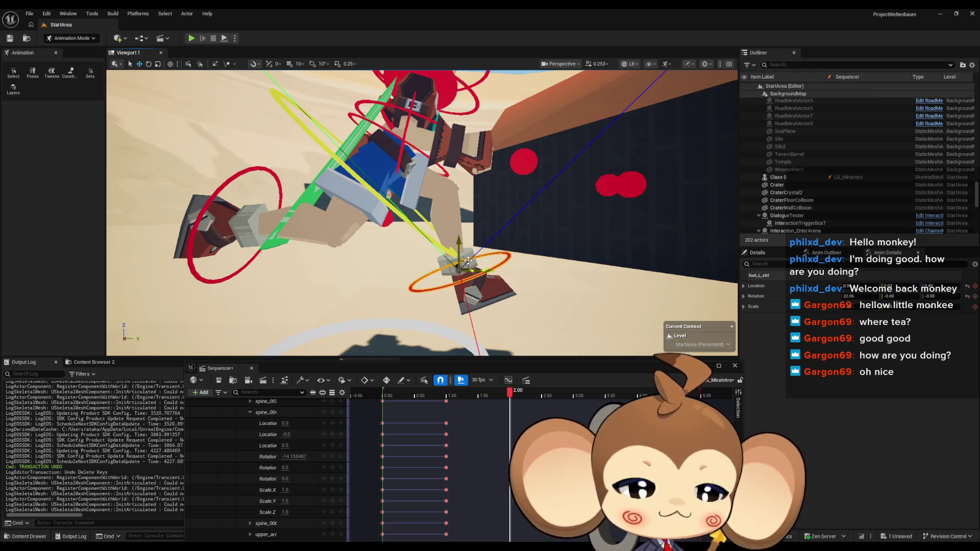
pyautogui.moveTo(468, 260); pyautogui.dragTo(485, 251)
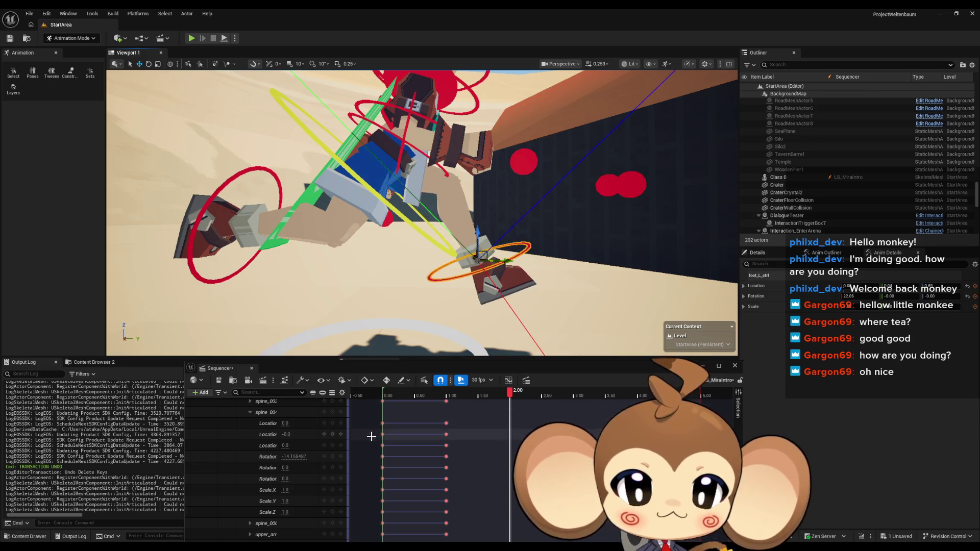
# Step: Key the whole Mira_V2_CtrlRig at 2.00 to hold the new foot pose
pyautogui.scroll(5, 371, 436)
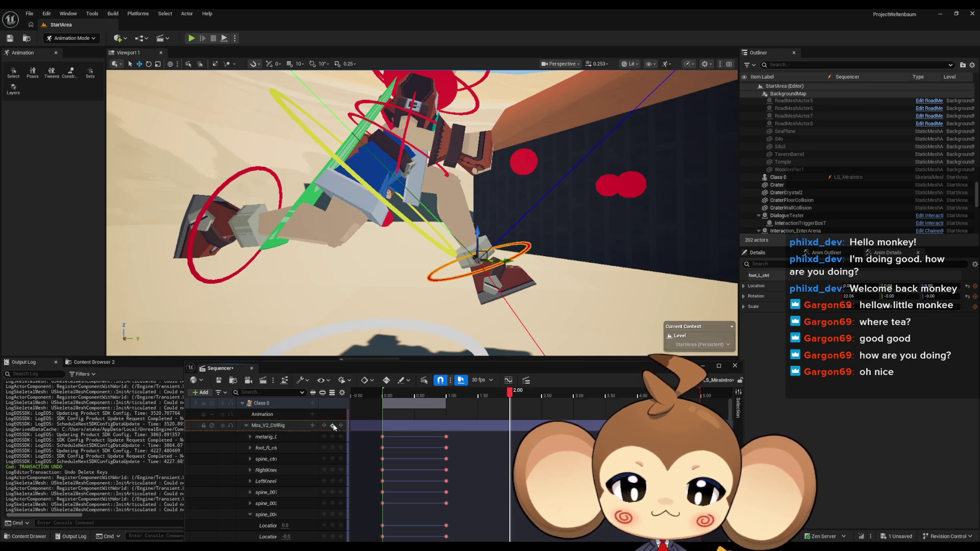
pyautogui.click(334, 427)
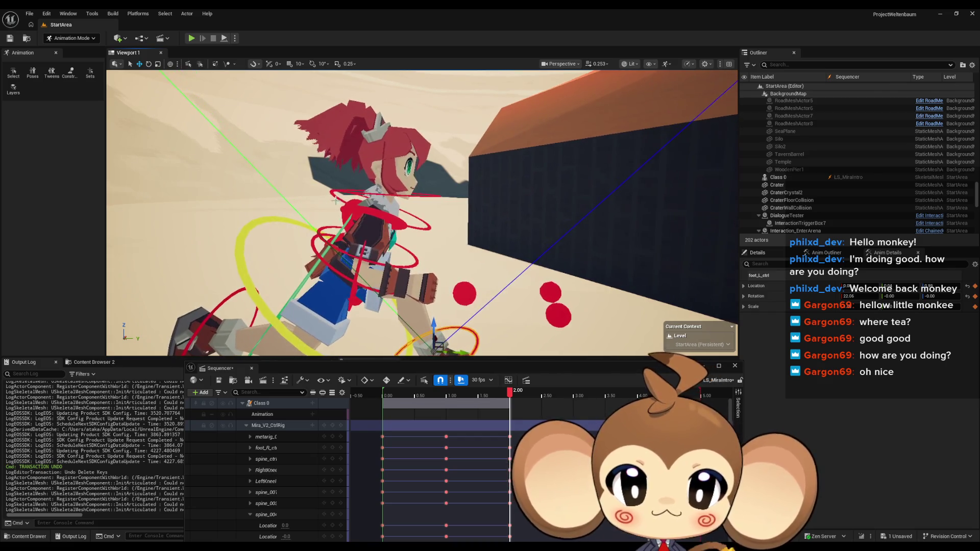
pyautogui.click(383, 219)
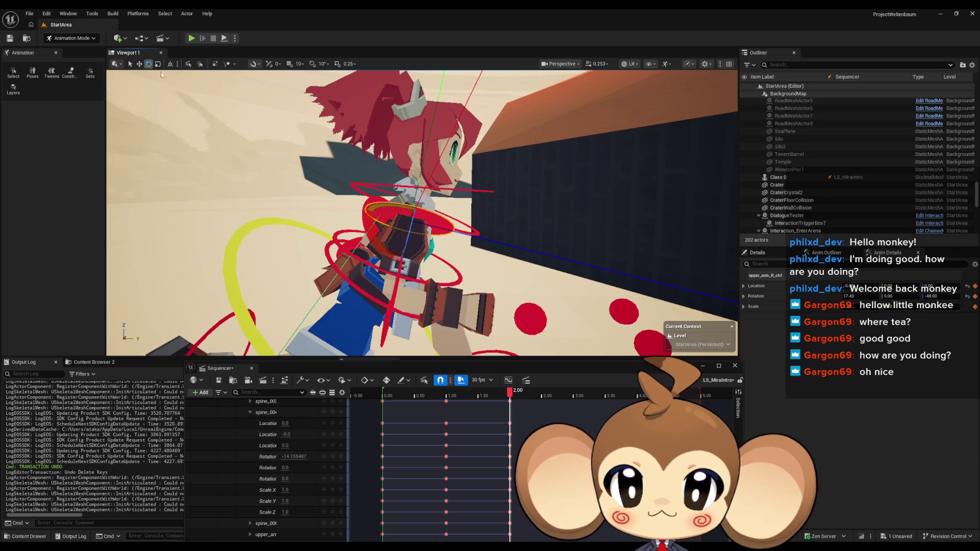
# Step: Rotate upper_arm_R_ctrl further, from about 17 to 30, then select the Mira_V2_CtrlRig track
pyautogui.moveTo(368, 230); pyautogui.dragTo(450, 224)
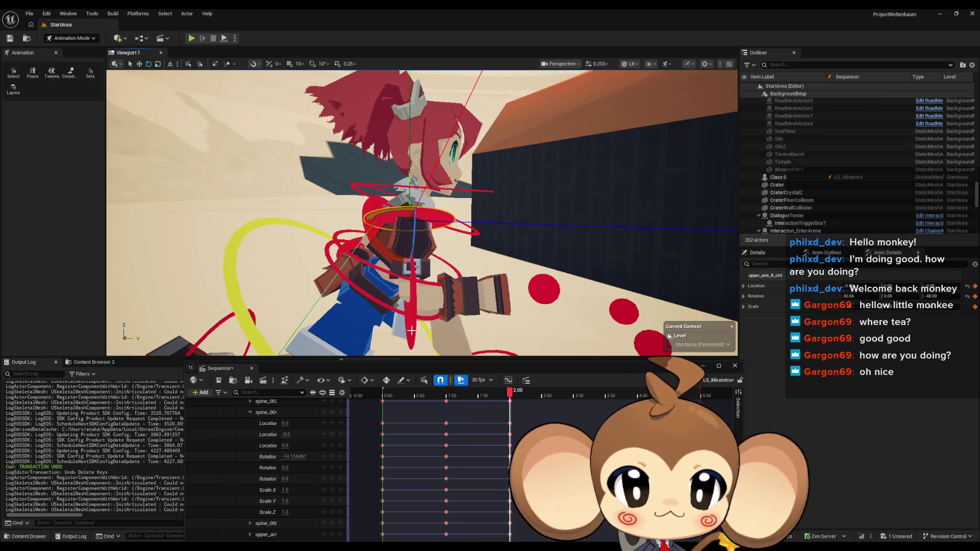
pyautogui.moveTo(539, 278); pyautogui.dragTo(699, 280)
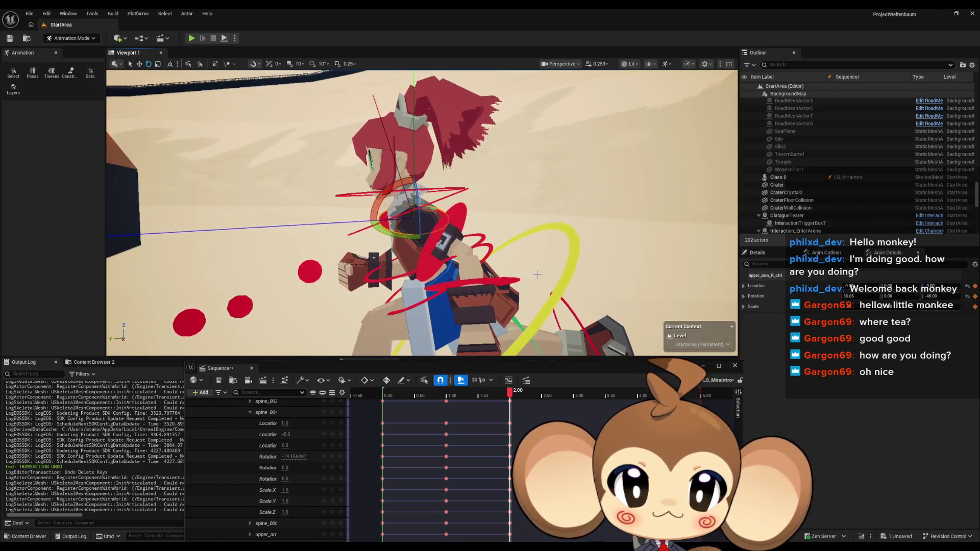
pyautogui.click(432, 248)
pyautogui.moveTo(432, 249); pyautogui.dragTo(450, 251)
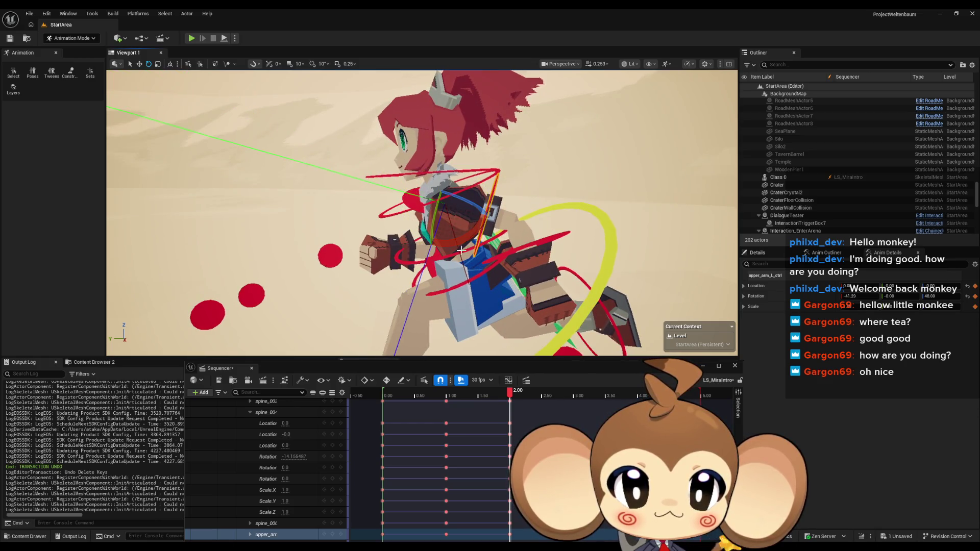
pyautogui.moveTo(525, 253); pyautogui.dragTo(525, 253)
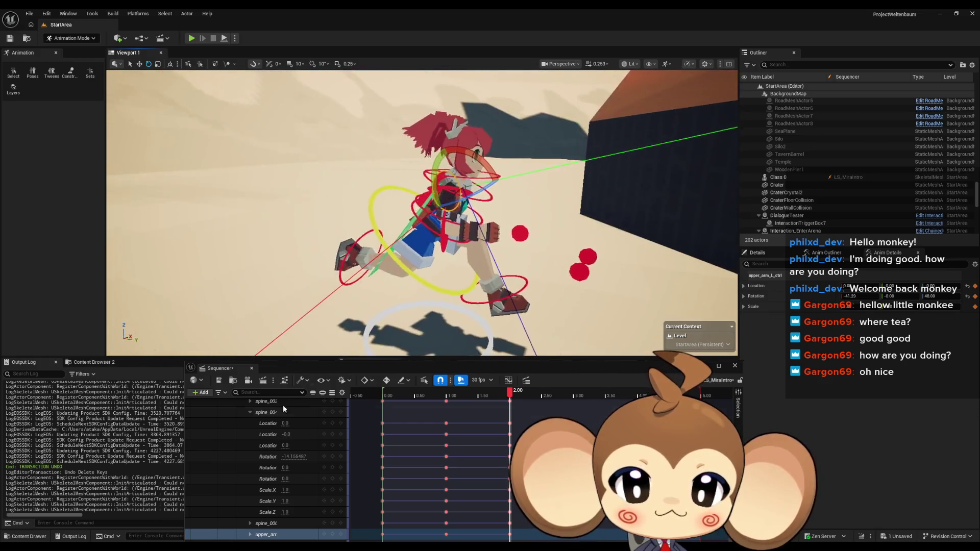
pyautogui.scroll(3, 285, 419)
pyautogui.click(334, 426)
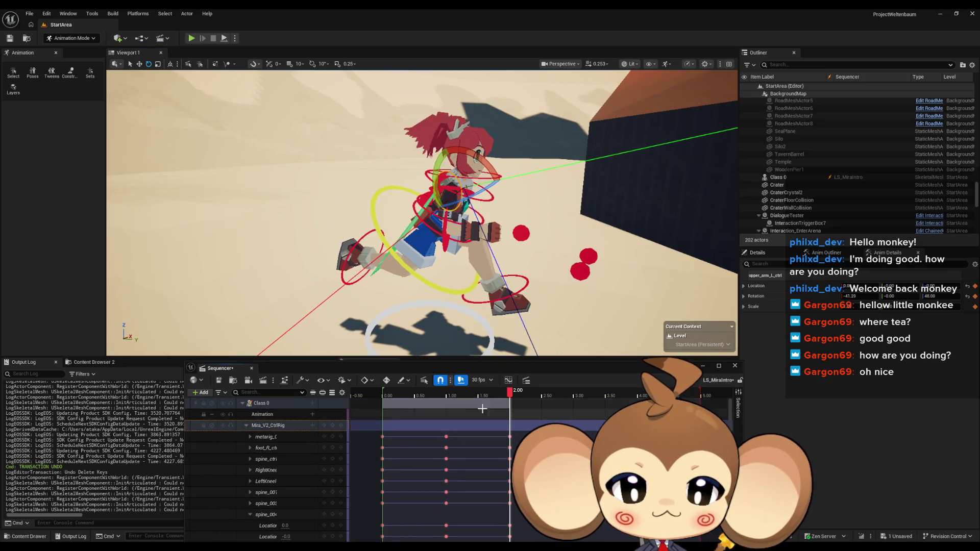
pyautogui.moveTo(514, 394); pyautogui.dragTo(383, 388)
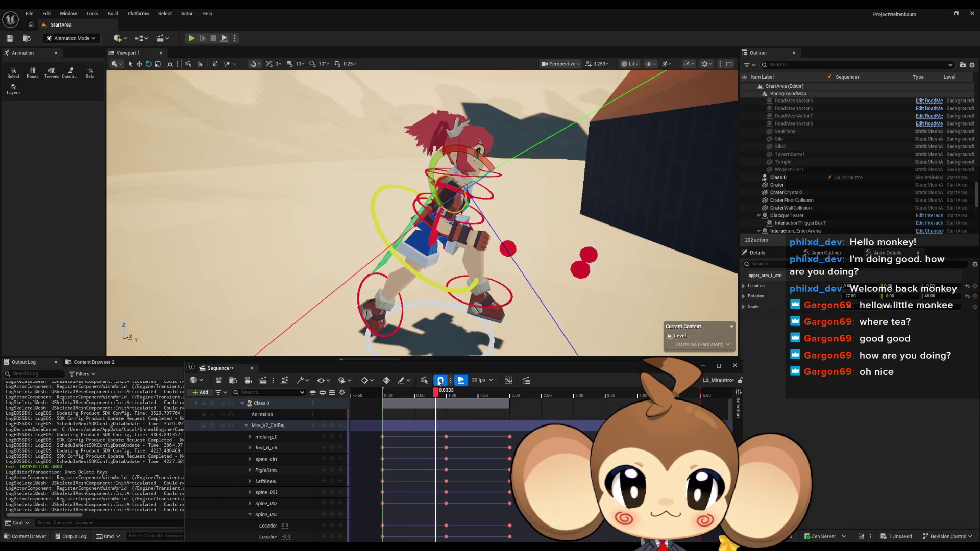
pyautogui.press('Up')
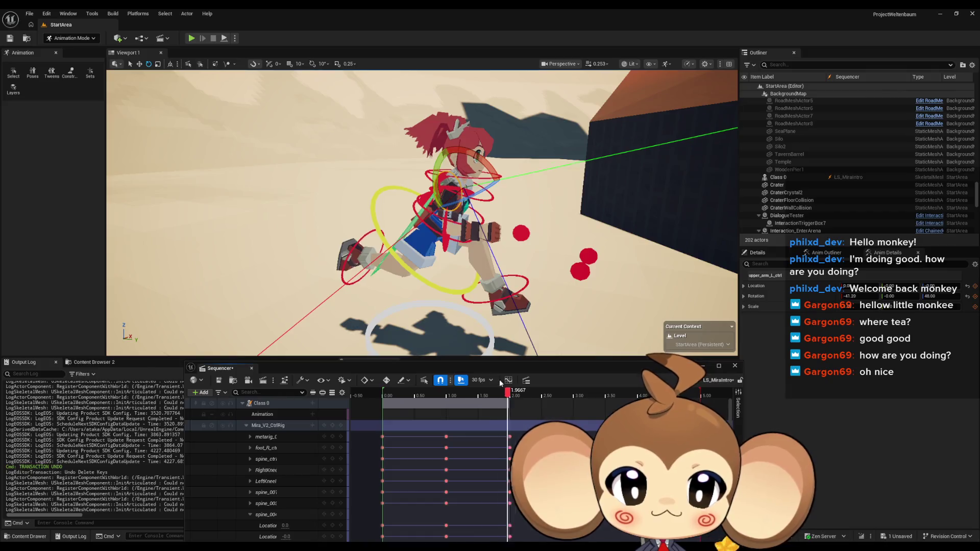
pyautogui.press('Up')
pyautogui.press('Up')
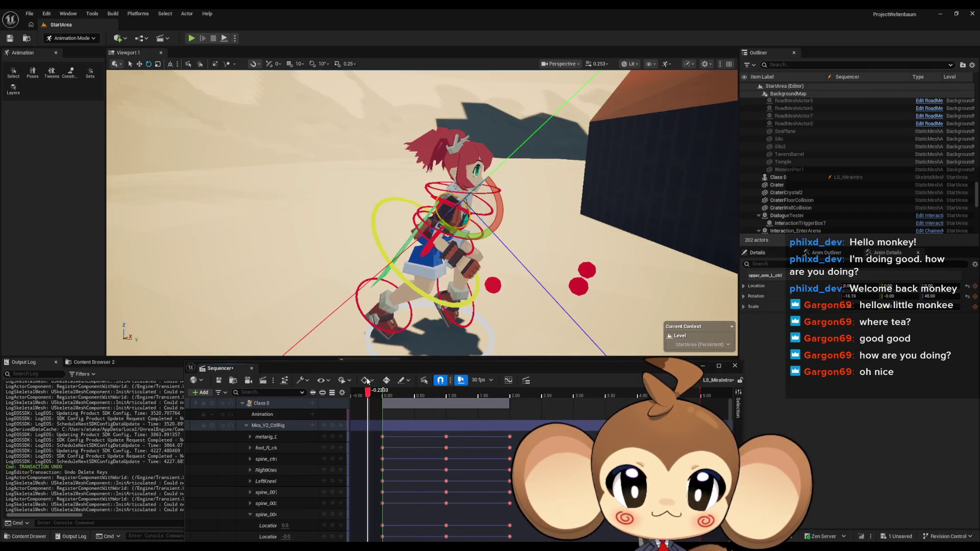
pyautogui.press('Up')
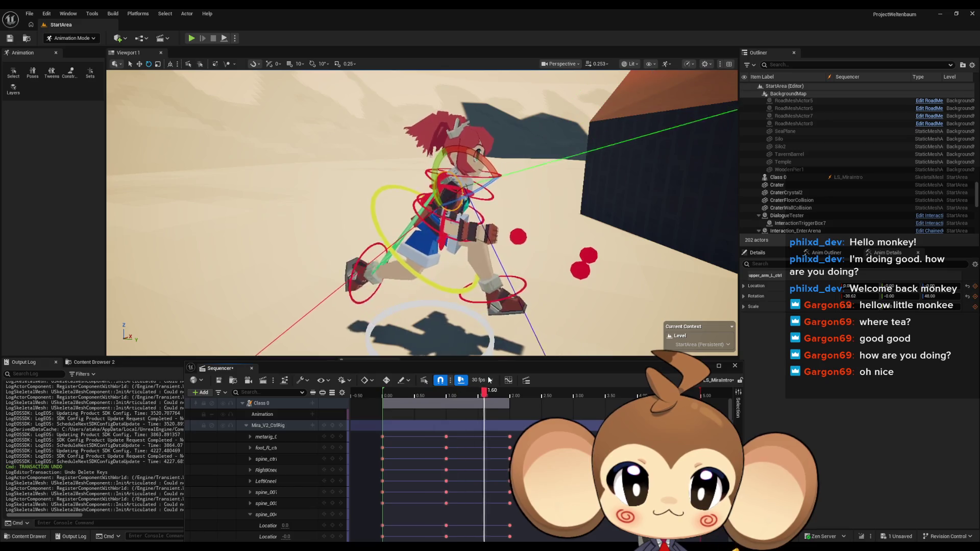
pyautogui.press('Up')
pyautogui.press('Up')
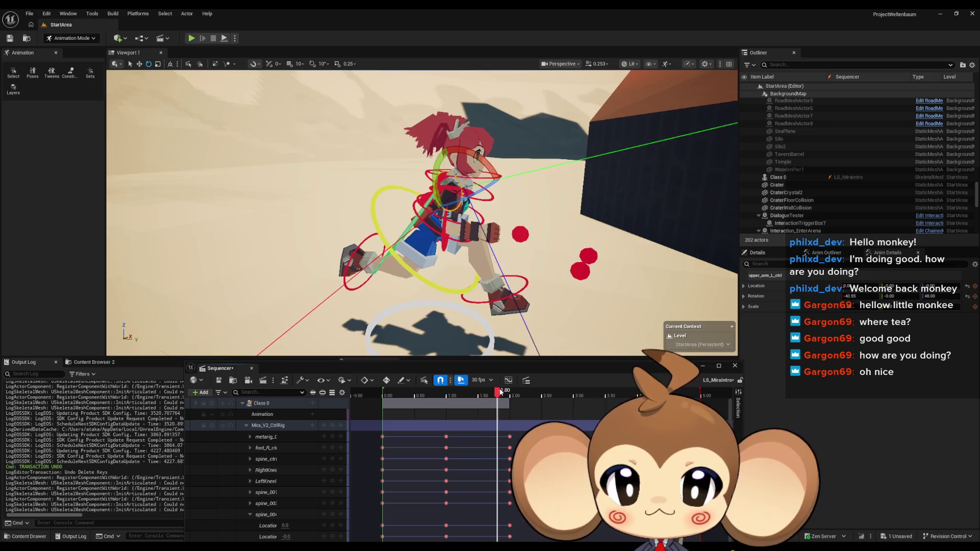
pyautogui.moveTo(504, 392); pyautogui.dragTo(573, 393)
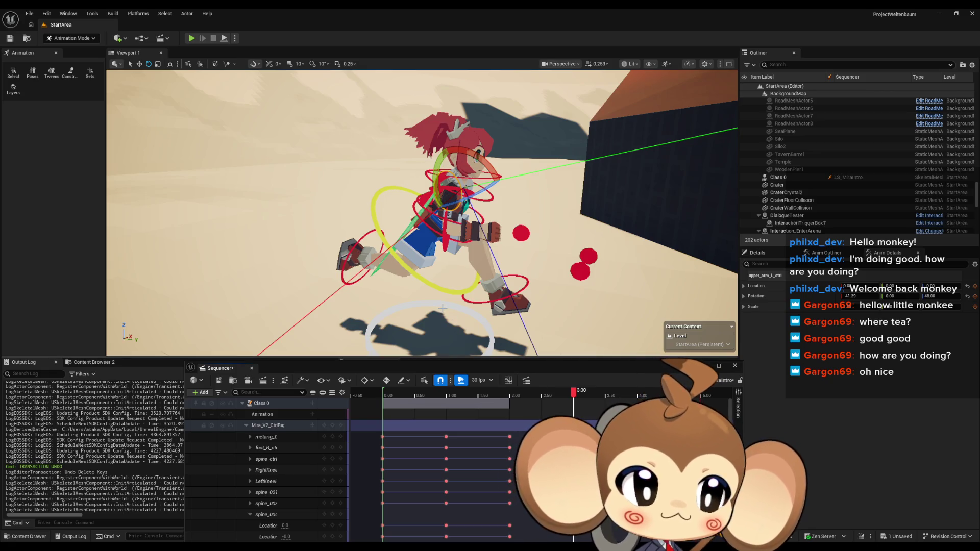
pyautogui.moveTo(442, 309); pyautogui.dragTo(464, 294)
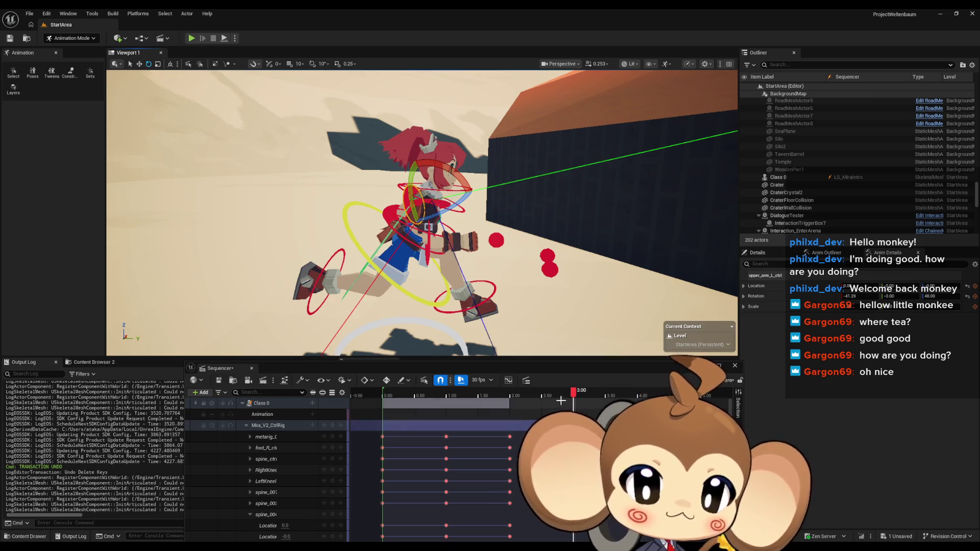
pyautogui.click(454, 396)
pyautogui.moveTo(450, 404); pyautogui.dragTo(380, 405)
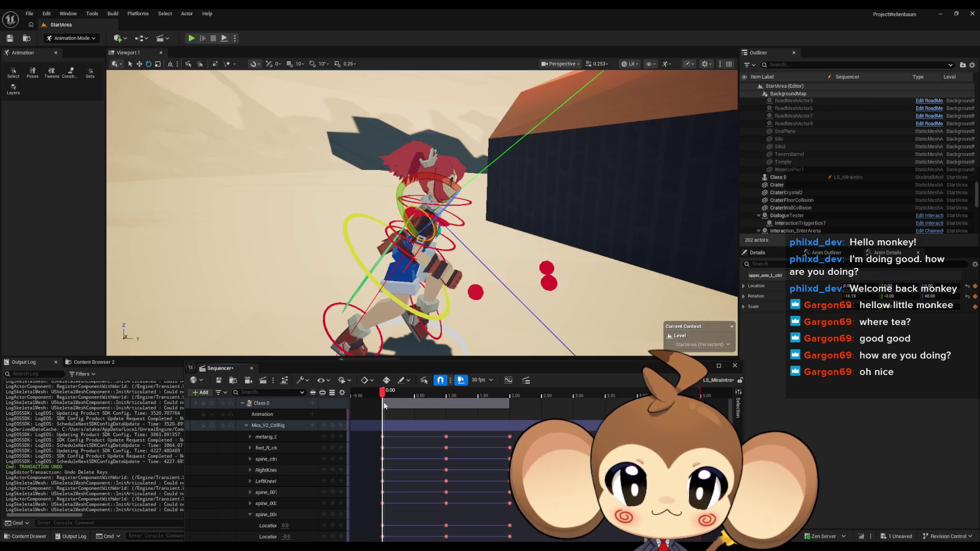
pyautogui.moveTo(388, 306)
pyautogui.mouseDown()
pyautogui.moveTo(388, 326)
pyautogui.moveTo(129, 59)
pyautogui.mouseUp()
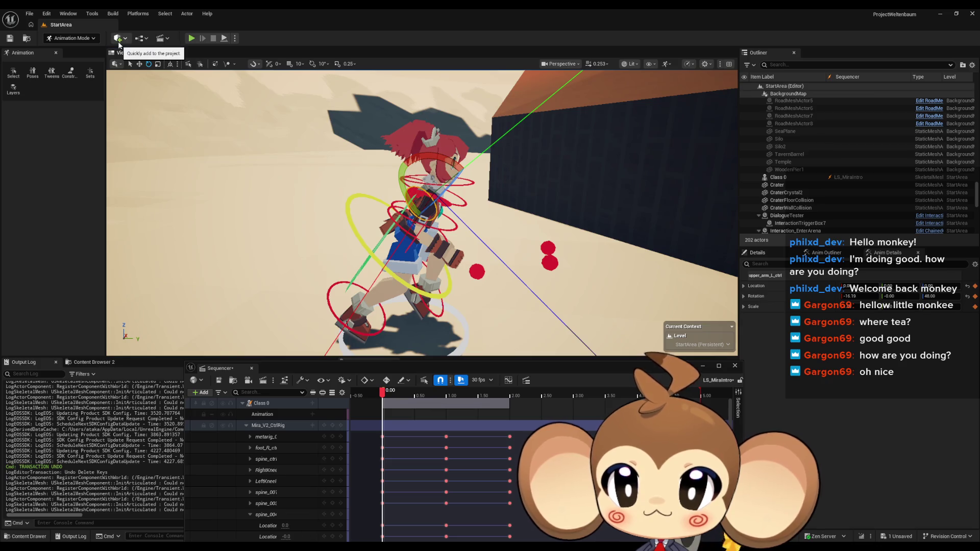
# Step: Add a cube (Cube10) via Quickly Add > Shapes > Cube and focus on it
pyautogui.click(118, 44)
pyautogui.moveTo(146, 112)
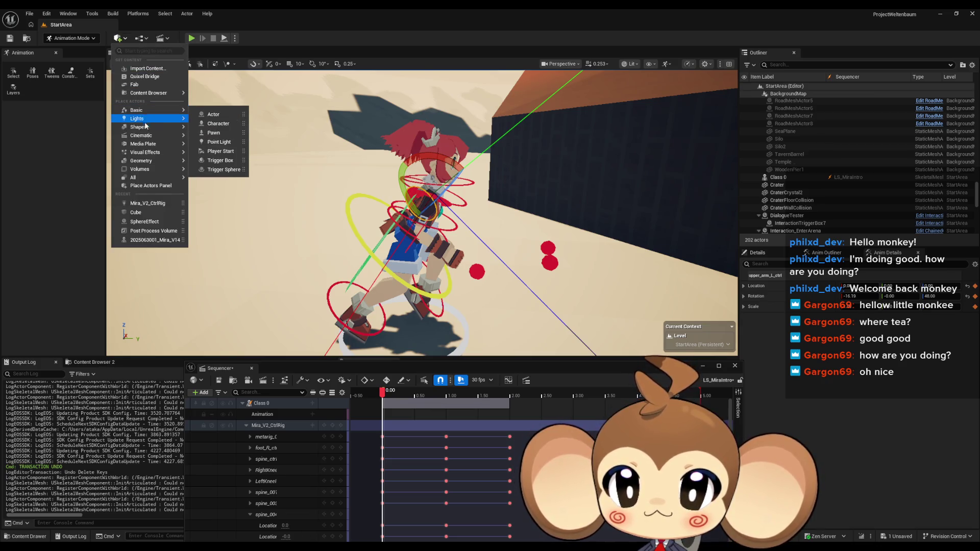
pyautogui.click(218, 132)
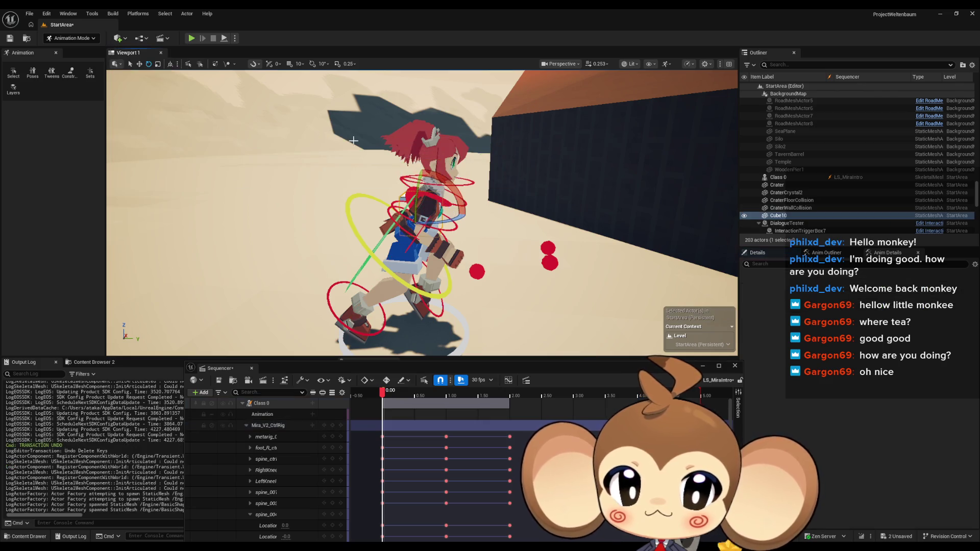
pyautogui.press('f')
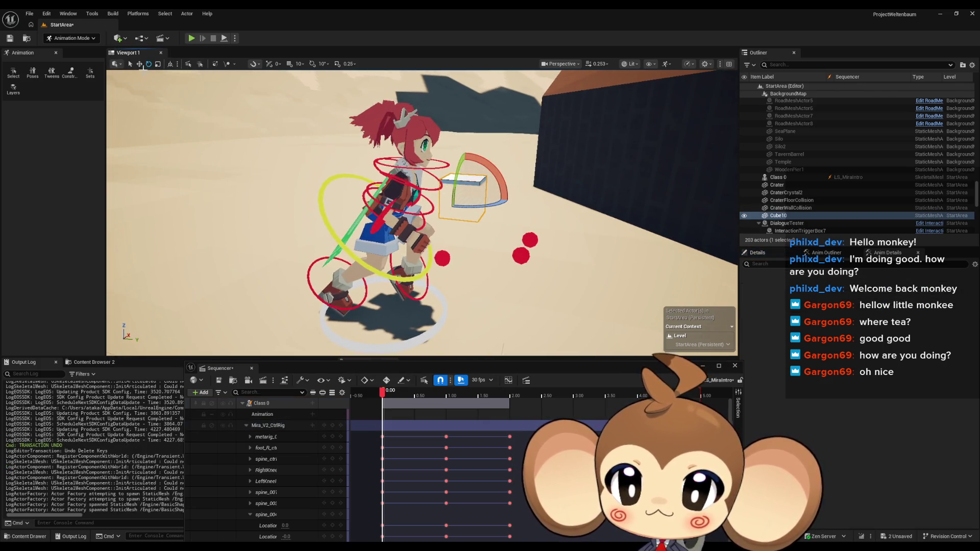
# Step: Move Cube10 into place near the red-haired character
pyautogui.click(139, 63)
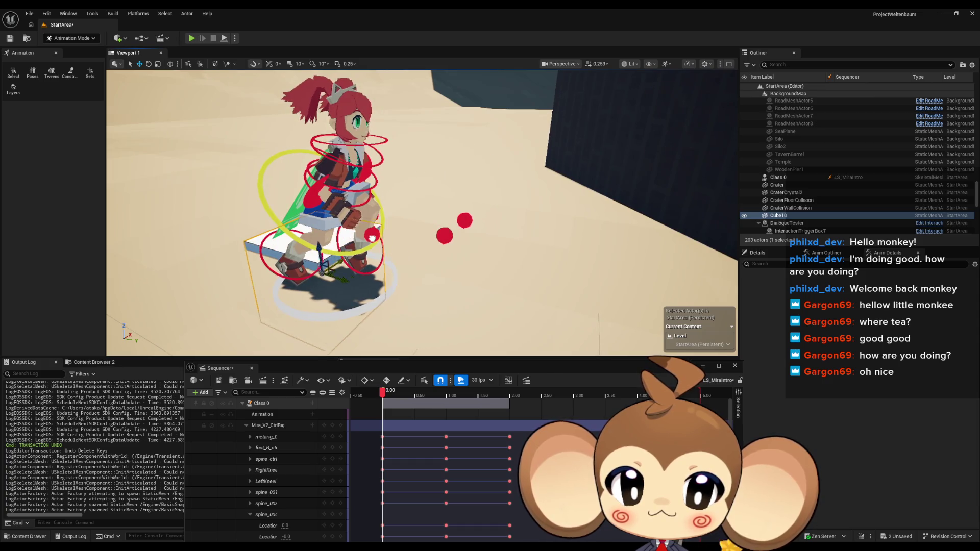
pyautogui.moveTo(320, 258)
pyautogui.mouseDown()
pyautogui.moveTo(375, 284)
pyautogui.moveTo(347, 268)
pyautogui.moveTo(357, 270)
pyautogui.moveTo(347, 263)
pyautogui.moveTo(343, 176)
pyautogui.moveTo(353, 94)
pyautogui.mouseUp()
pyautogui.moveTo(362, 143)
pyautogui.mouseDown()
pyautogui.moveTo(398, 117)
pyautogui.moveTo(391, 102)
pyautogui.moveTo(422, 193)
pyautogui.moveTo(431, 175)
pyautogui.moveTo(440, 221)
pyautogui.moveTo(387, 160)
pyautogui.moveTo(389, 167)
pyautogui.moveTo(389, 149)
pyautogui.moveTo(472, 222)
pyautogui.moveTo(455, 204)
pyautogui.moveTo(477, 88)
pyautogui.moveTo(460, 205)
pyautogui.moveTo(439, 219)
pyautogui.moveTo(429, 214)
pyautogui.moveTo(432, 319)
pyautogui.mouseUp()
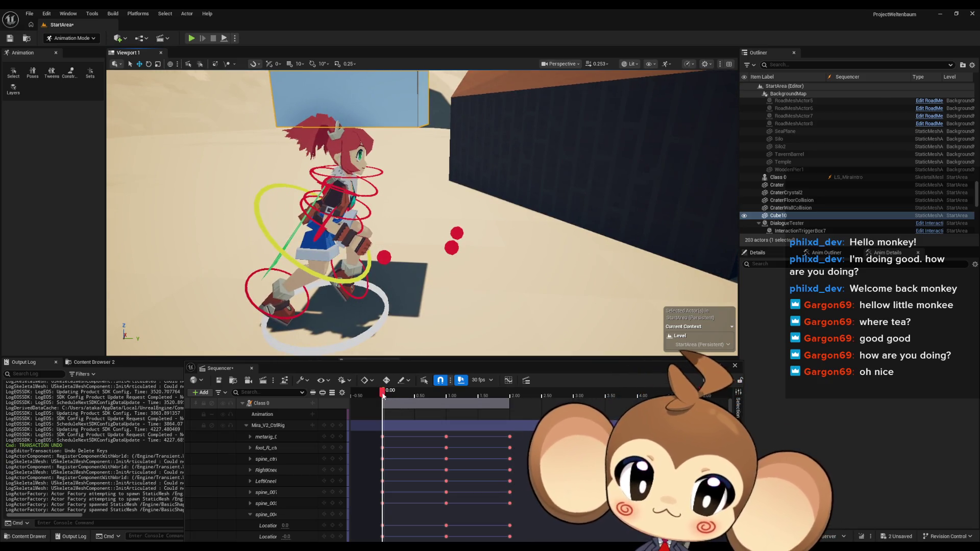
# Step: Scrub to the 3.00 loop end and frame the spine and right foot controls
pyautogui.moveTo(383, 391); pyautogui.dragTo(574, 375)
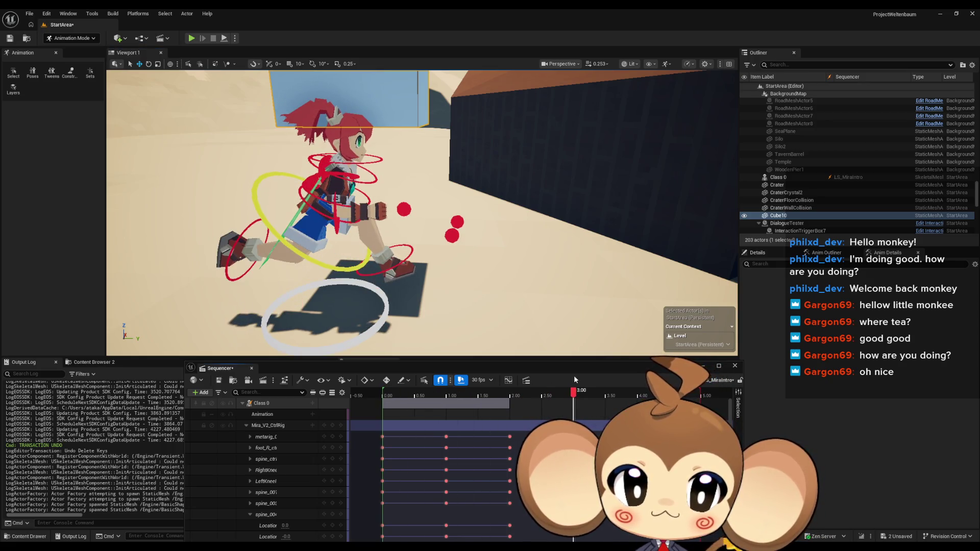
pyautogui.click(325, 266)
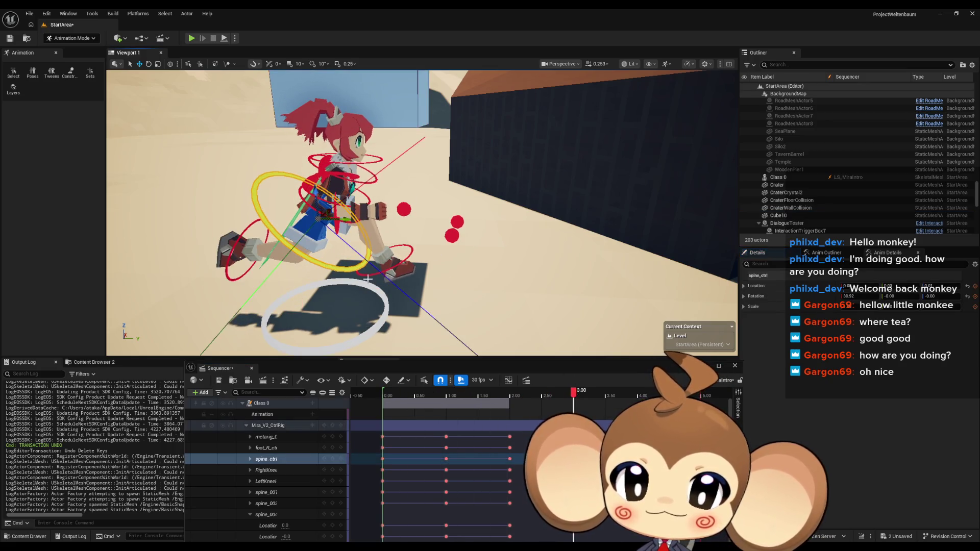
pyautogui.keyDown('ctrl'); pyautogui.click(413, 250); pyautogui.keyUp('ctrl')
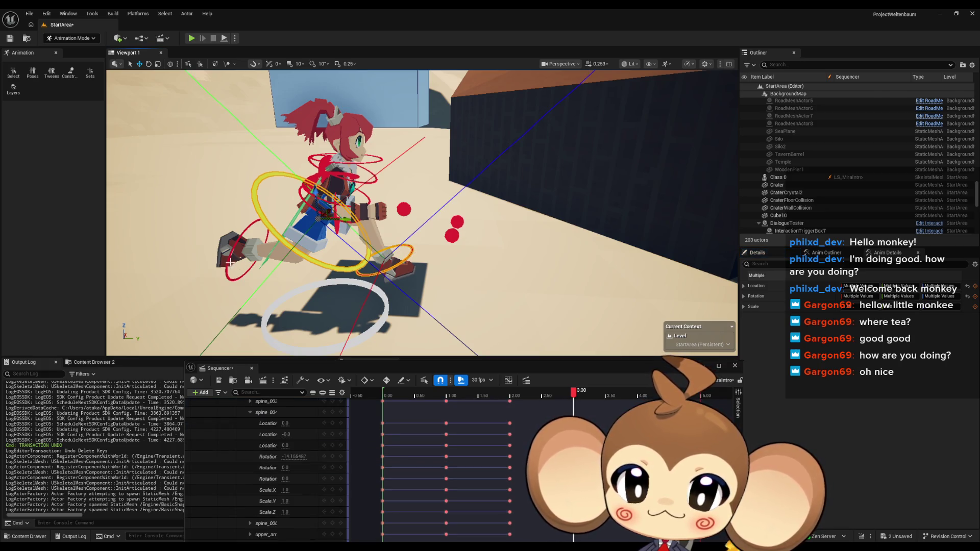
pyautogui.press('f')
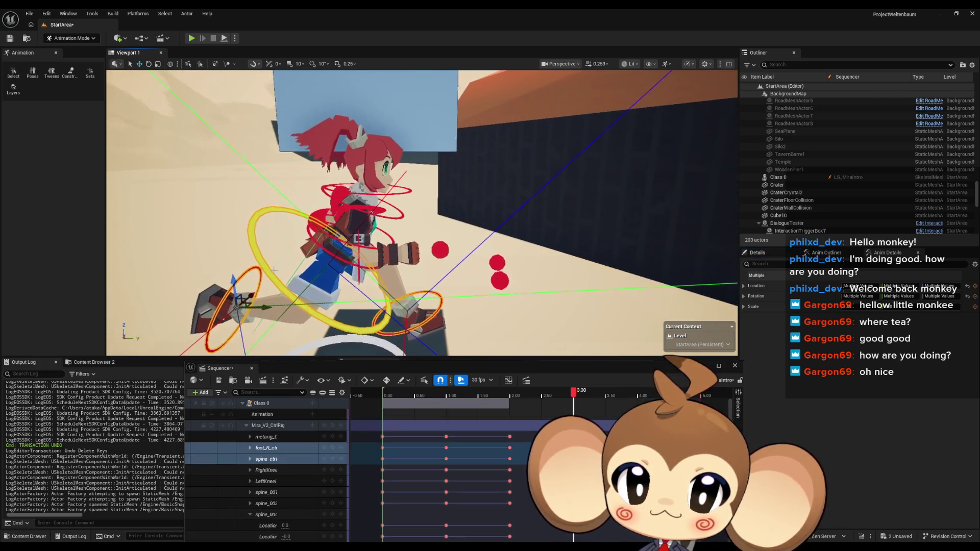
pyautogui.press('f')
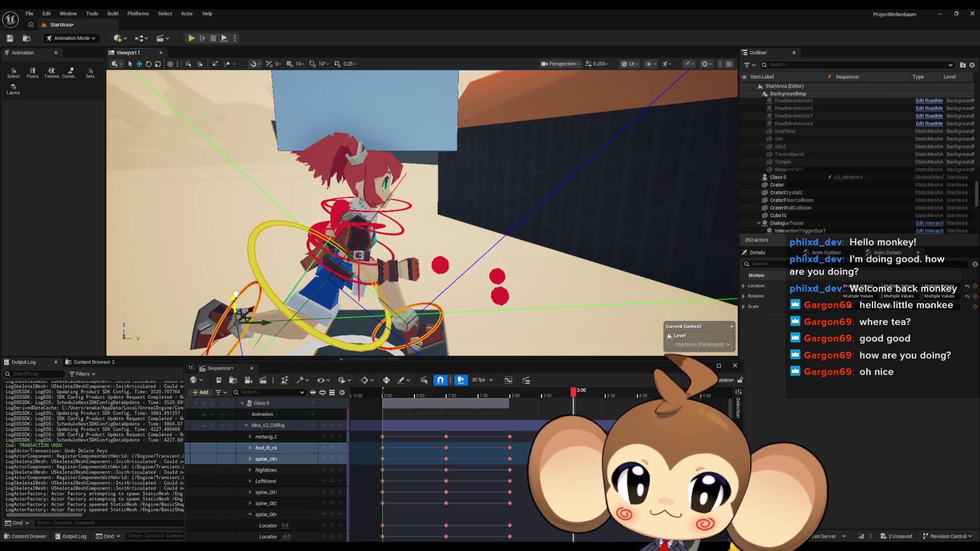
pyautogui.moveTo(235, 297)
pyautogui.mouseDown()
pyautogui.moveTo(279, 266)
pyautogui.moveTo(309, 302)
pyautogui.moveTo(412, 230)
pyautogui.mouseUp()
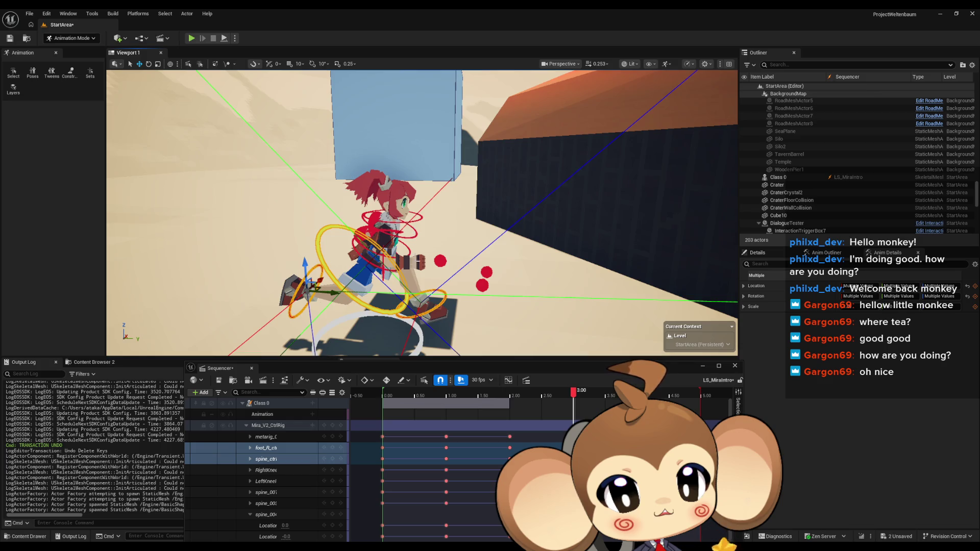
pyautogui.click(431, 308)
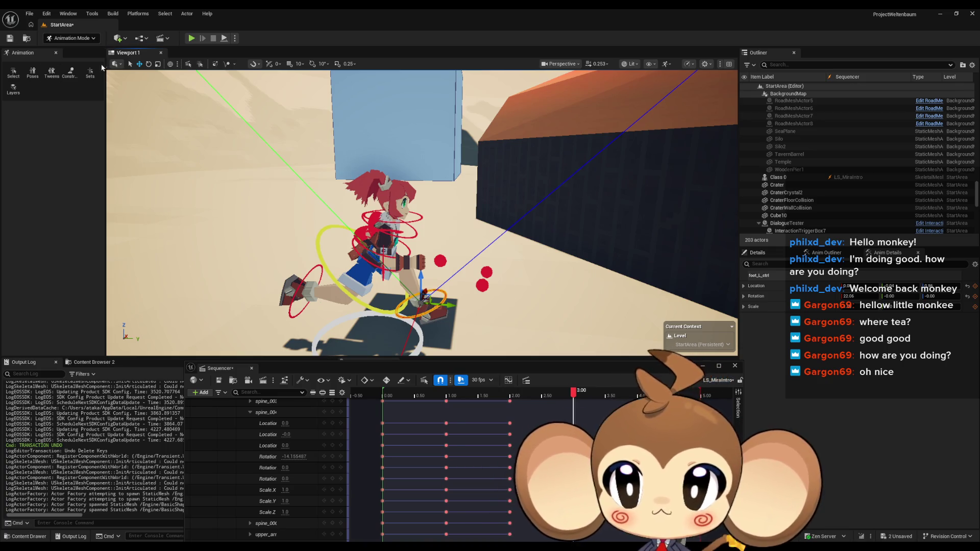
# Step: Tilt foot_L_ctrl to about 39.5 degrees and lower it toward the ground
pyautogui.click(149, 64)
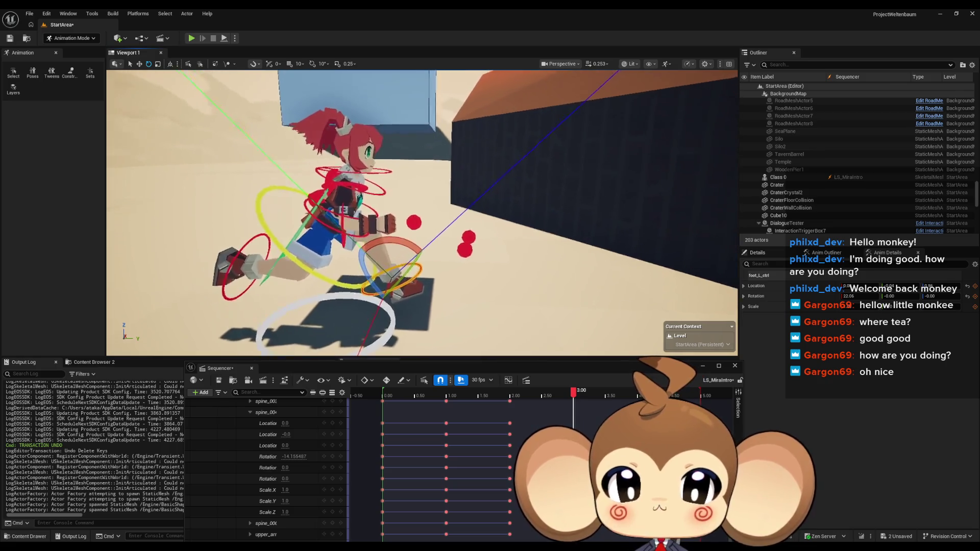
pyautogui.scroll(3, 461, 243)
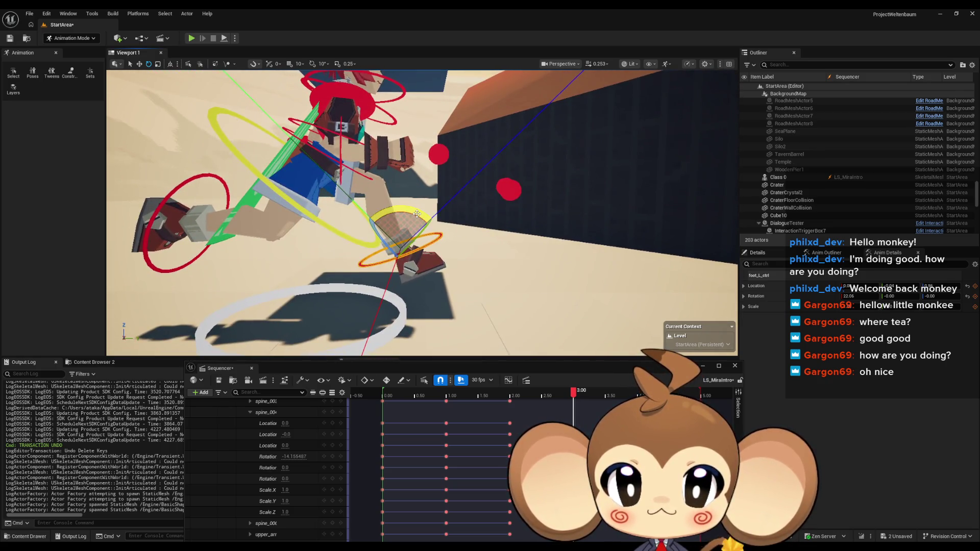
pyautogui.moveTo(418, 214); pyautogui.dragTo(426, 202)
pyautogui.click(142, 68)
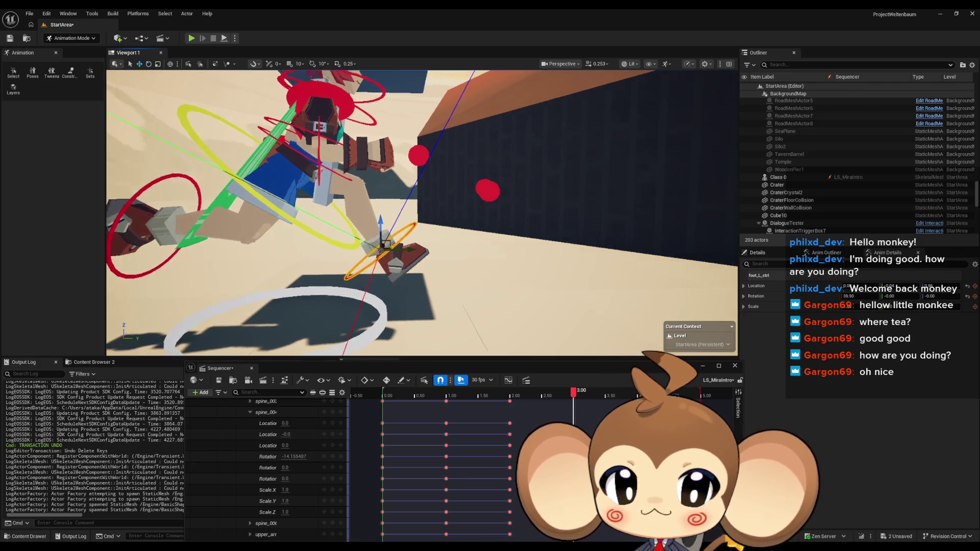
pyautogui.scroll(3, 372, 243)
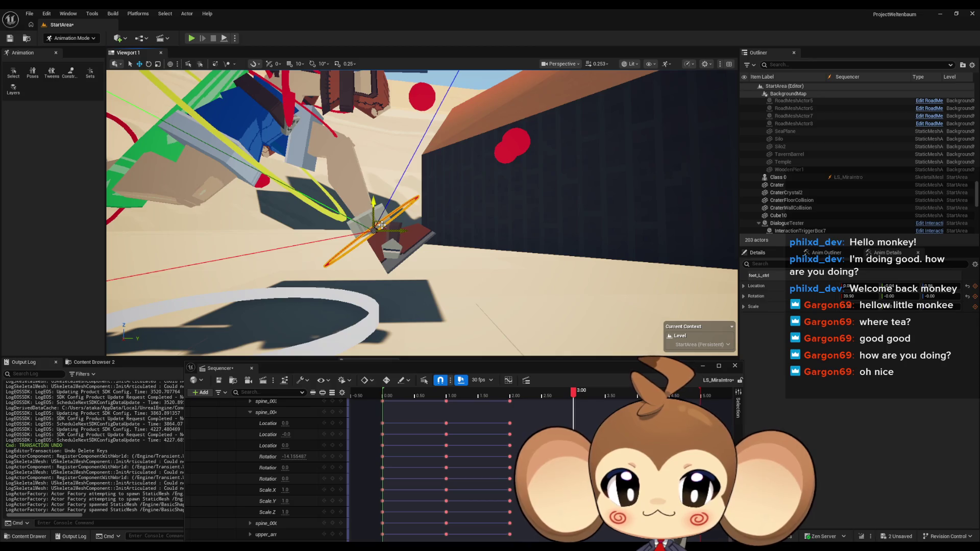
pyautogui.moveTo(382, 226)
pyautogui.mouseDown()
pyautogui.moveTo(384, 263)
pyautogui.moveTo(373, 269)
pyautogui.mouseUp()
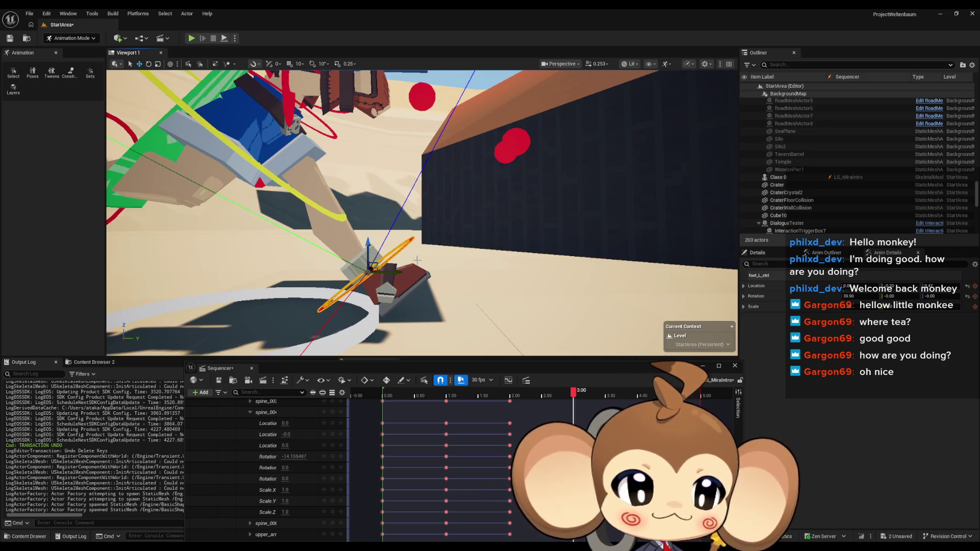
# Step: Try raising foot_R_ctrl, then undo so the right foot stays unchanged
pyautogui.moveTo(417, 260); pyautogui.dragTo(357, 263)
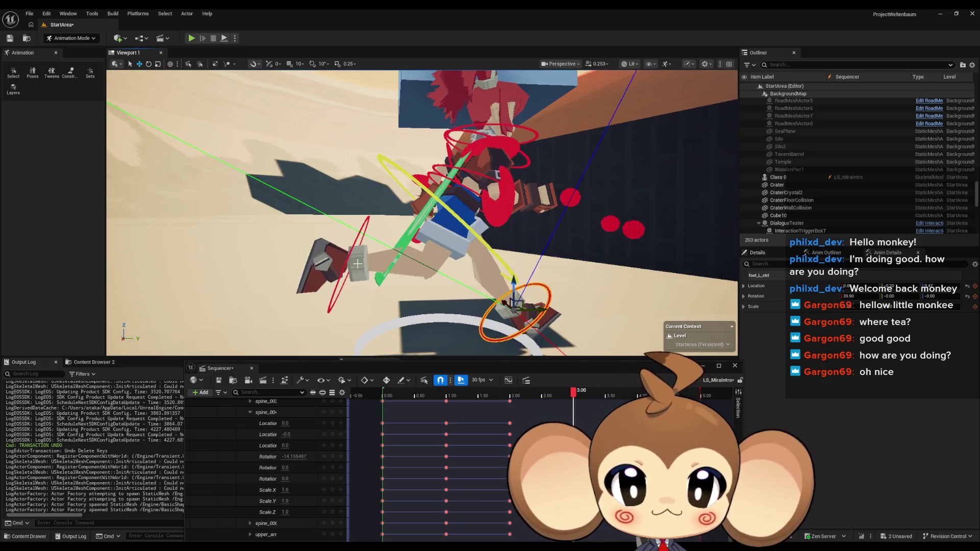
pyautogui.scroll(4, 360, 244)
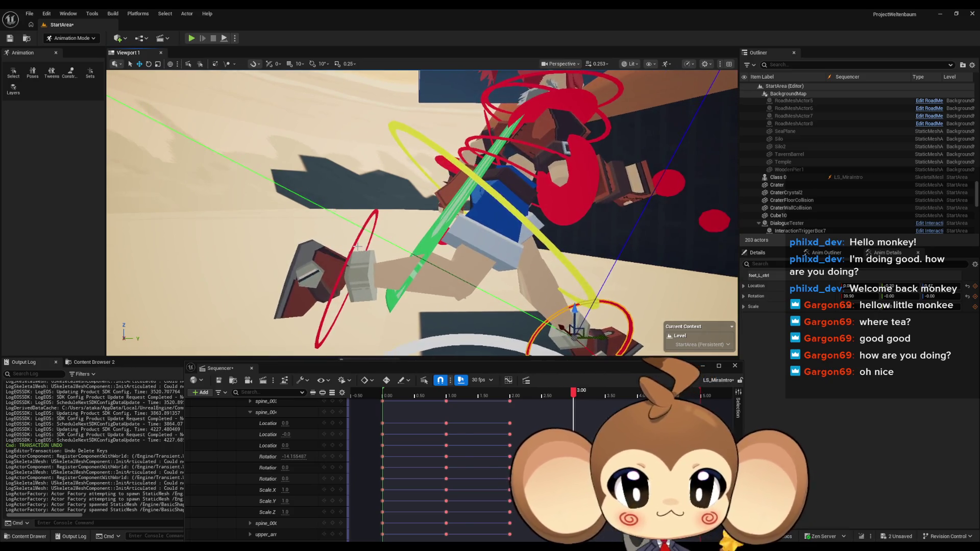
pyautogui.click(364, 255)
pyautogui.scroll(3, 323, 213)
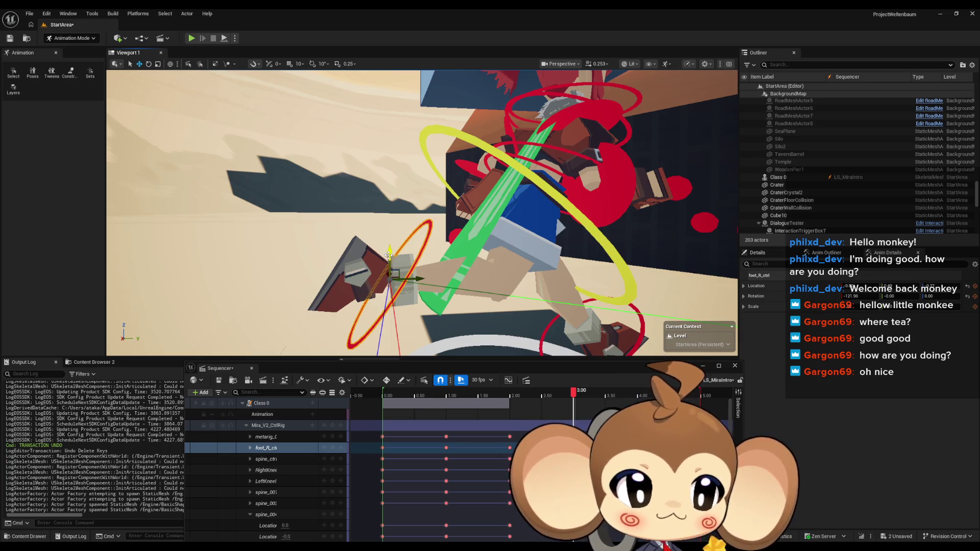
pyautogui.moveTo(401, 274)
pyautogui.mouseDown()
pyautogui.moveTo(414, 221)
pyautogui.moveTo(469, 176)
pyautogui.mouseUp()
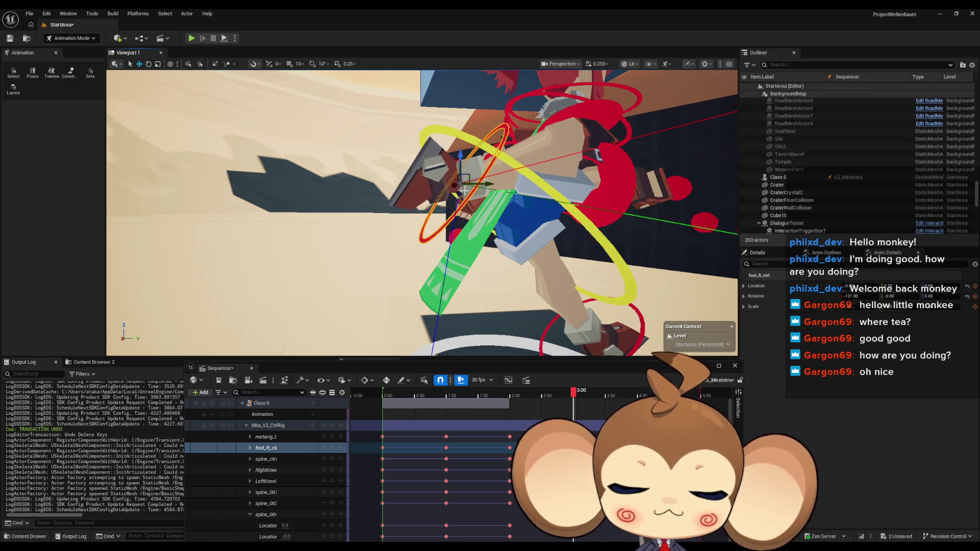
pyautogui.hotkey('ctrl', 'z')
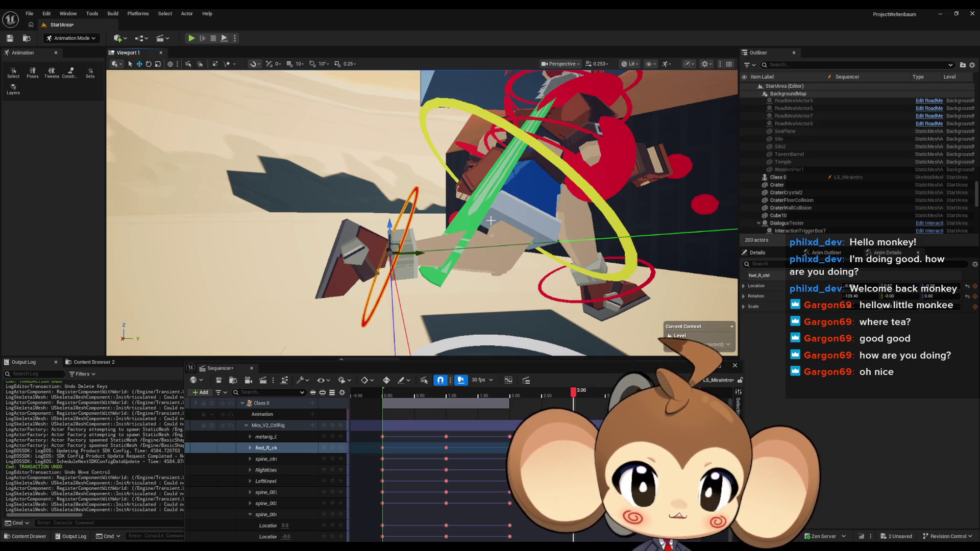
pyautogui.scroll(-10, 491, 221)
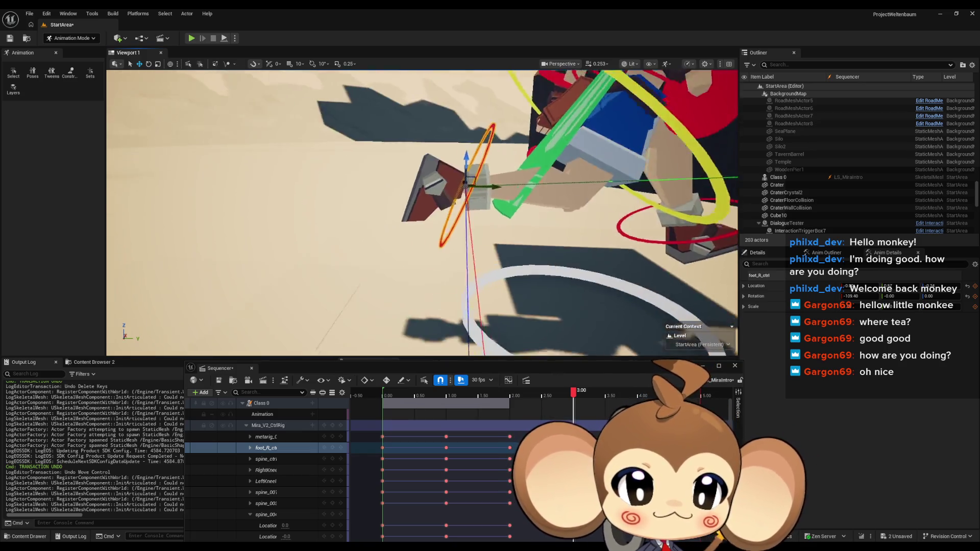
pyautogui.scroll(2, 423, 208)
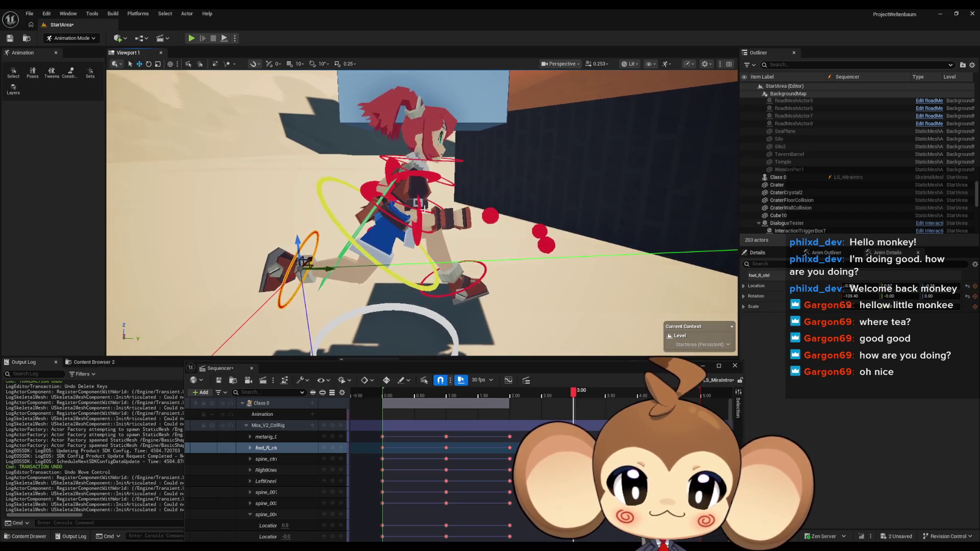
# Step: Select the spine and both foot controls and drag them down along Z
pyautogui.click(430, 287)
pyautogui.keyDown('ctrl'); pyautogui.click(454, 295); pyautogui.keyUp('ctrl')
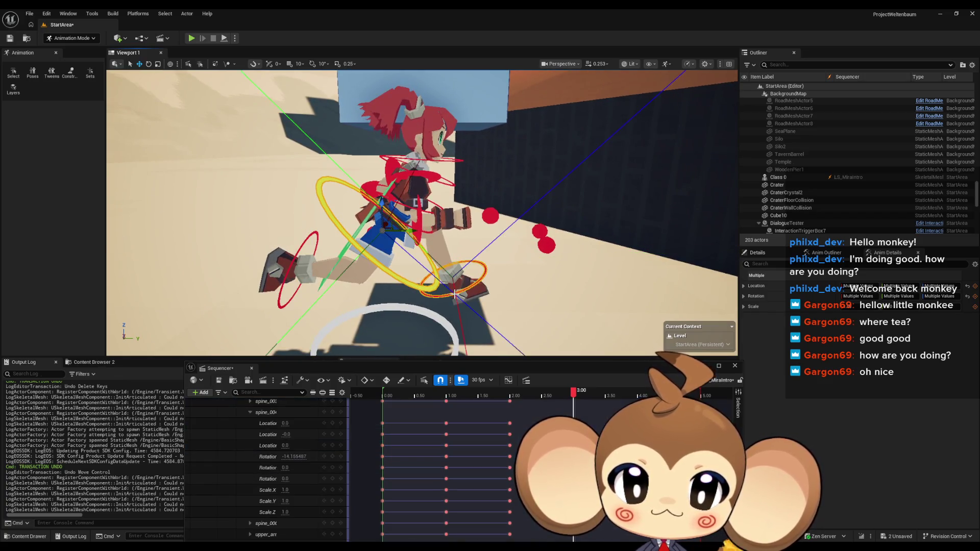
pyautogui.keyDown('ctrl'); pyautogui.click(304, 249); pyautogui.keyUp('ctrl')
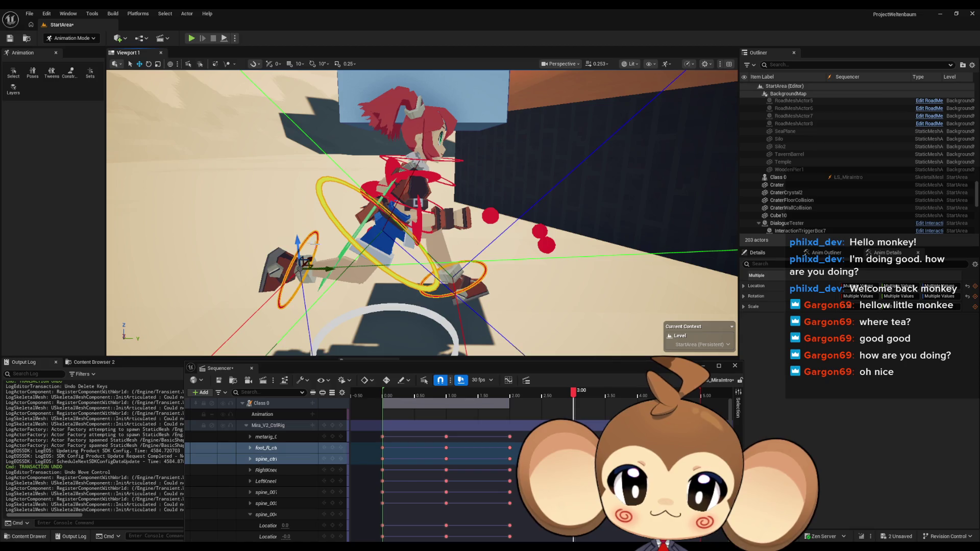
pyautogui.moveTo(295, 239)
pyautogui.mouseDown()
pyautogui.moveTo(292, 254)
pyautogui.moveTo(299, 235)
pyautogui.moveTo(285, 205)
pyautogui.mouseUp()
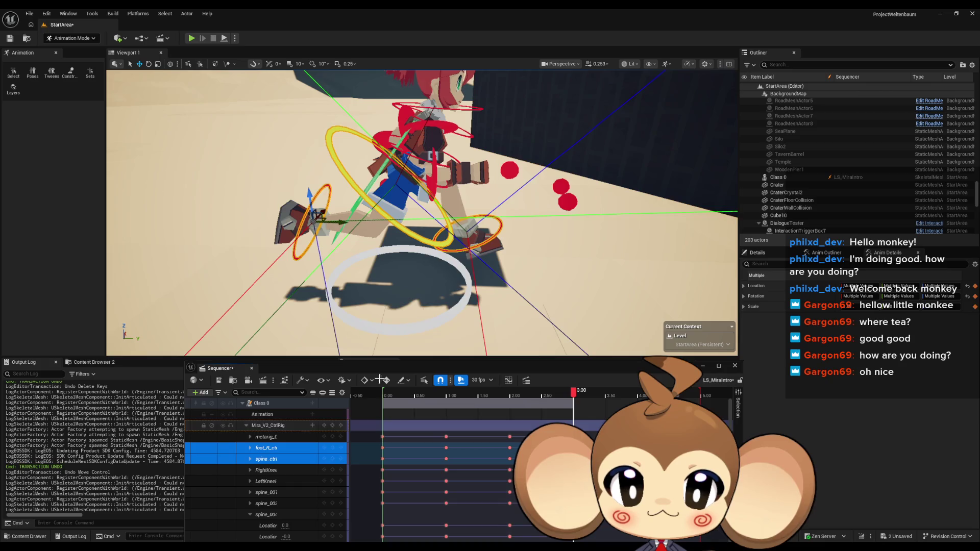
pyautogui.moveTo(388, 230)
pyautogui.mouseDown()
pyautogui.moveTo(388, 204)
pyautogui.moveTo(460, 335)
pyautogui.moveTo(166, 113)
pyautogui.mouseUp()
pyautogui.click(453, 328)
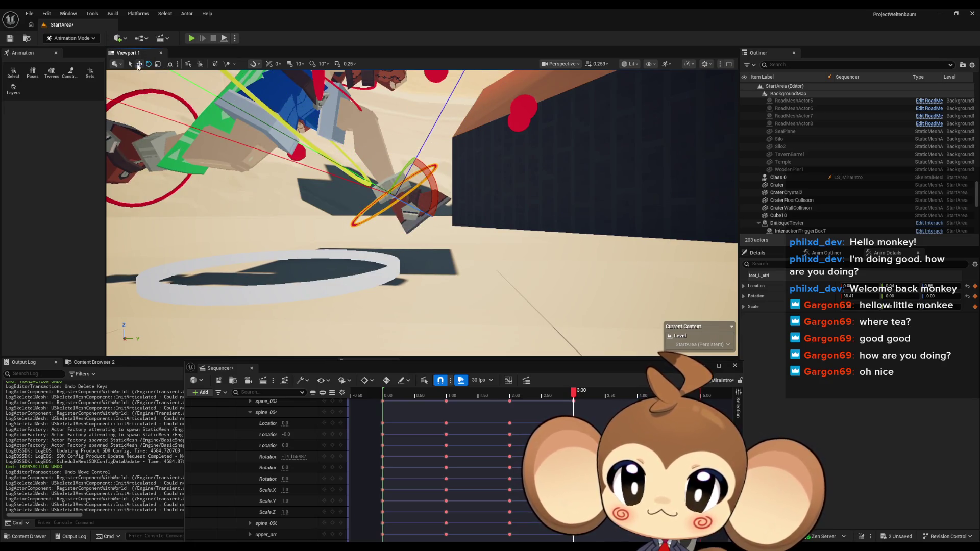
# Step: Lower the left foot control, then orbit and zoom to a close side view of the feet
pyautogui.moveTo(408, 189)
pyautogui.mouseDown()
pyautogui.moveTo(409, 223)
pyautogui.moveTo(401, 225)
pyautogui.mouseUp()
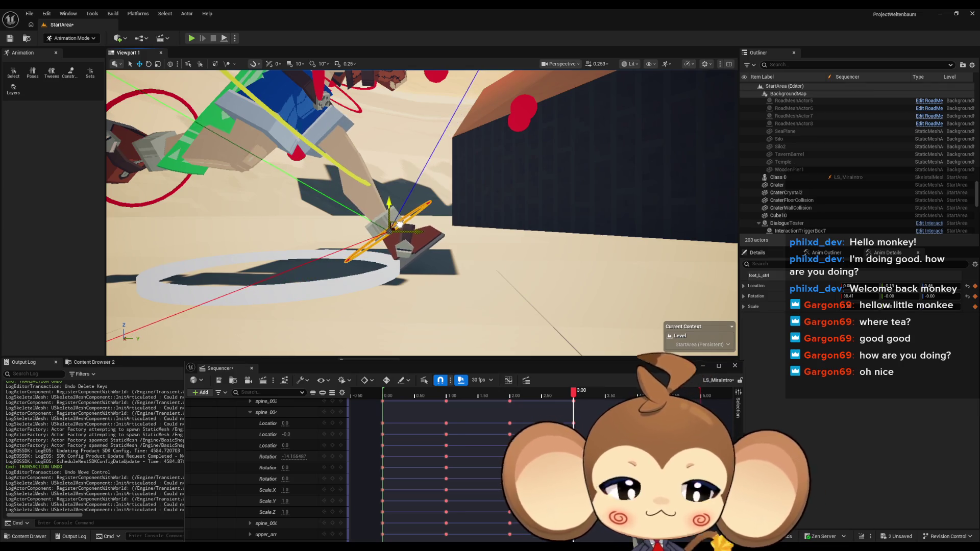
pyautogui.moveTo(486, 247); pyautogui.dragTo(462, 244)
pyautogui.scroll(5, 328, 416)
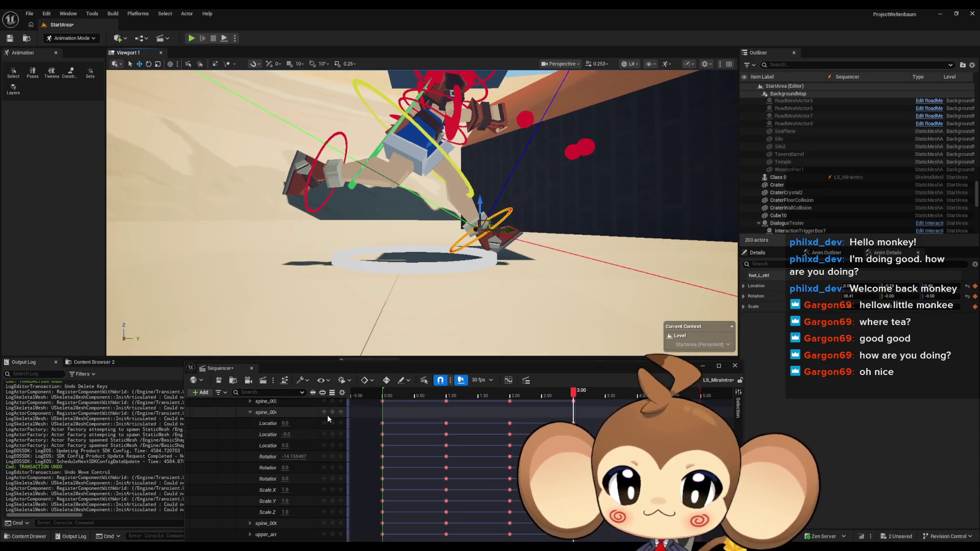
pyautogui.moveTo(409, 256); pyautogui.dragTo(401, 211)
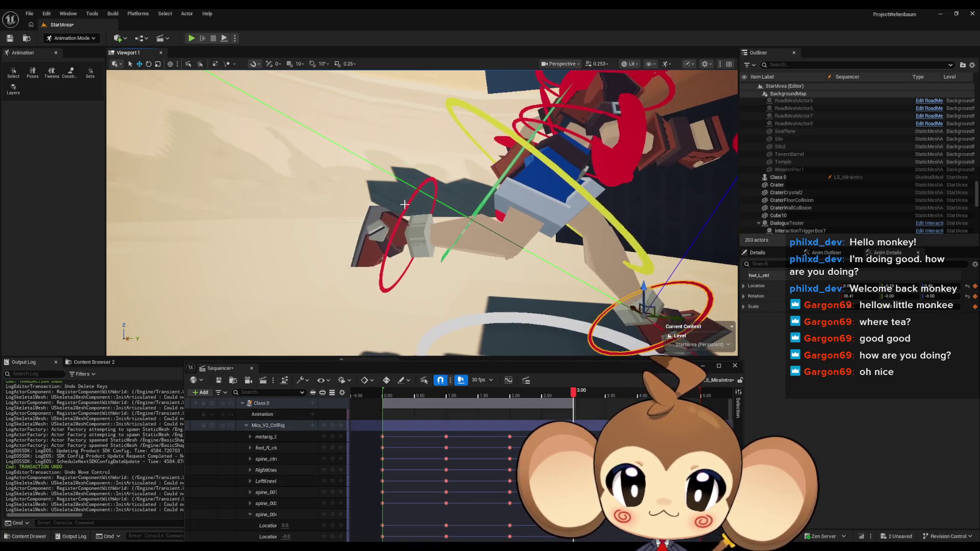
# Step: Rotate foot_R_ctrl about -10.6° and select the RightKneeIK control
pyautogui.click(266, 448)
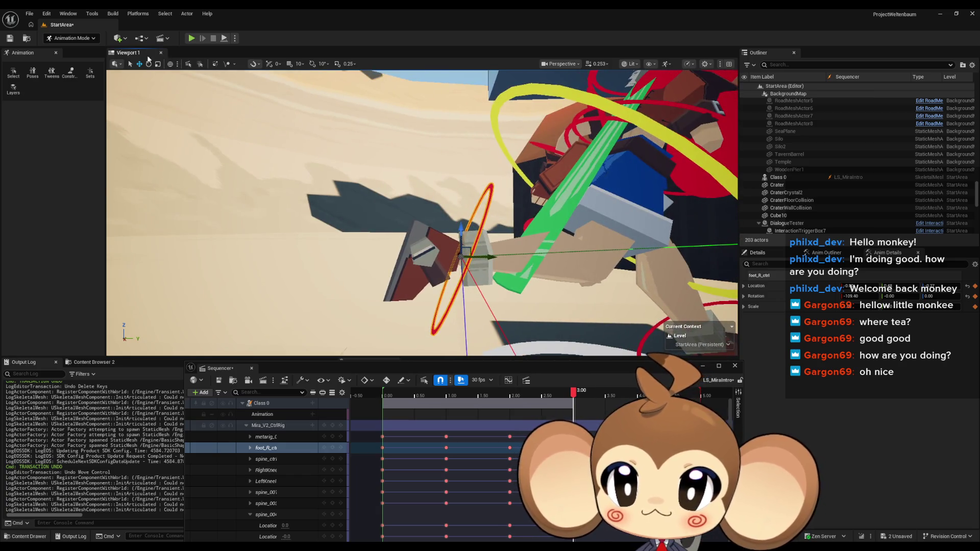
pyautogui.moveTo(433, 226)
pyautogui.mouseDown()
pyautogui.moveTo(444, 253)
pyautogui.moveTo(399, 202)
pyautogui.mouseUp()
pyautogui.moveTo(373, 128)
pyautogui.mouseDown()
pyautogui.moveTo(444, 250)
pyautogui.moveTo(446, 233)
pyautogui.moveTo(546, 190)
pyautogui.moveTo(539, 257)
pyautogui.mouseUp()
pyautogui.click(545, 191)
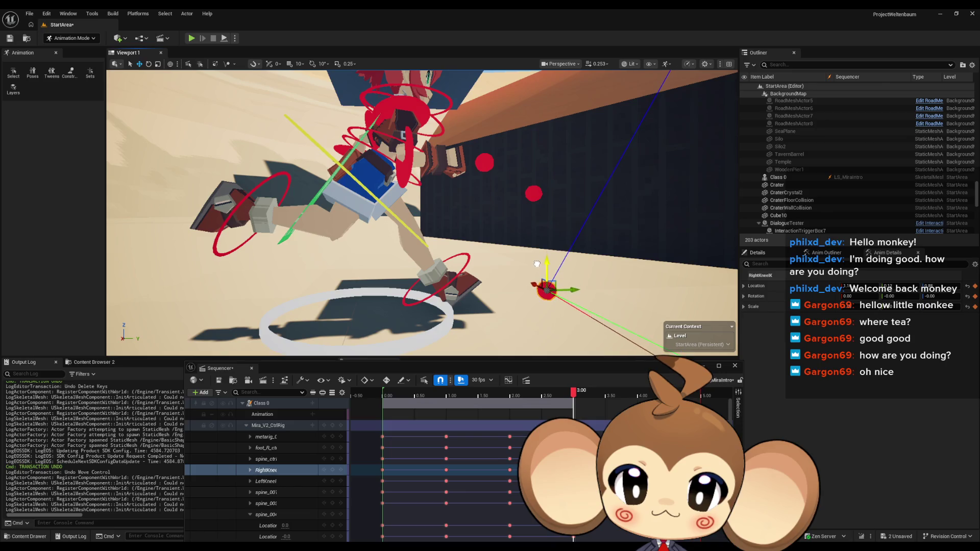
# Step: Frame the legs, raise and lower the right foot, and scrub to check the pose
pyautogui.press('f')
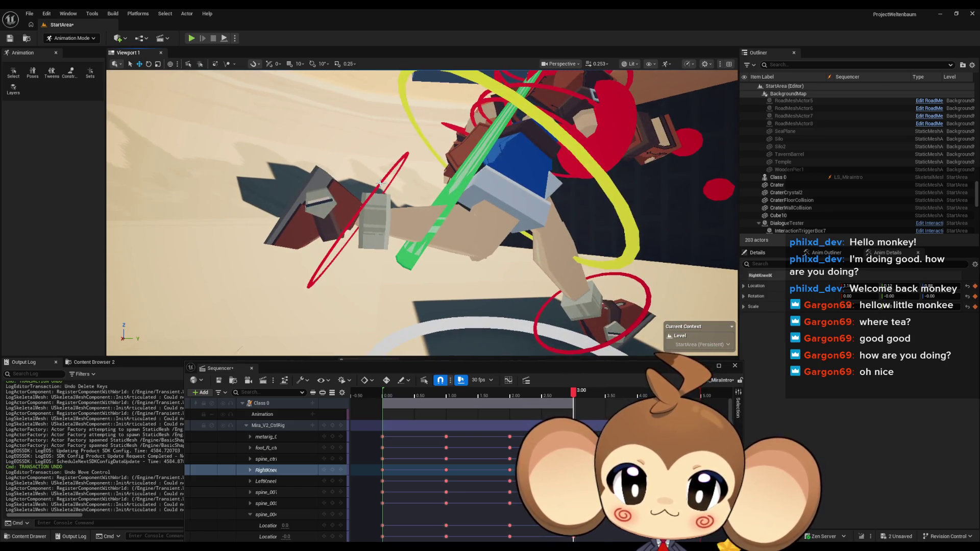
pyautogui.click(380, 184)
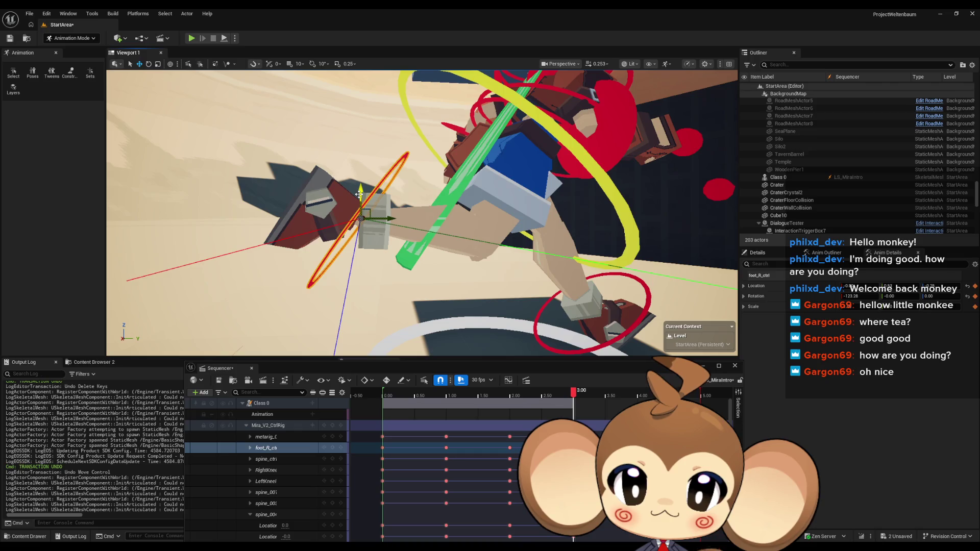
pyautogui.moveTo(359, 195); pyautogui.dragTo(378, 145)
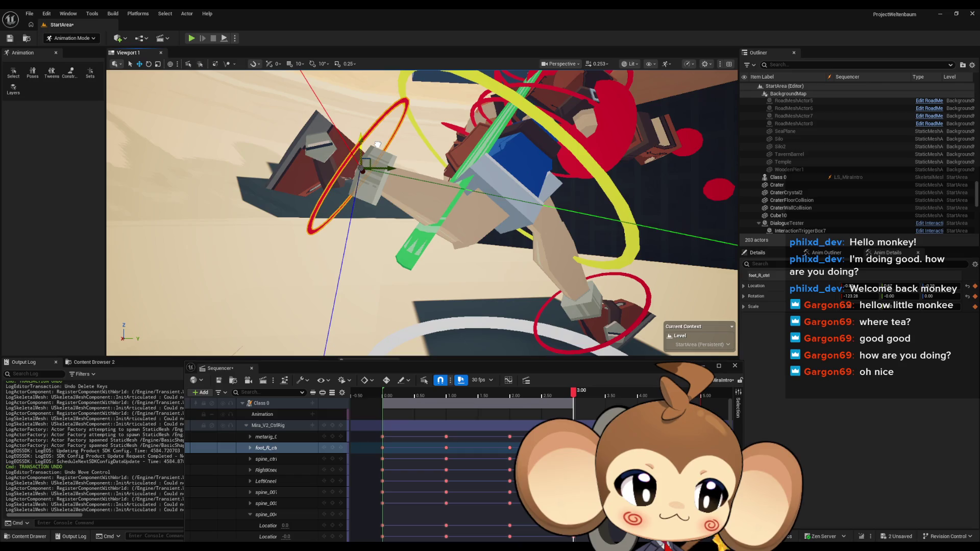
pyautogui.moveTo(377, 145); pyautogui.dragTo(371, 202)
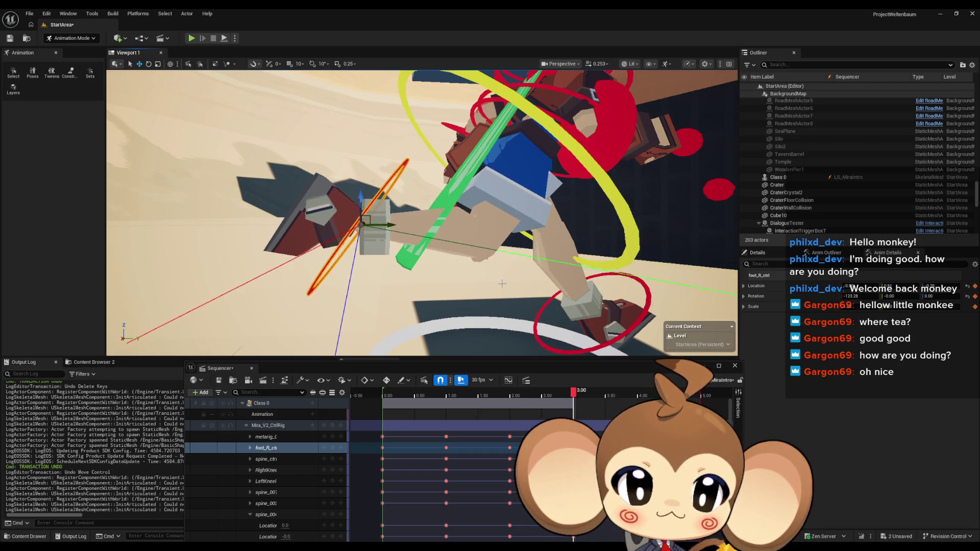
pyautogui.moveTo(574, 393)
pyautogui.mouseDown()
pyautogui.moveTo(613, 394)
pyautogui.moveTo(575, 395)
pyautogui.mouseUp()
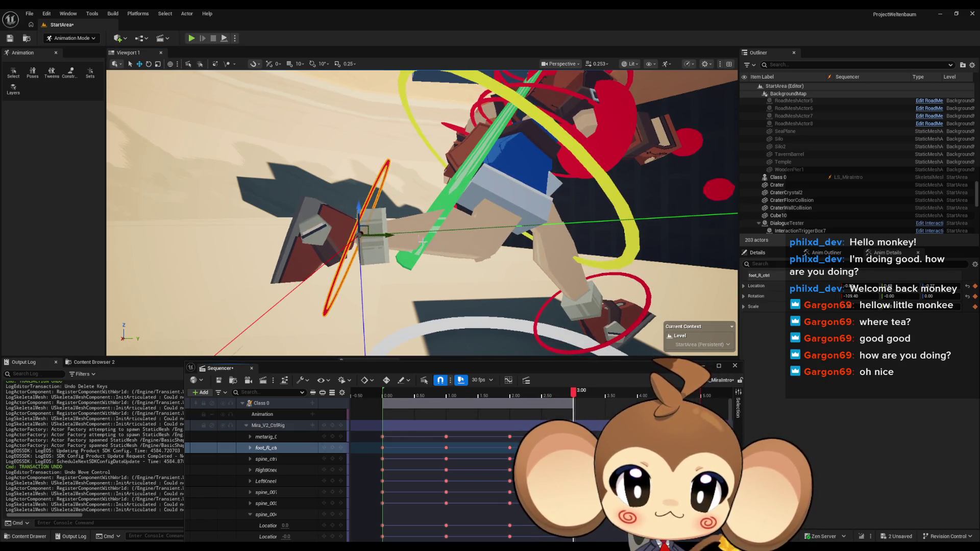
pyautogui.moveTo(372, 227); pyautogui.dragTo(552, 214)
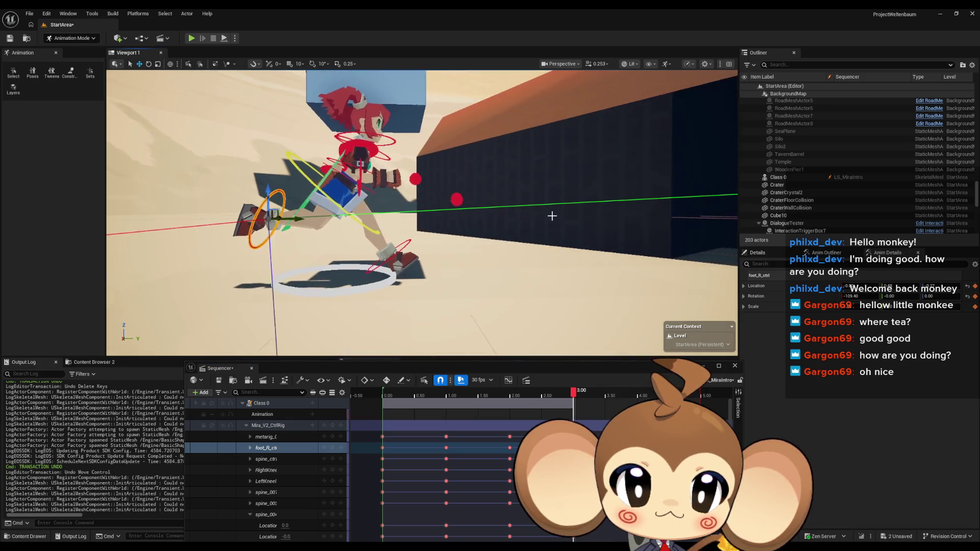
# Step: Move the right knee down-right, lift and rotate the right foot about 23°, and key the pose
pyautogui.click(455, 201)
pyautogui.moveTo(455, 200)
pyautogui.mouseDown()
pyautogui.moveTo(480, 245)
pyautogui.moveTo(267, 212)
pyautogui.moveTo(301, 221)
pyautogui.mouseUp()
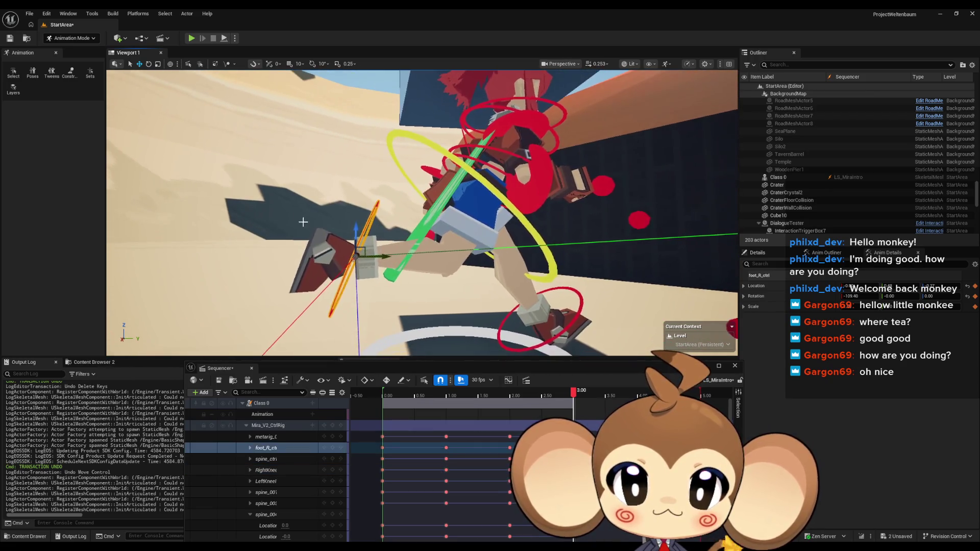
pyautogui.click(370, 250)
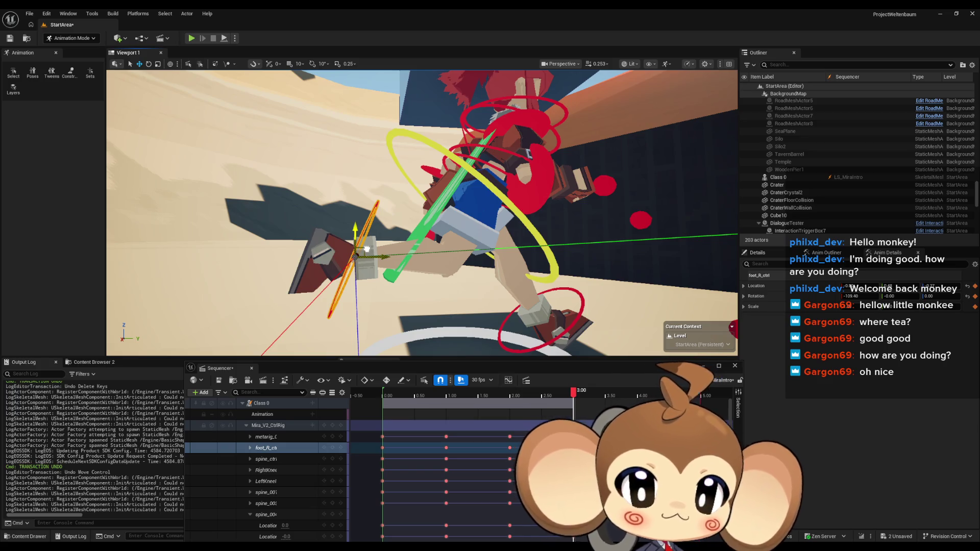
pyautogui.moveTo(367, 250); pyautogui.dragTo(381, 195)
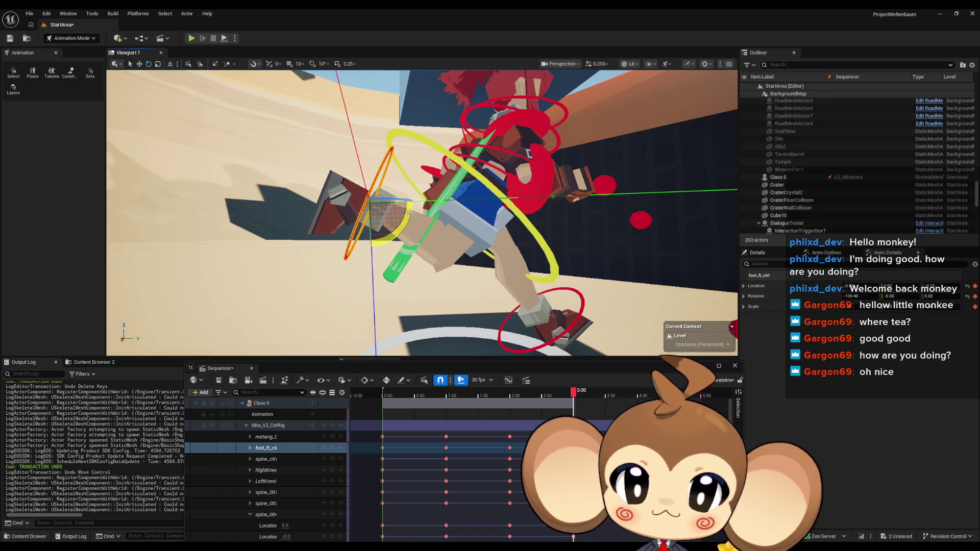
pyautogui.moveTo(409, 212); pyautogui.dragTo(371, 248)
pyautogui.moveTo(481, 211); pyautogui.dragTo(481, 211)
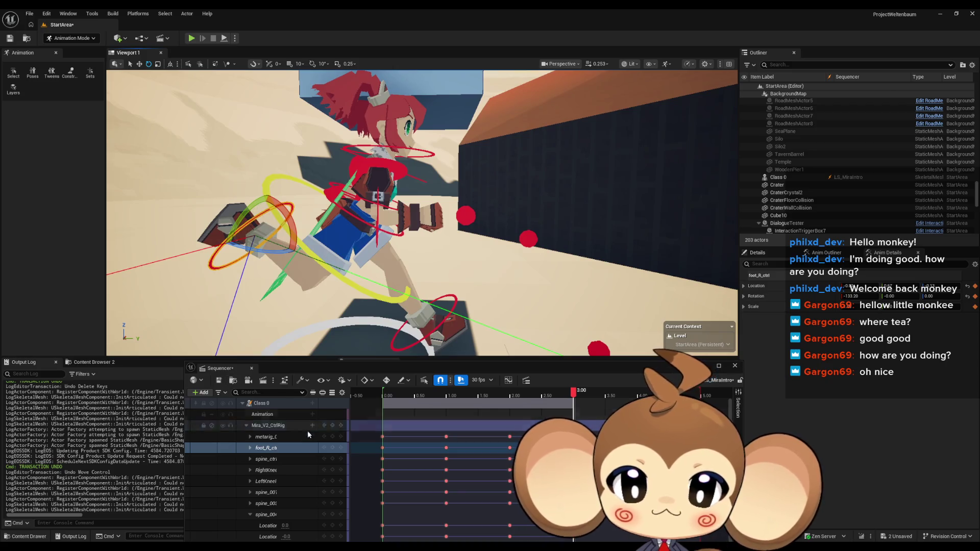
pyautogui.click(332, 426)
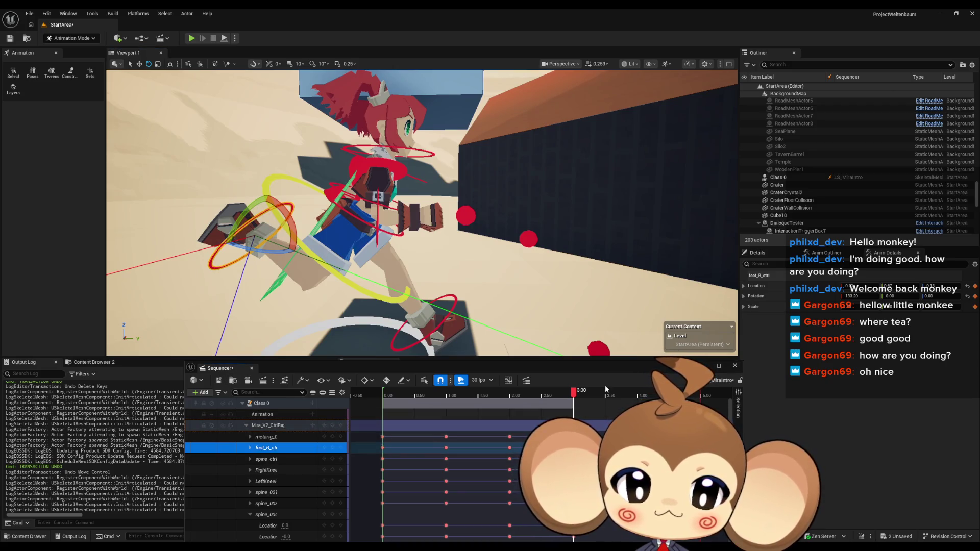
pyautogui.moveTo(580, 395)
pyautogui.mouseDown()
pyautogui.moveTo(383, 406)
pyautogui.moveTo(587, 414)
pyautogui.moveTo(366, 408)
pyautogui.moveTo(576, 415)
pyautogui.mouseUp()
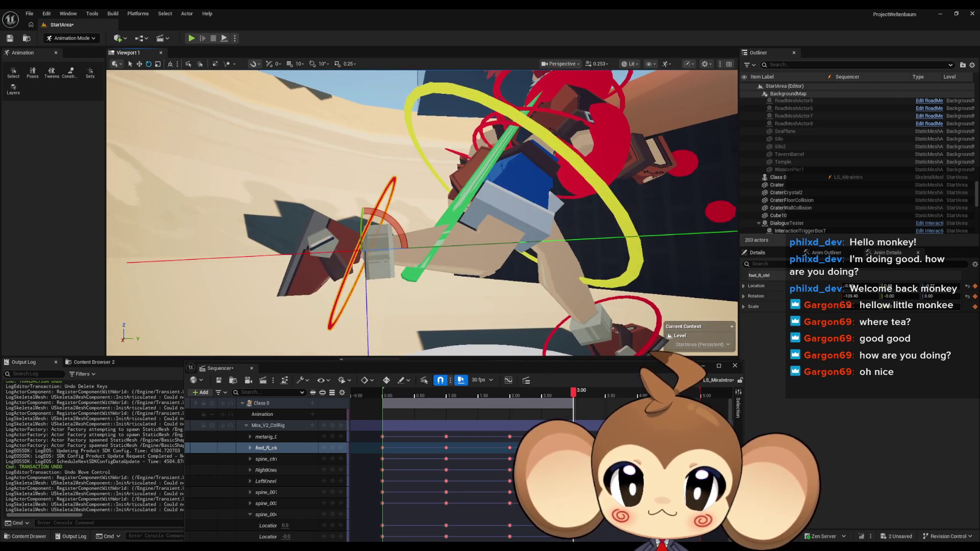
# Step: Compare with 1.60, then re-pose the right foot and knee, rotating the foot to about -142.67
pyautogui.moveTo(573, 404)
pyautogui.mouseDown()
pyautogui.moveTo(438, 405)
pyautogui.moveTo(576, 402)
pyautogui.mouseUp()
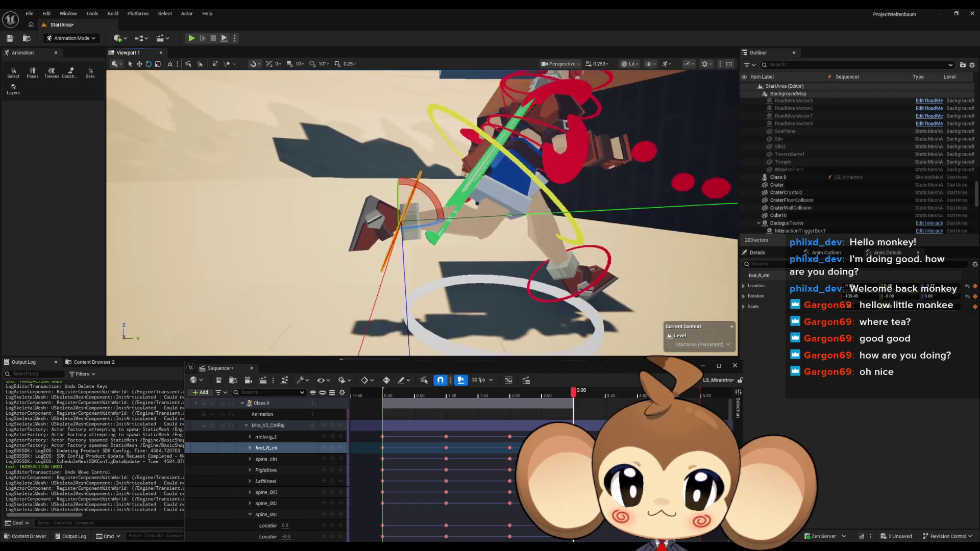
pyautogui.scroll(5, 421, 212)
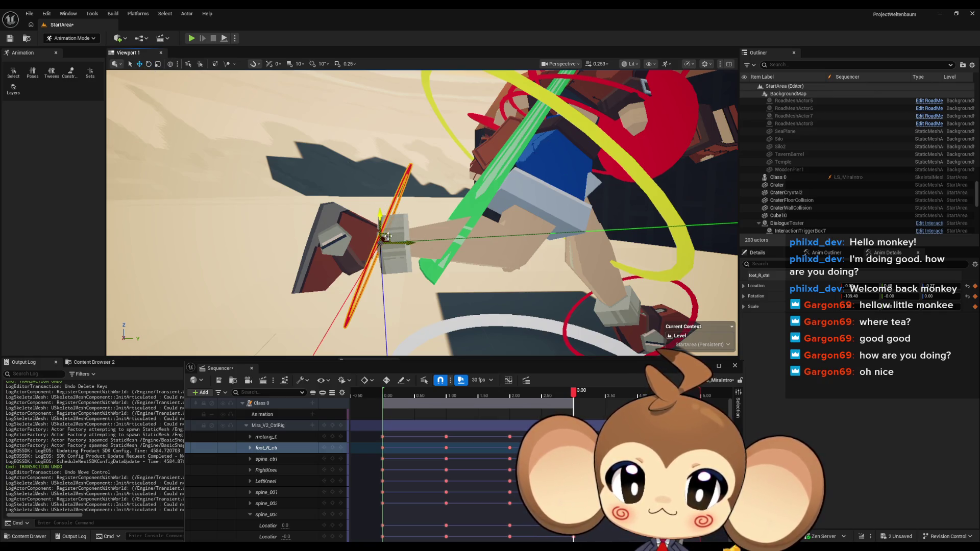
pyautogui.moveTo(388, 236); pyautogui.dragTo(406, 183)
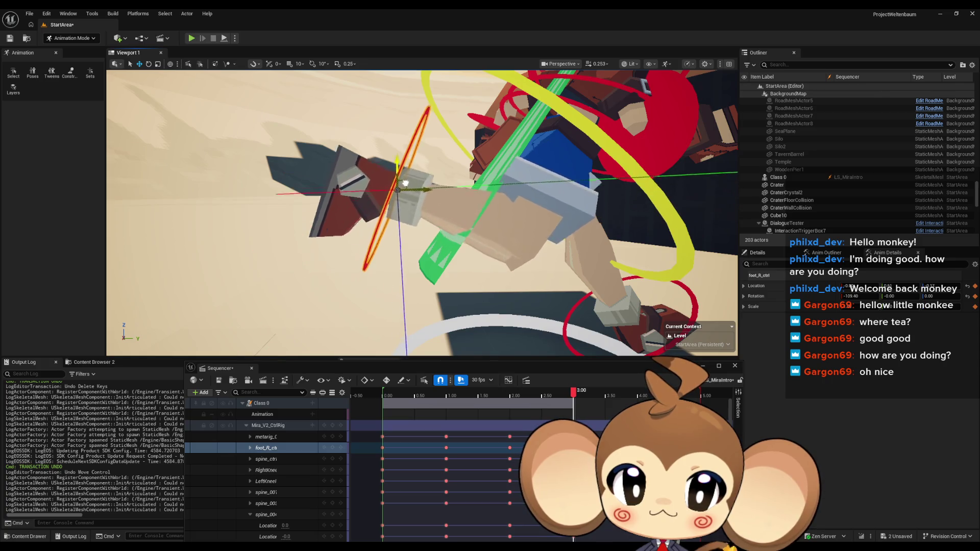
pyautogui.scroll(-5, 513, 181)
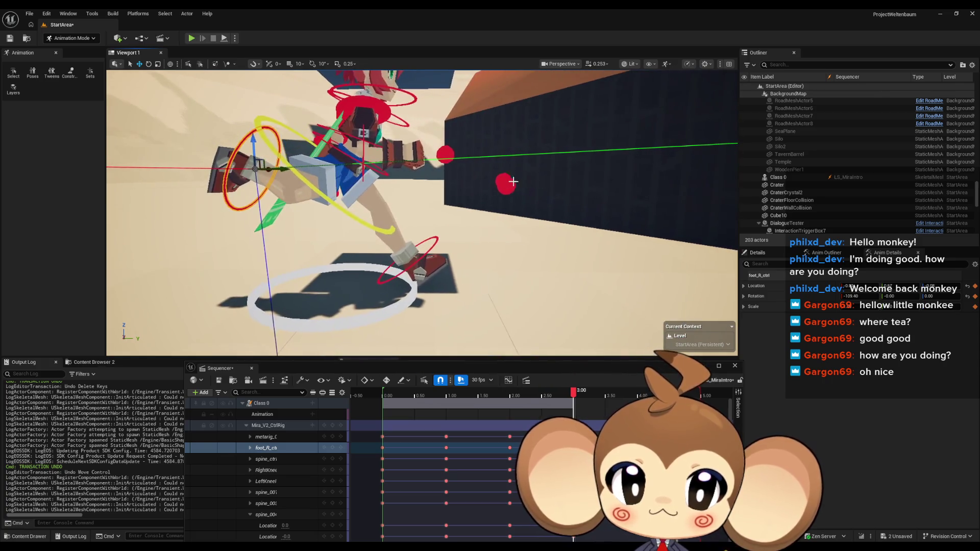
pyautogui.click(512, 182)
pyautogui.moveTo(517, 179); pyautogui.dragTo(568, 281)
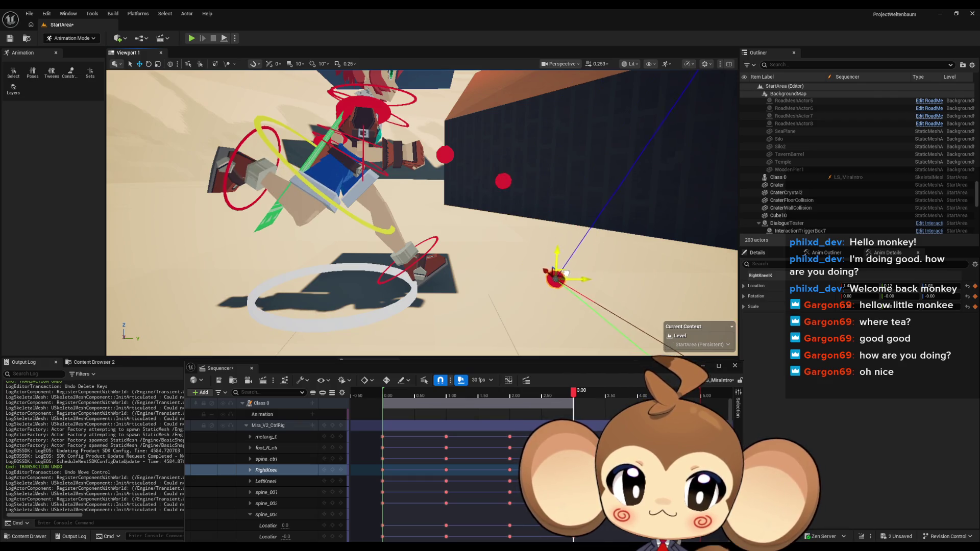
pyautogui.scroll(5, 555, 282)
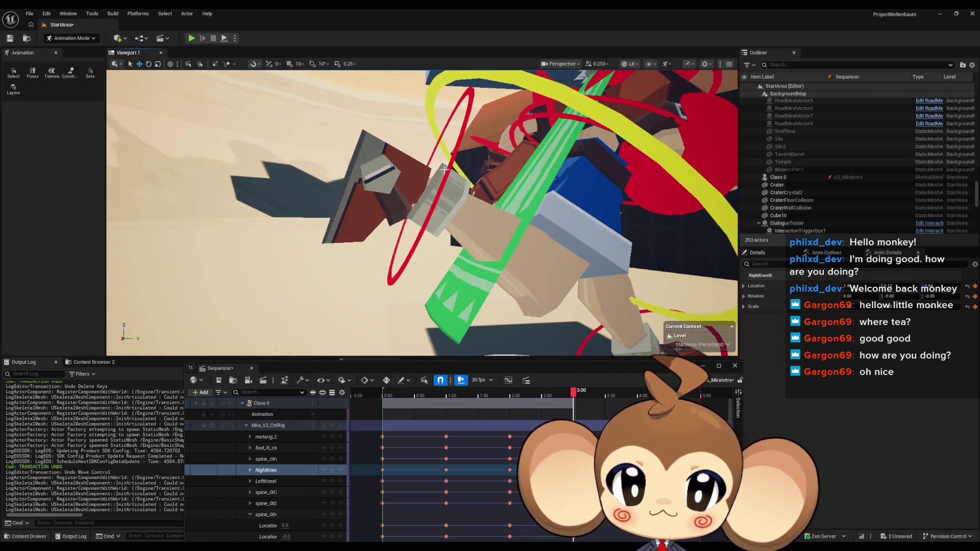
pyautogui.click(449, 176)
pyautogui.scroll(2, 449, 176)
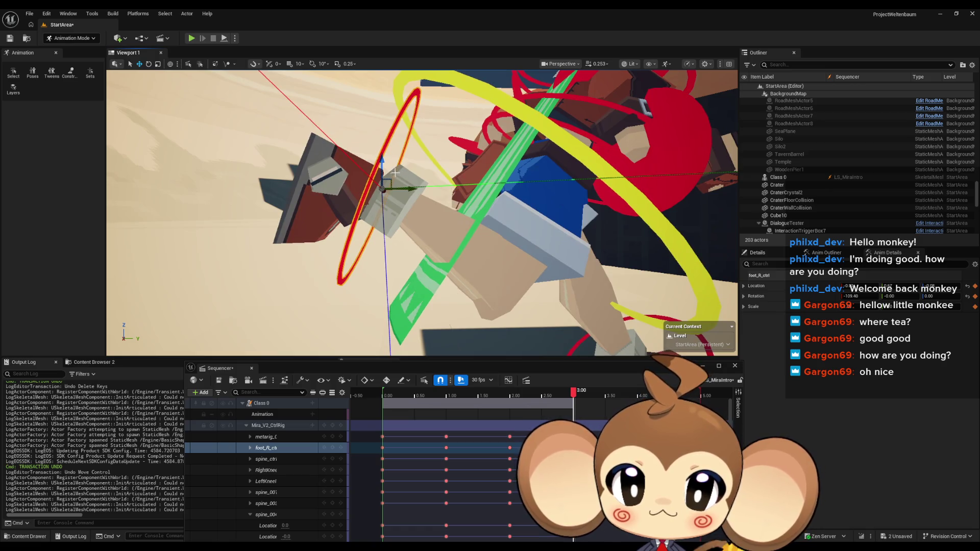
pyautogui.moveTo(395, 173); pyautogui.dragTo(312, 140)
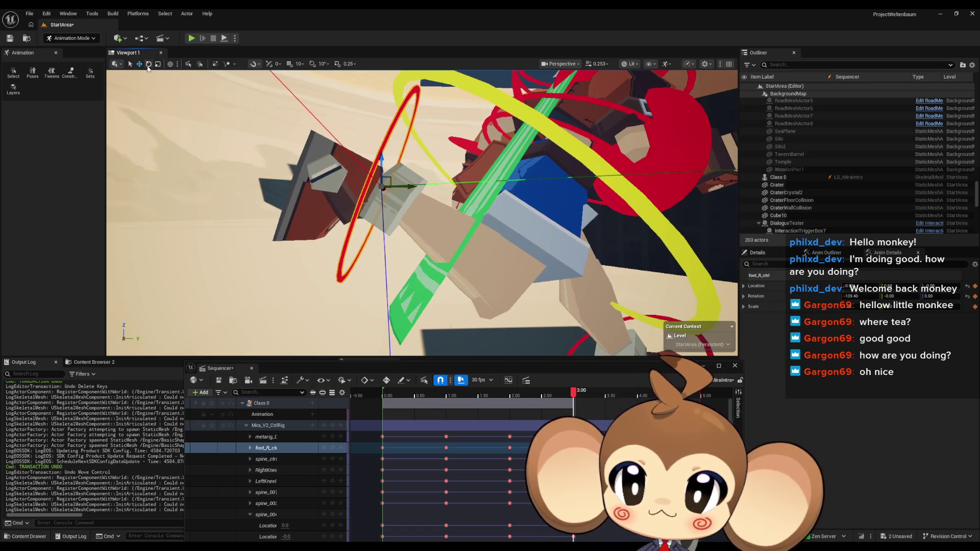
pyautogui.moveTo(415, 212); pyautogui.dragTo(345, 241)
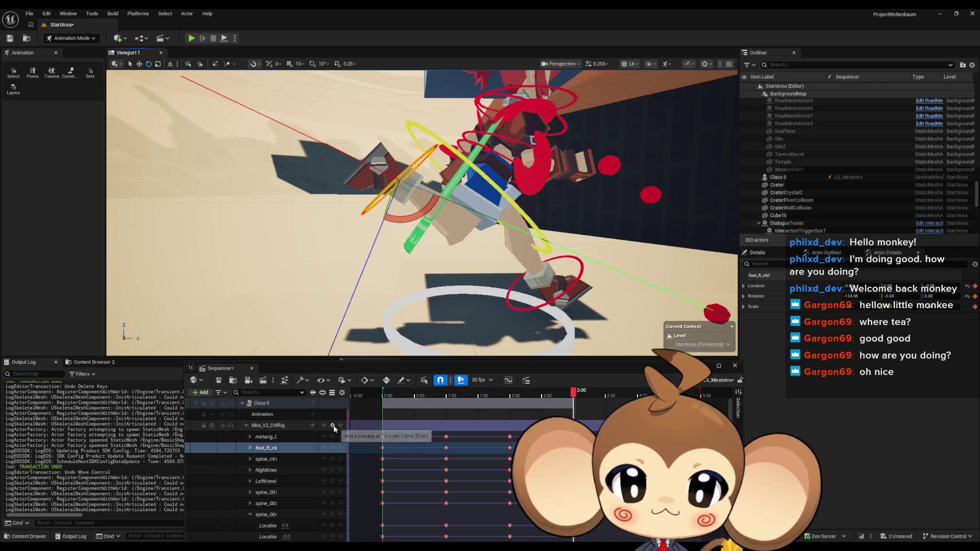
pyautogui.click(333, 426)
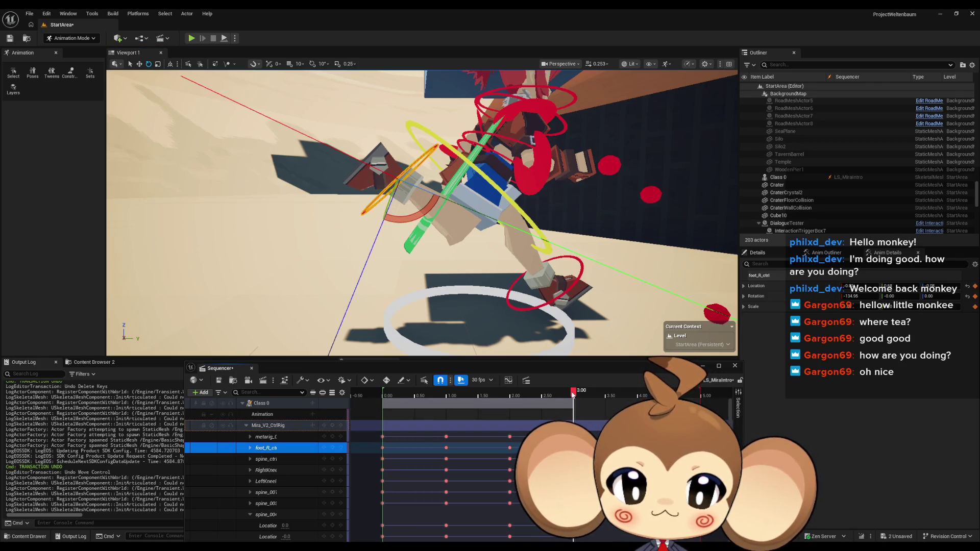
pyautogui.moveTo(575, 394); pyautogui.dragTo(402, 393)
pyautogui.press('space')
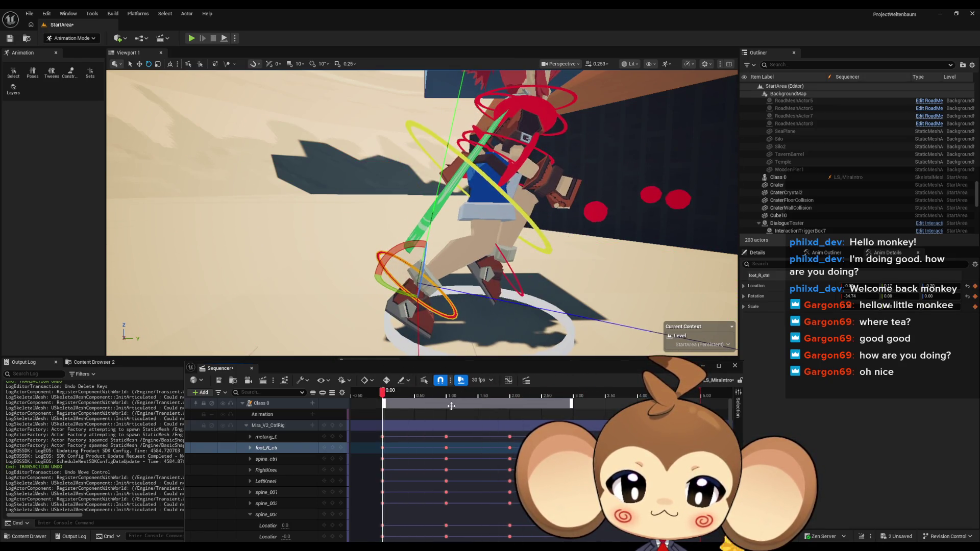
pyautogui.press('space')
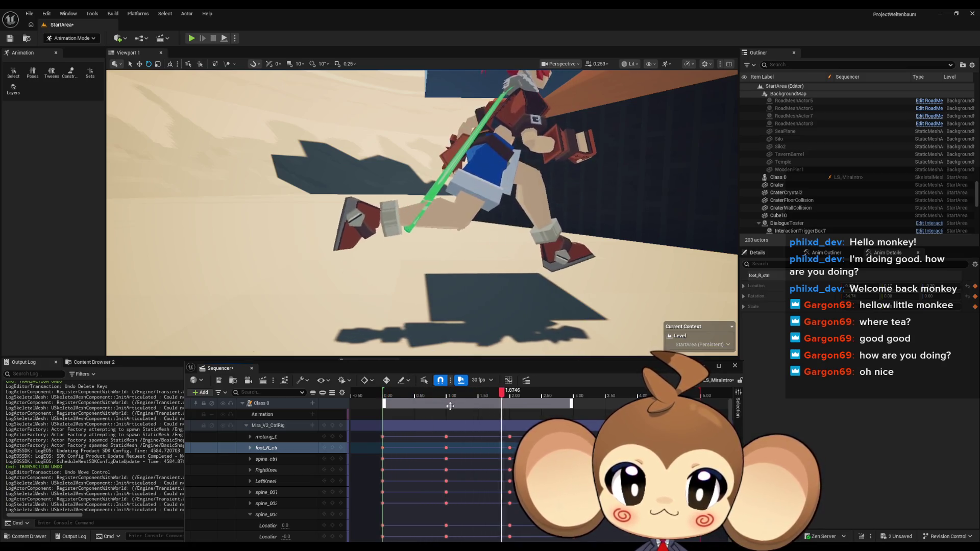
pyautogui.press('space')
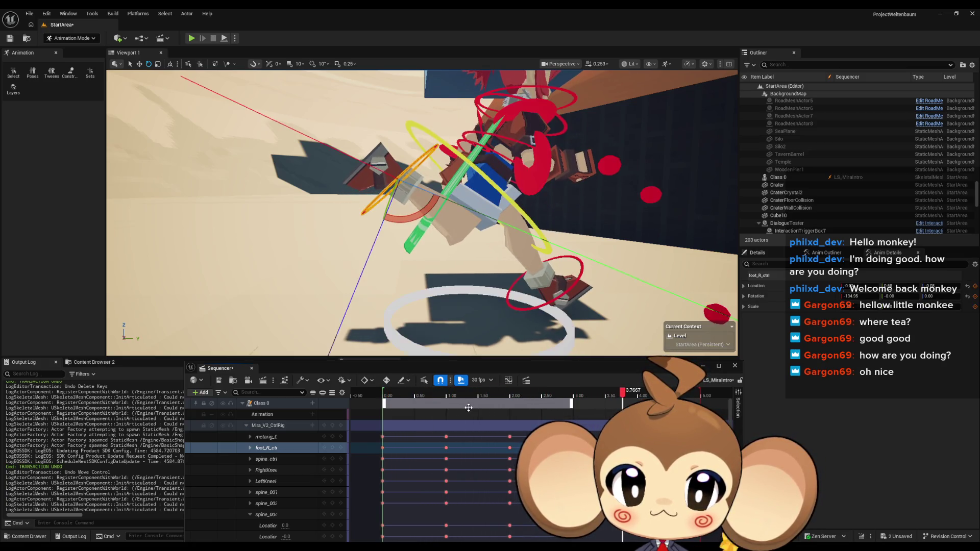
pyautogui.moveTo(623, 394)
pyautogui.mouseDown()
pyautogui.moveTo(382, 396)
pyautogui.moveTo(559, 408)
pyautogui.mouseUp()
pyautogui.moveTo(541, 409)
pyautogui.mouseDown()
pyautogui.moveTo(376, 399)
pyautogui.moveTo(581, 403)
pyautogui.mouseUp()
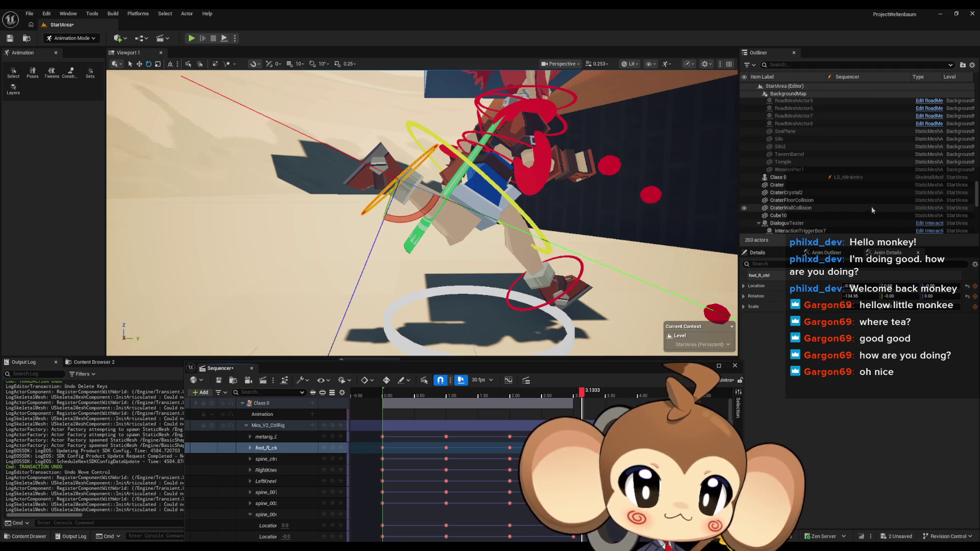
pyautogui.click(493, 208)
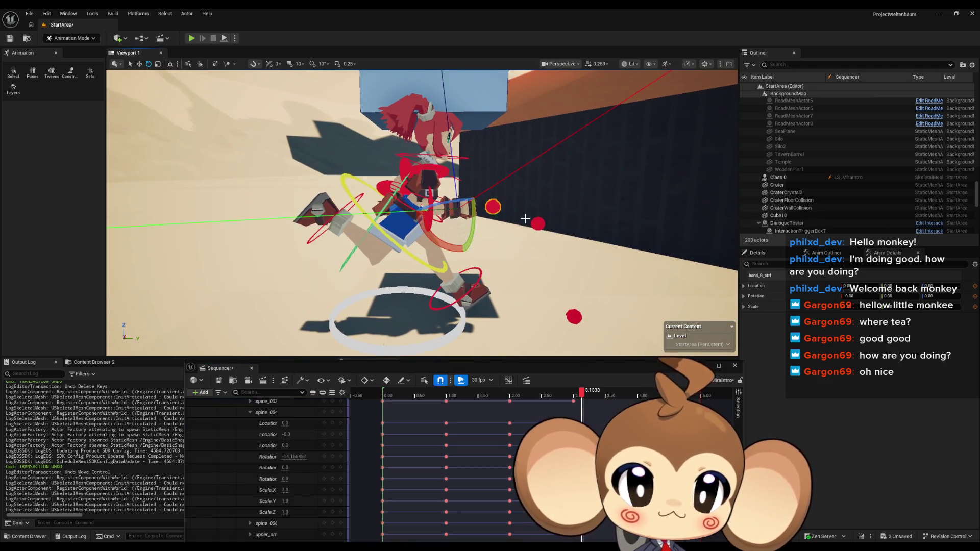
# Step: Rotate the right upper arm to 50.56 and the right forearm to 103.34
pyautogui.scroll(3, 528, 222)
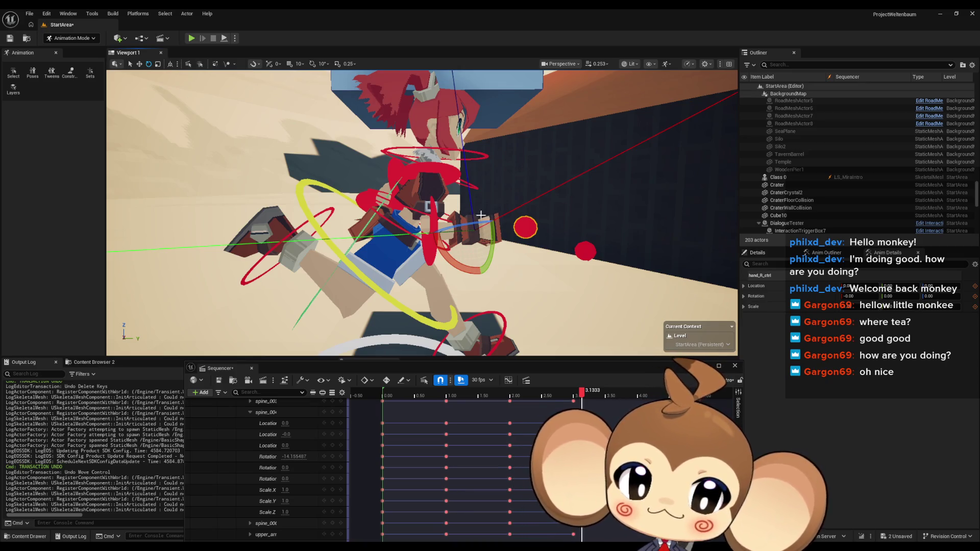
pyautogui.moveTo(481, 215); pyautogui.dragTo(386, 212)
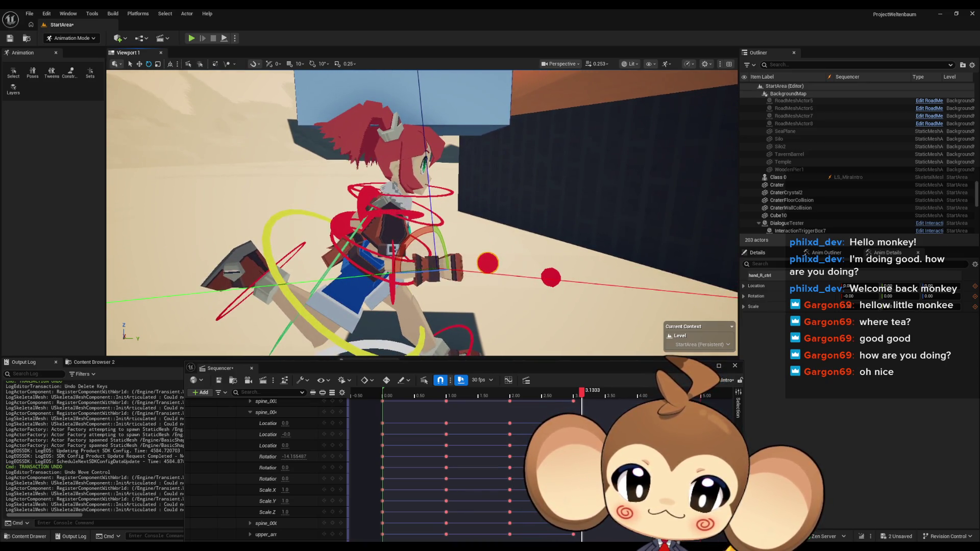
pyautogui.click(406, 251)
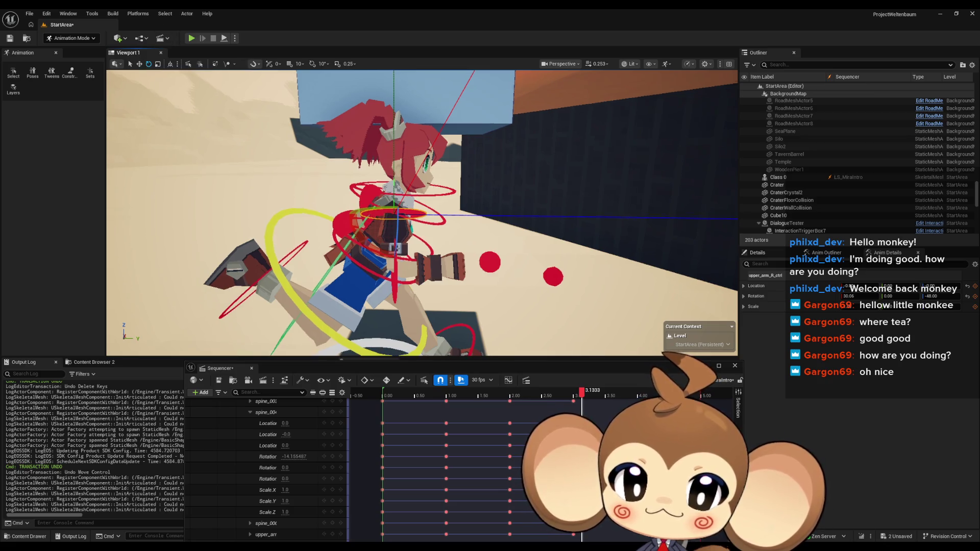
pyautogui.scroll(4, 422, 213)
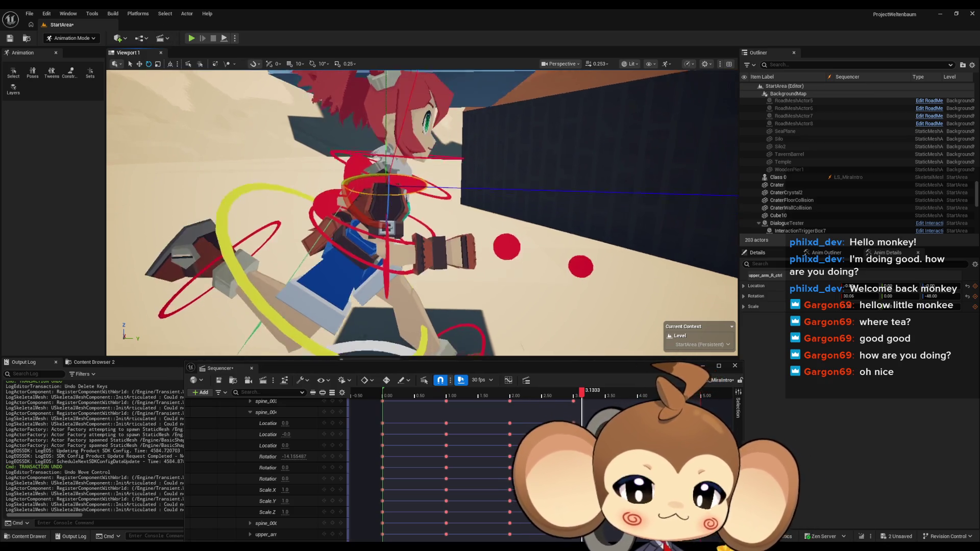
pyautogui.scroll(1, 420, 223)
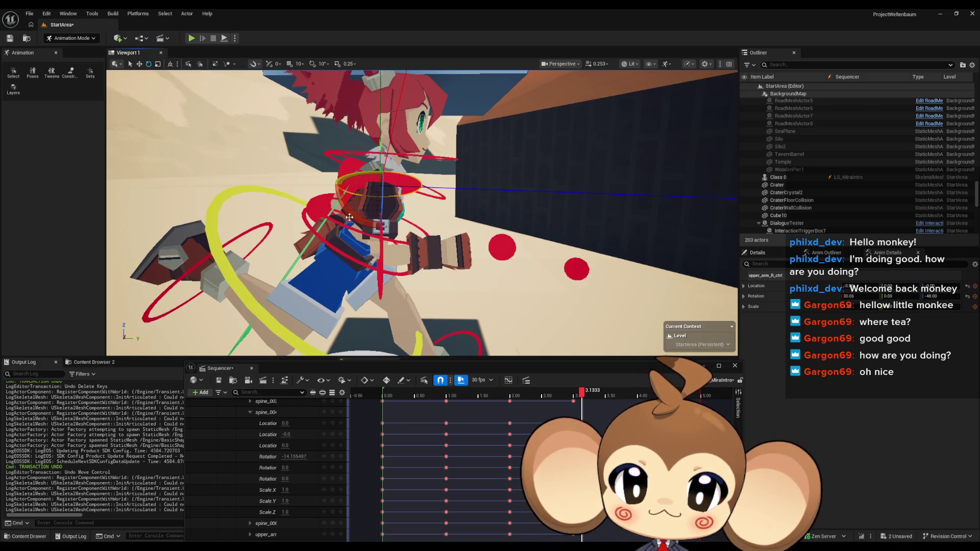
pyautogui.moveTo(349, 218); pyautogui.dragTo(424, 253)
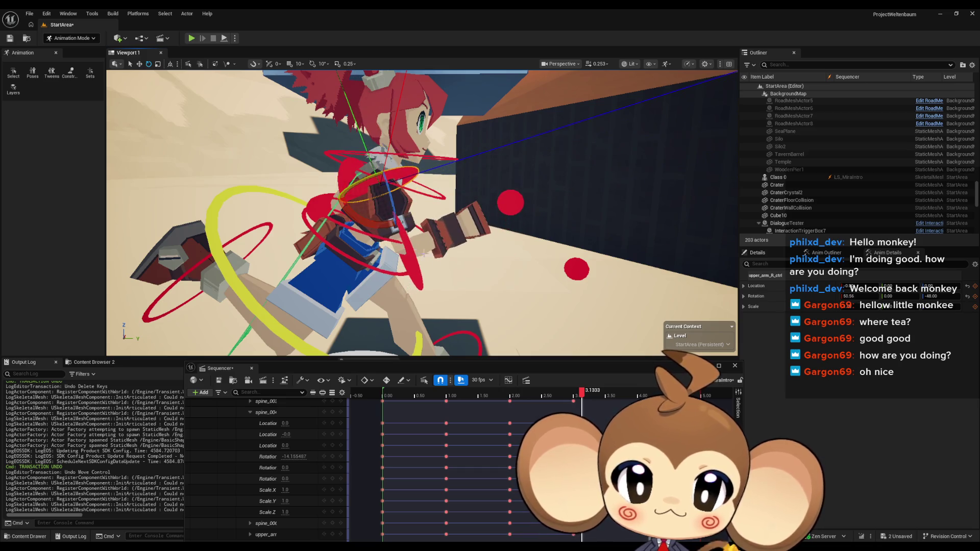
pyautogui.click(416, 269)
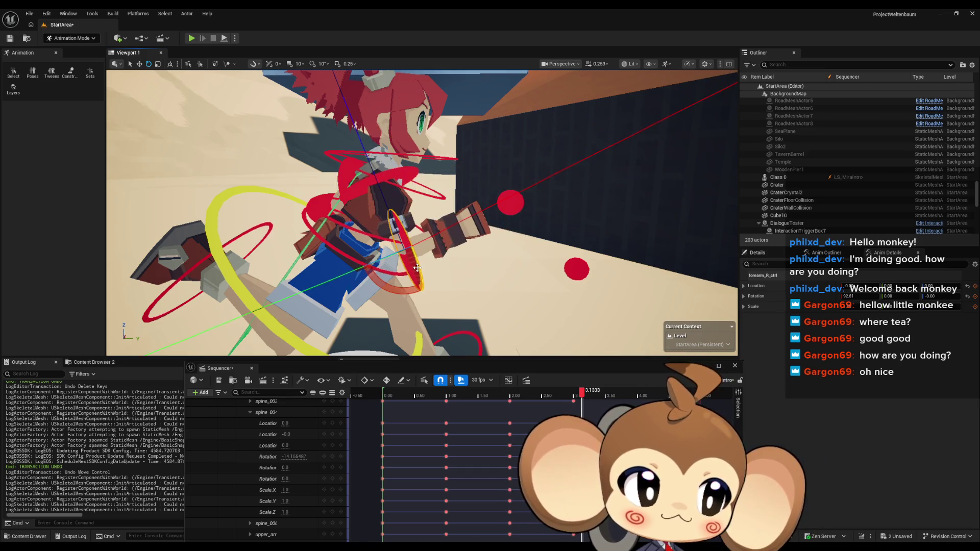
pyautogui.moveTo(385, 282)
pyautogui.mouseDown()
pyautogui.moveTo(393, 275)
pyautogui.moveTo(384, 282)
pyautogui.mouseUp()
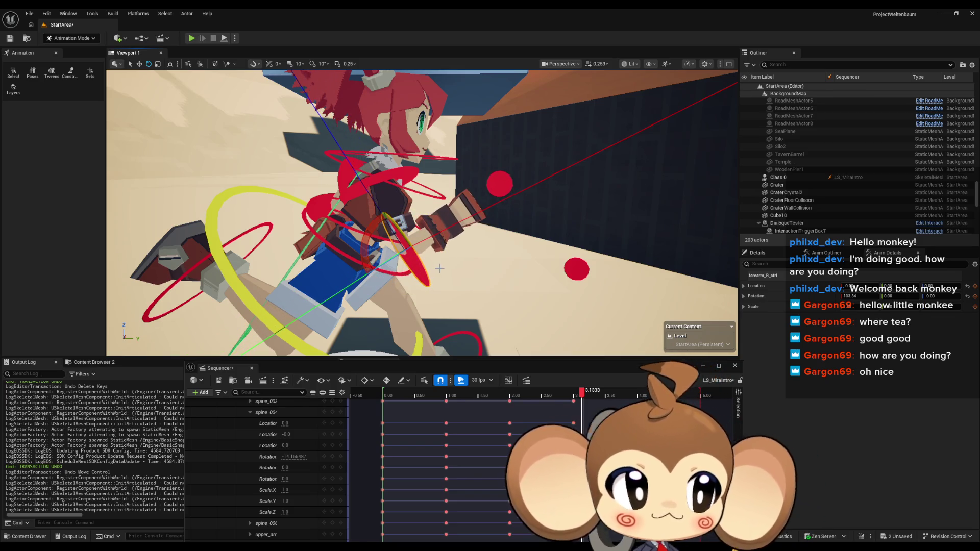
# Step: Rotate the left upper arm to -60.69, bend the left forearm about 18°, and return to 3.00
pyautogui.moveTo(439, 268); pyautogui.dragTo(448, 175)
pyautogui.click(511, 163)
pyautogui.moveTo(511, 163)
pyautogui.mouseDown()
pyautogui.moveTo(449, 255)
pyautogui.moveTo(480, 197)
pyautogui.mouseUp()
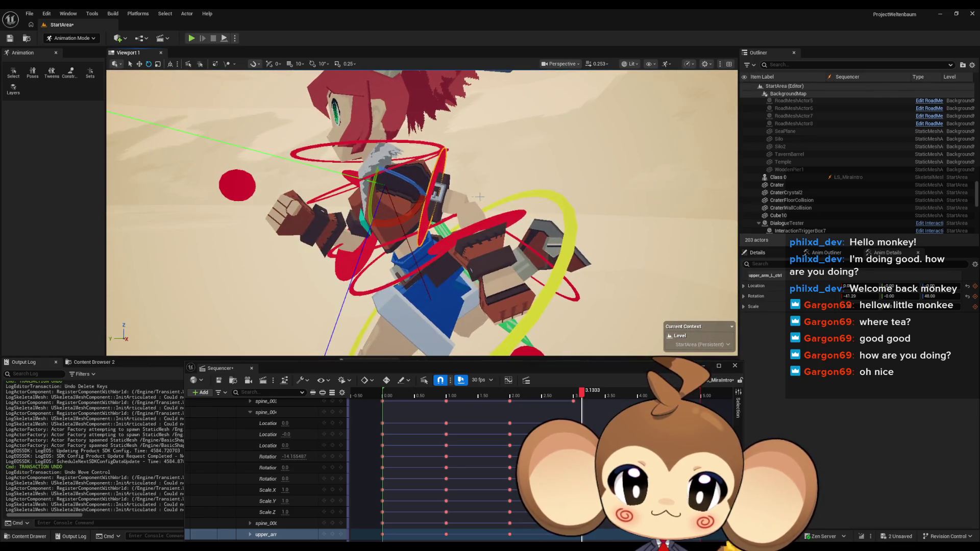
pyautogui.moveTo(427, 230); pyautogui.dragTo(415, 226)
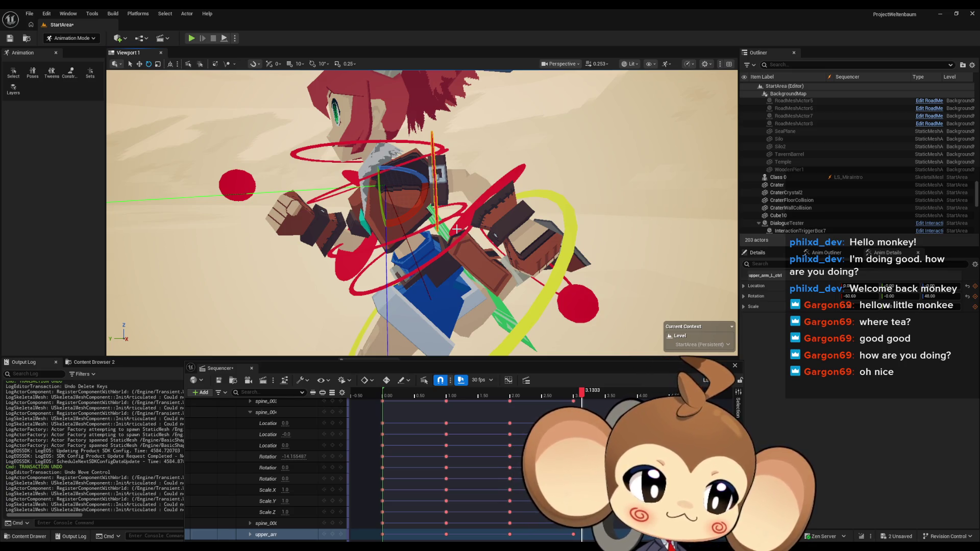
pyautogui.click(456, 229)
pyautogui.moveTo(460, 225)
pyautogui.mouseDown()
pyautogui.moveTo(467, 201)
pyautogui.moveTo(462, 221)
pyautogui.mouseUp()
pyautogui.scroll(-5, 426, 217)
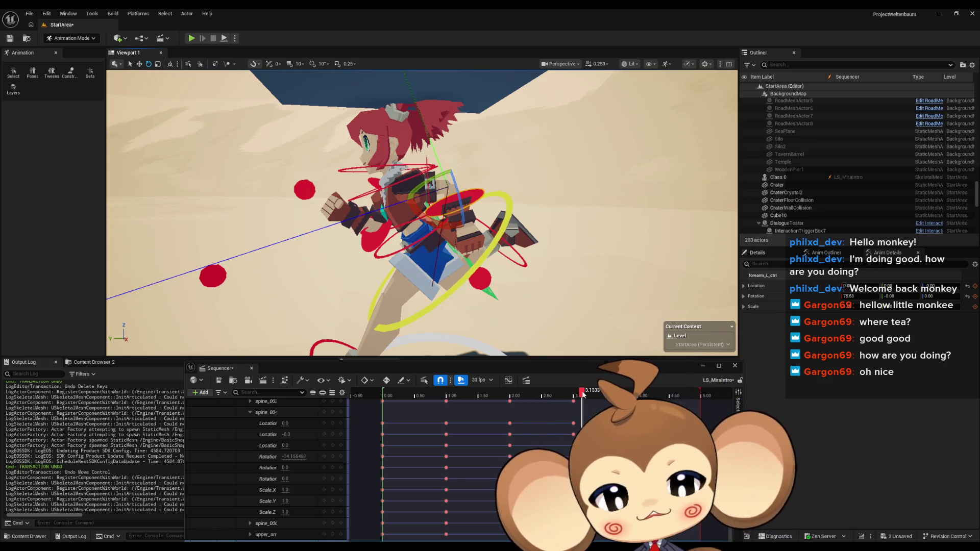
pyautogui.moveTo(583, 393); pyautogui.dragTo(573, 394)
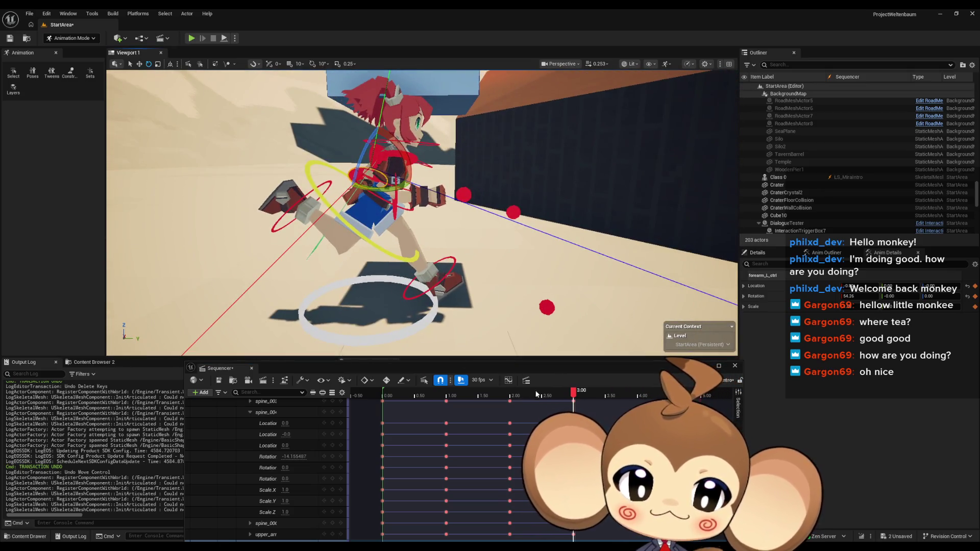
# Step: Compare with the 1.87 pose, then rotate the right forearm about 10° to 103.12
pyautogui.moveTo(573, 393)
pyautogui.mouseDown()
pyautogui.moveTo(438, 392)
pyautogui.moveTo(575, 392)
pyautogui.mouseUp()
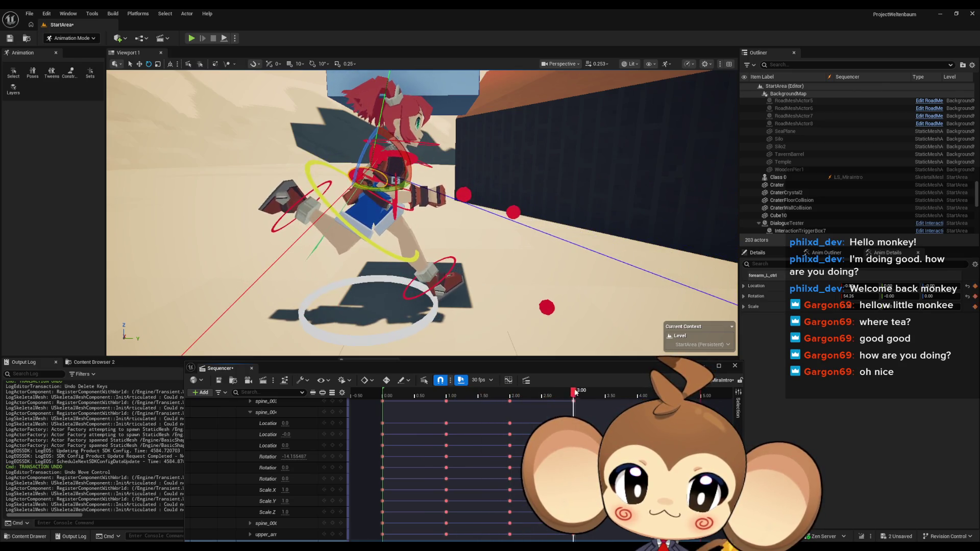
pyautogui.scroll(10, 534, 299)
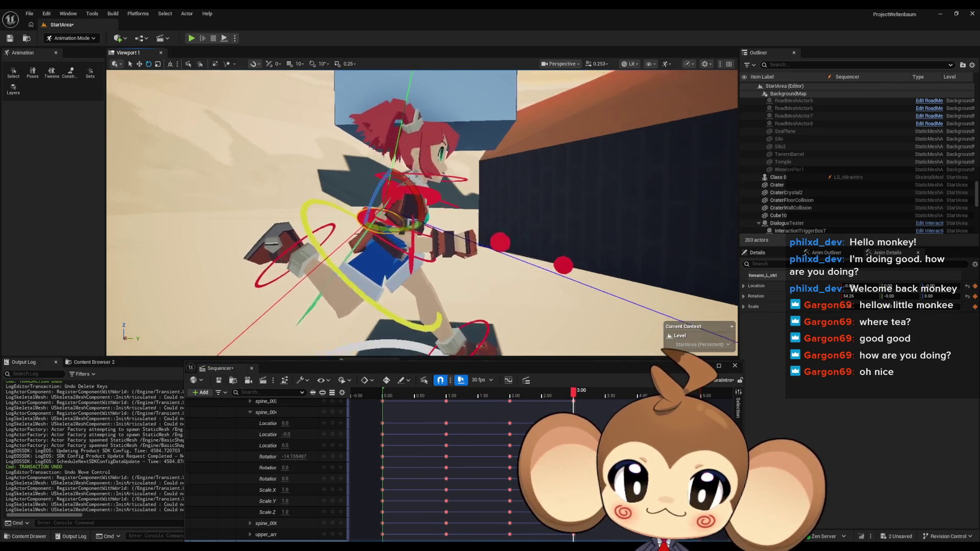
pyautogui.click(320, 261)
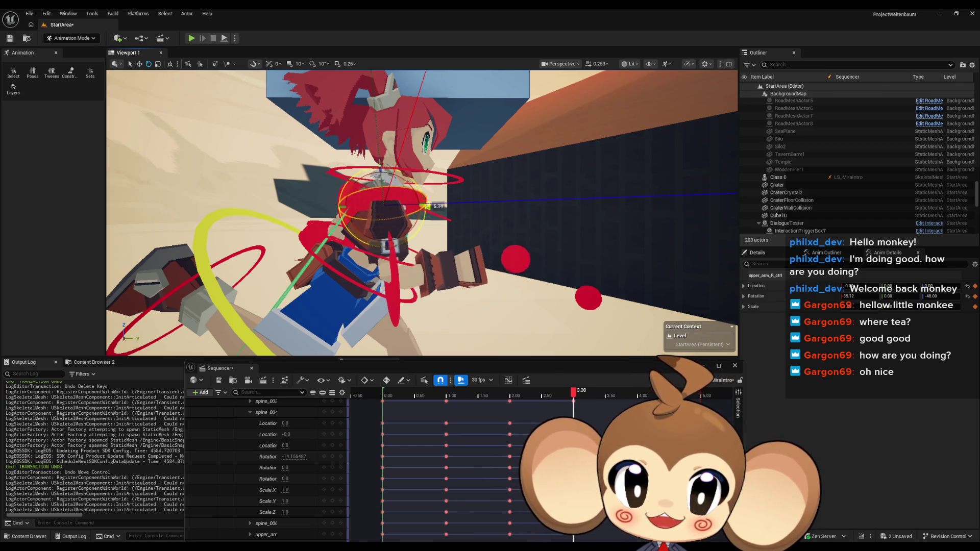
pyautogui.click(424, 267)
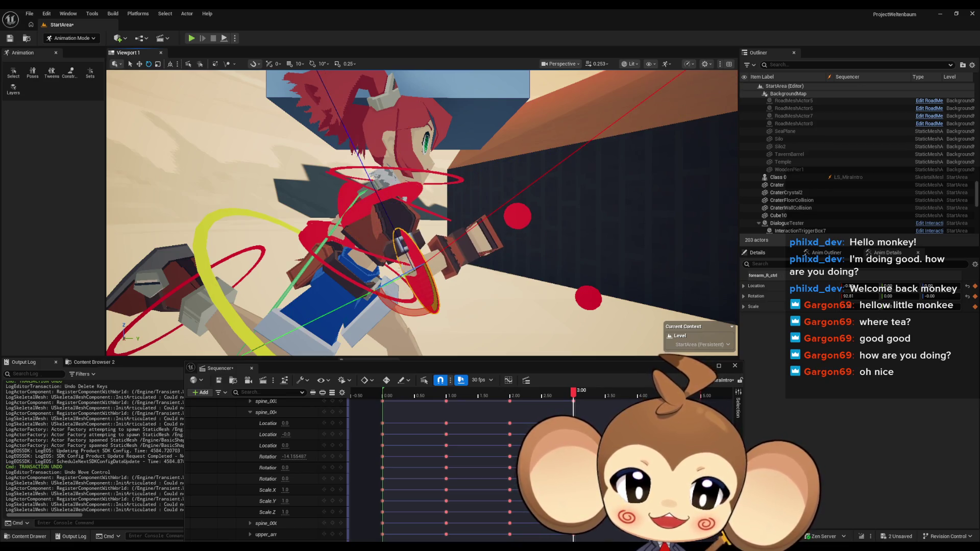
pyautogui.moveTo(386, 299); pyautogui.dragTo(392, 235)
# Step: Rotate the left upper arm back to -57.42 and select the left forearm control
pyautogui.moveTo(458, 259); pyautogui.dragTo(684, 263)
pyautogui.click(409, 243)
pyautogui.scroll(3, 409, 243)
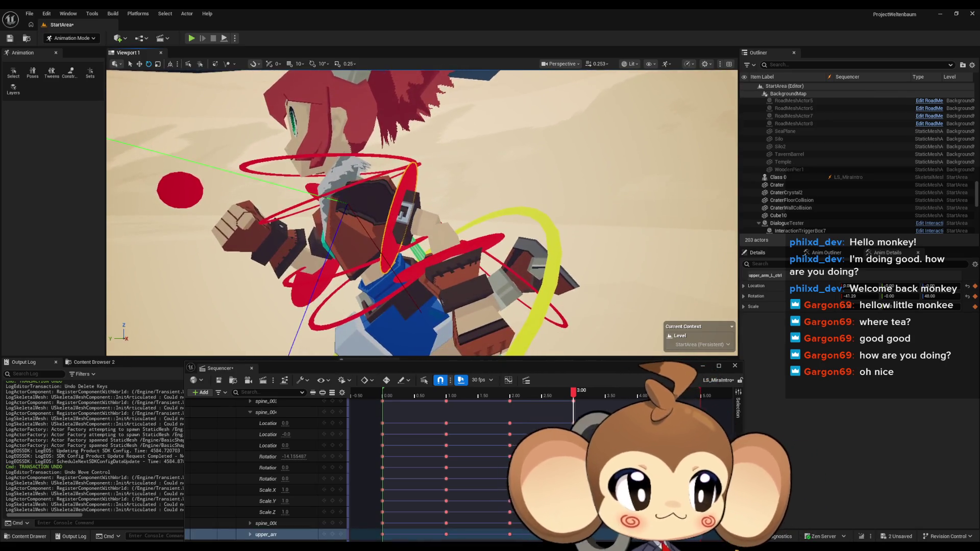
pyautogui.moveTo(361, 232)
pyautogui.mouseDown()
pyautogui.moveTo(472, 243)
pyautogui.moveTo(452, 235)
pyautogui.moveTo(465, 250)
pyautogui.mouseUp()
pyautogui.click(443, 225)
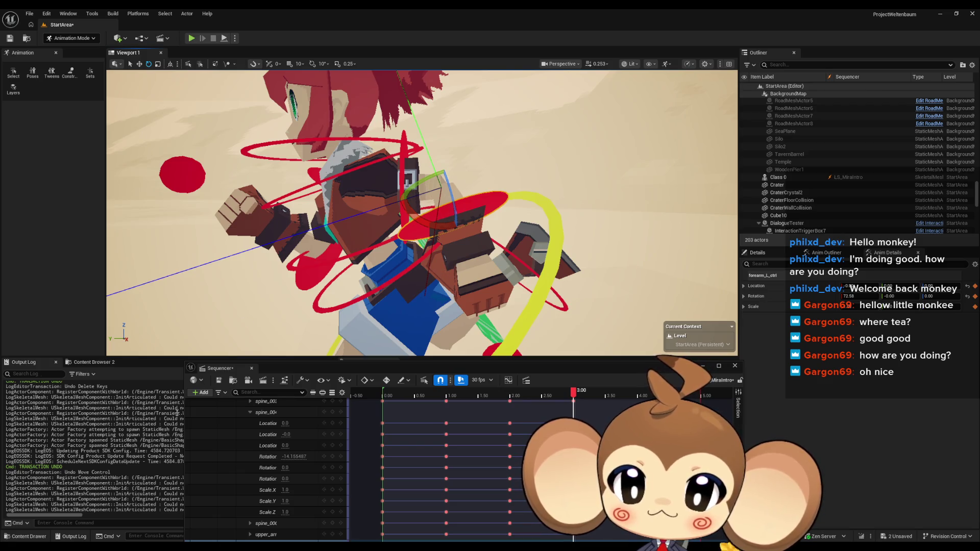
pyautogui.scroll(5, 322, 442)
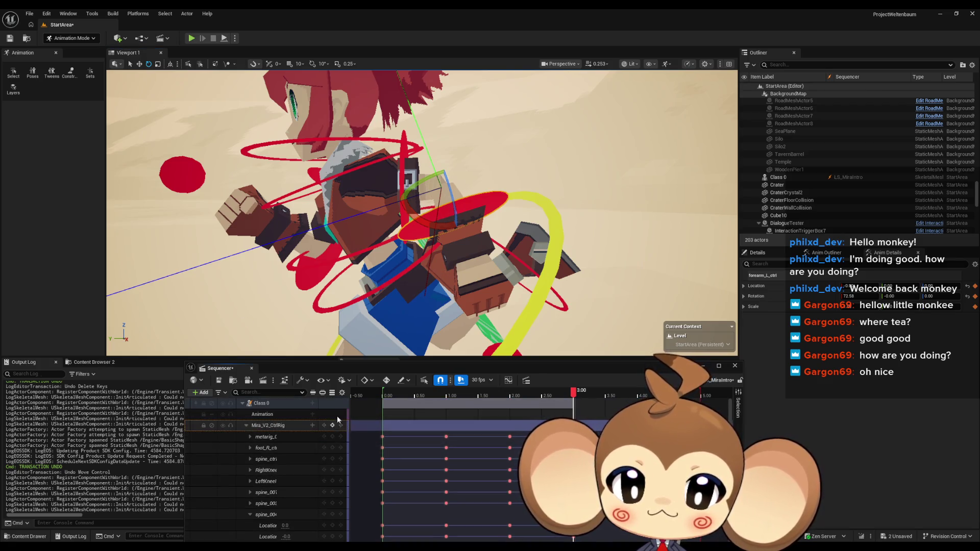
pyautogui.press('f')
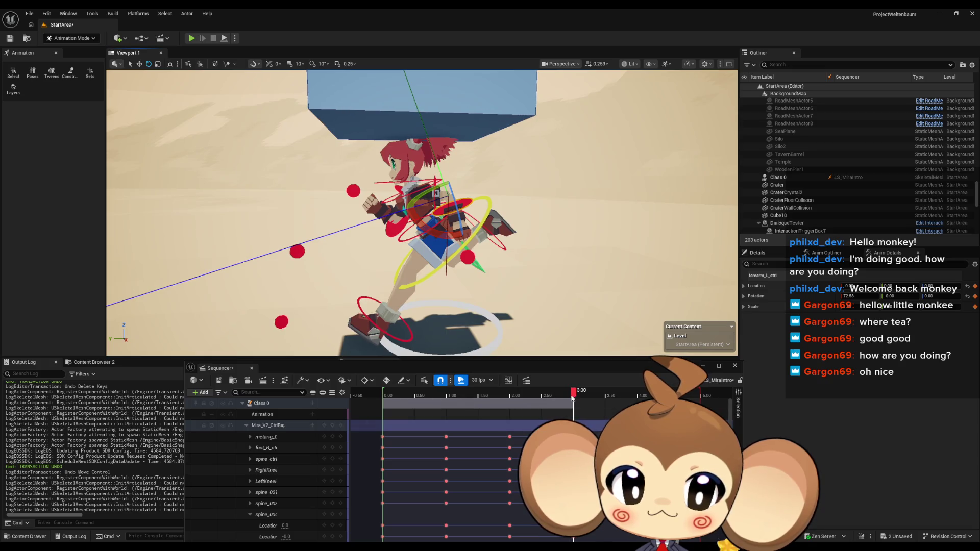
pyautogui.moveTo(573, 398)
pyautogui.mouseDown()
pyautogui.moveTo(367, 391)
pyautogui.moveTo(556, 390)
pyautogui.moveTo(584, 378)
pyautogui.moveTo(358, 390)
pyautogui.moveTo(506, 391)
pyautogui.moveTo(427, 385)
pyautogui.moveTo(641, 400)
pyautogui.mouseUp()
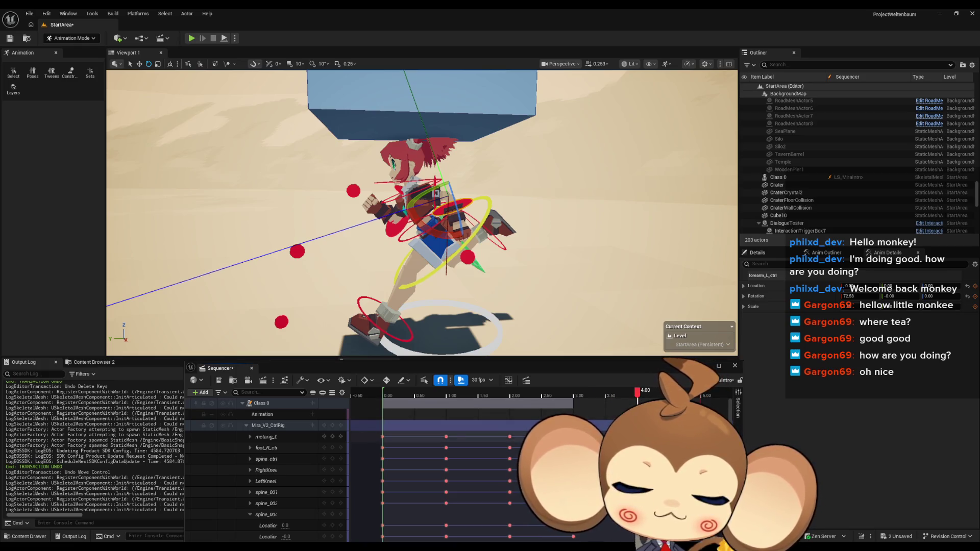
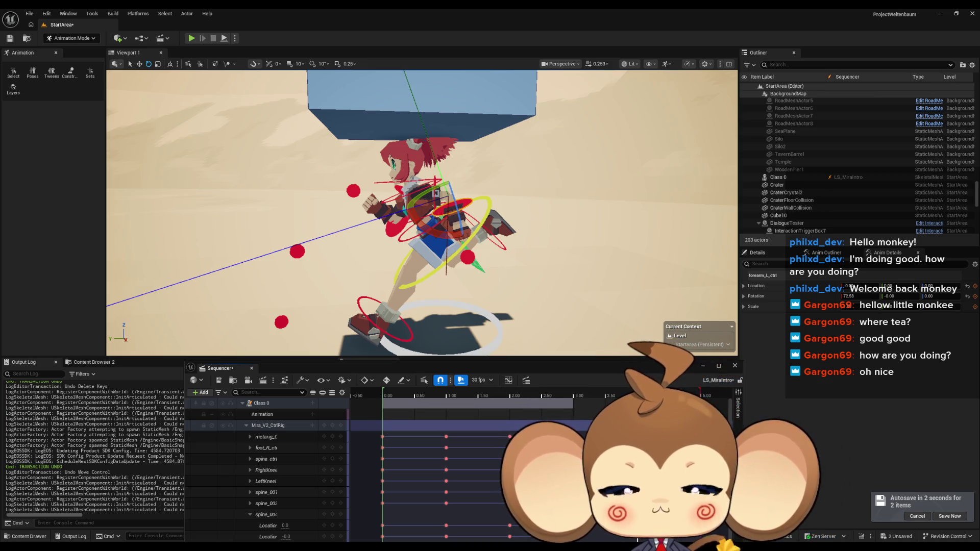
# Step: Scroll the Sequencer track list back to the top and return the playhead to frame 0
pyautogui.scroll(-4, 266, 470)
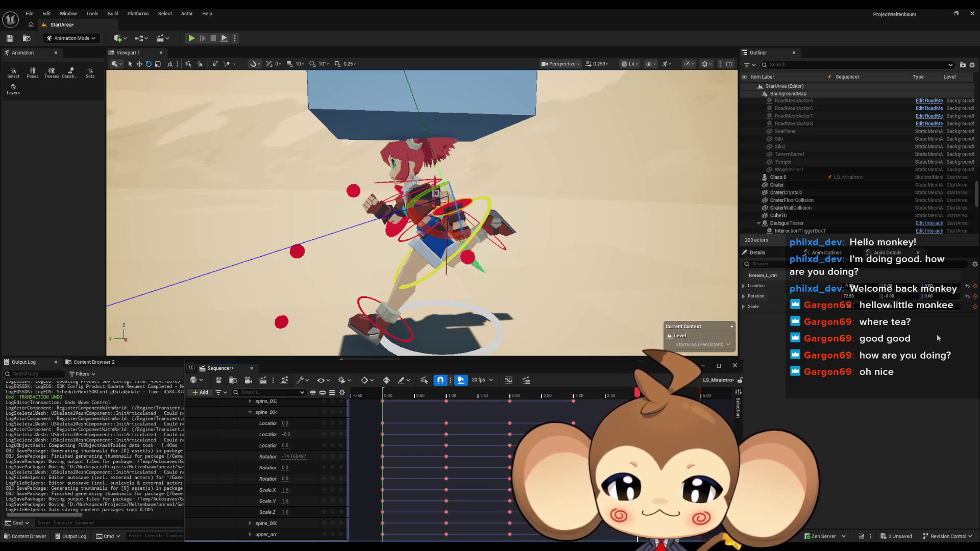
pyautogui.scroll(3, 422, 213)
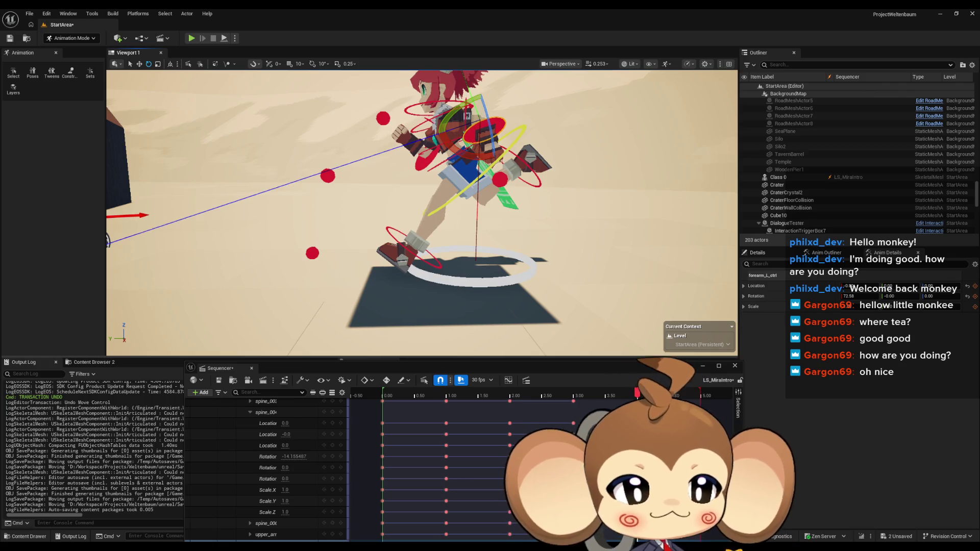
pyautogui.scroll(-3, 421, 213)
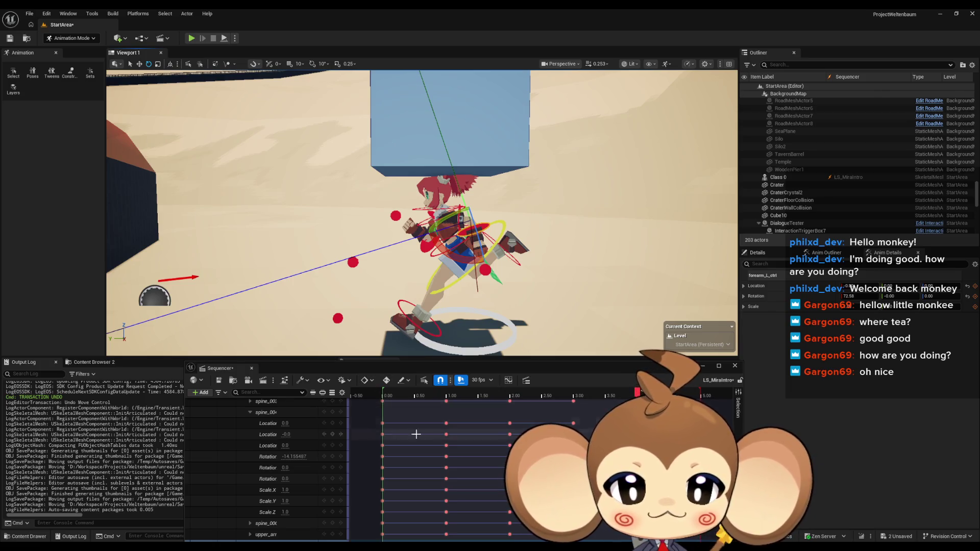
pyautogui.scroll(3, 385, 404)
pyautogui.click(433, 394)
pyautogui.click(384, 396)
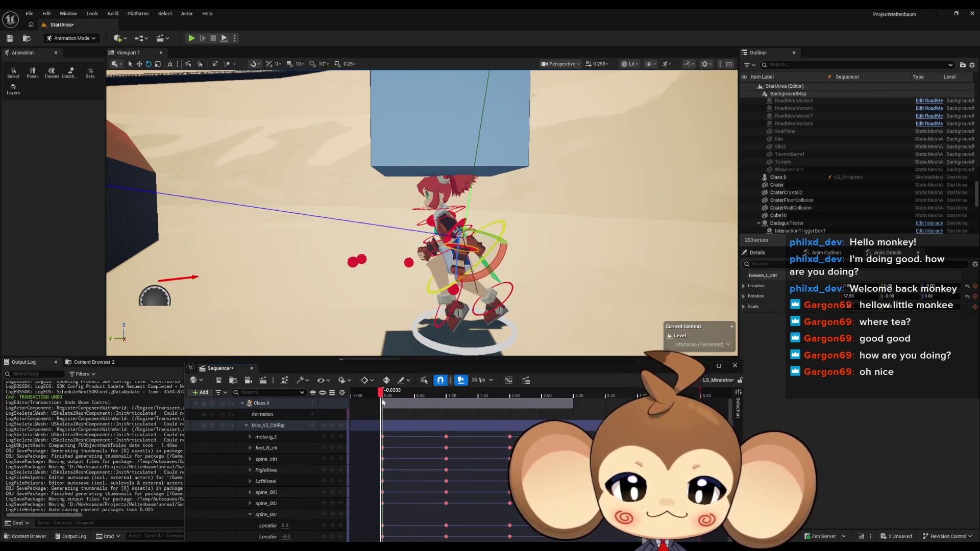
# Step: Scrub the playhead from 0 through 2.00 and 3.00, stepping frames to settle on 4.00
pyautogui.click(397, 403)
pyautogui.moveTo(397, 403); pyautogui.dragTo(546, 407)
pyautogui.moveTo(565, 408); pyautogui.dragTo(573, 408)
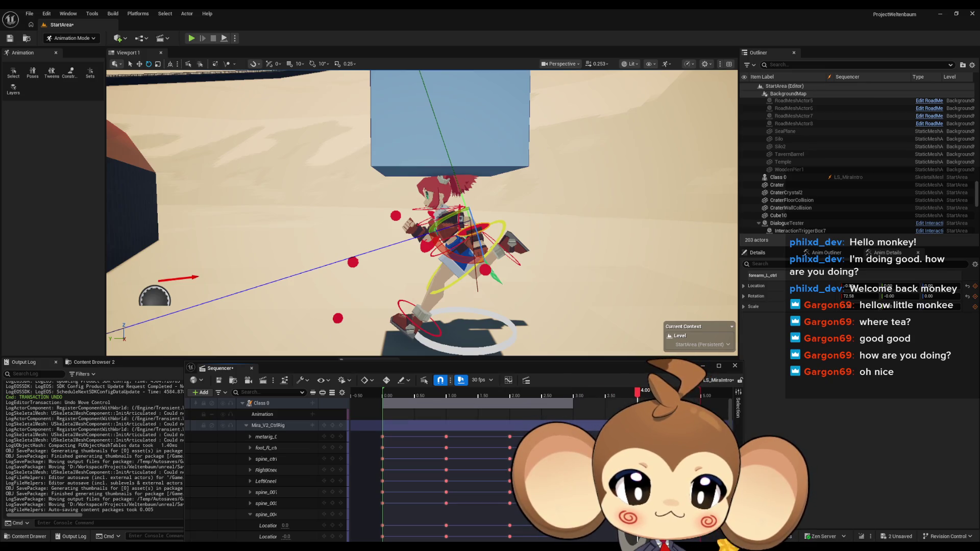
pyautogui.press('Right')
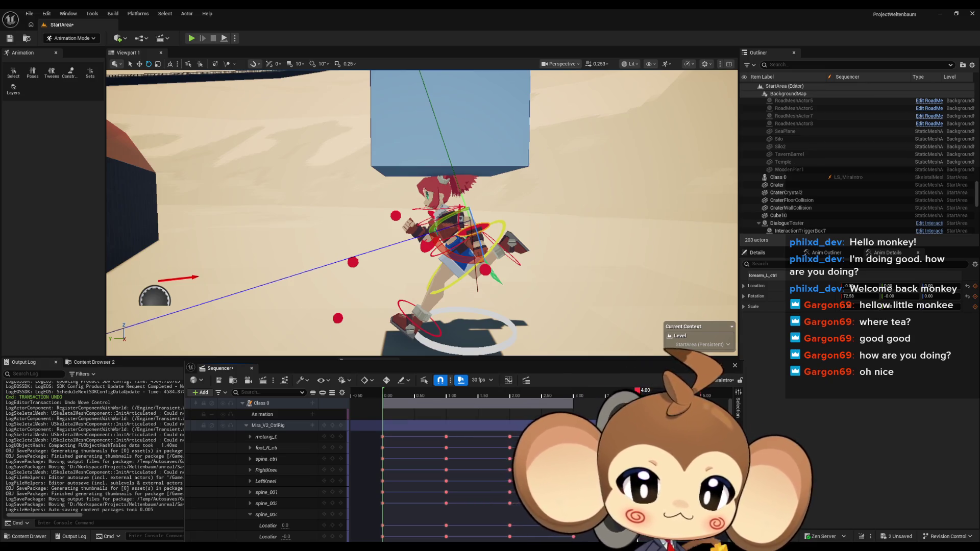
pyautogui.press('Left')
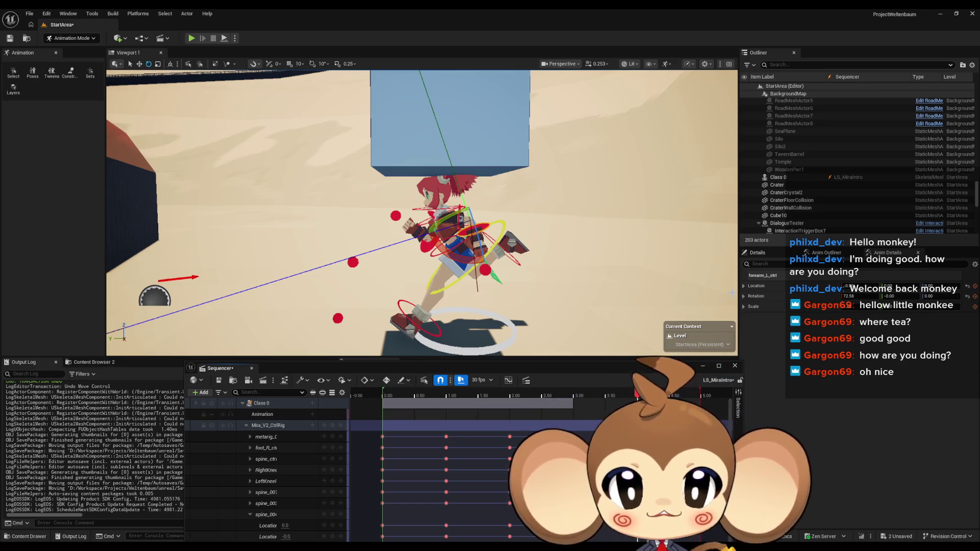
pyautogui.click(508, 255)
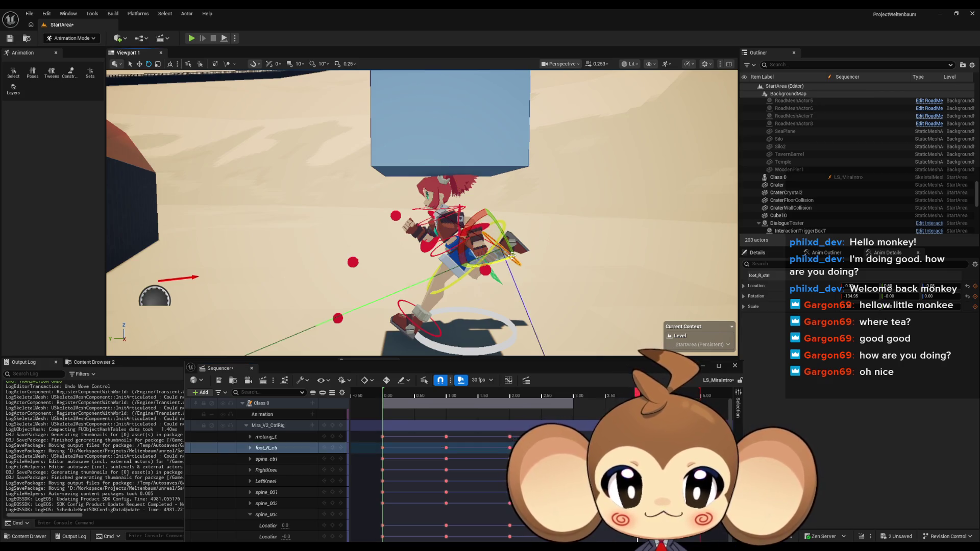
# Step: Lower foot_R_ctrl and spine_ctrl slightly together with the Move tool
pyautogui.keyDown('ctrl'); pyautogui.click(431, 256); pyautogui.keyUp('ctrl')
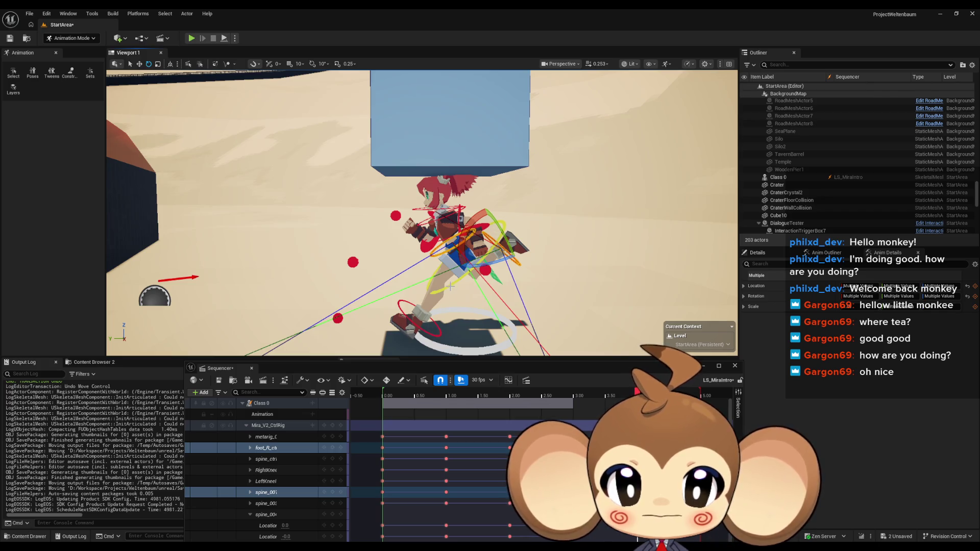
pyautogui.click(450, 288)
pyautogui.keyDown('ctrl'); pyautogui.click(518, 262); pyautogui.keyUp('ctrl')
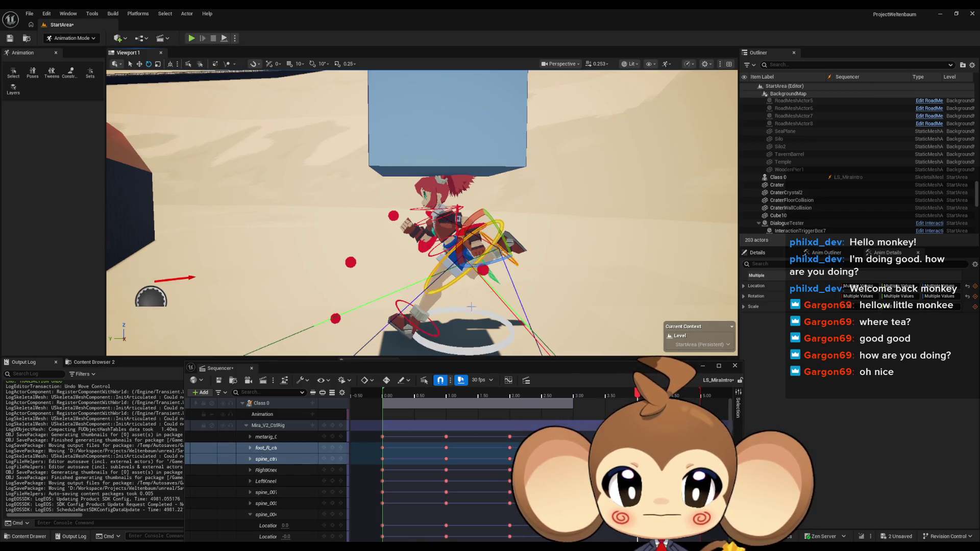
pyautogui.click(427, 334)
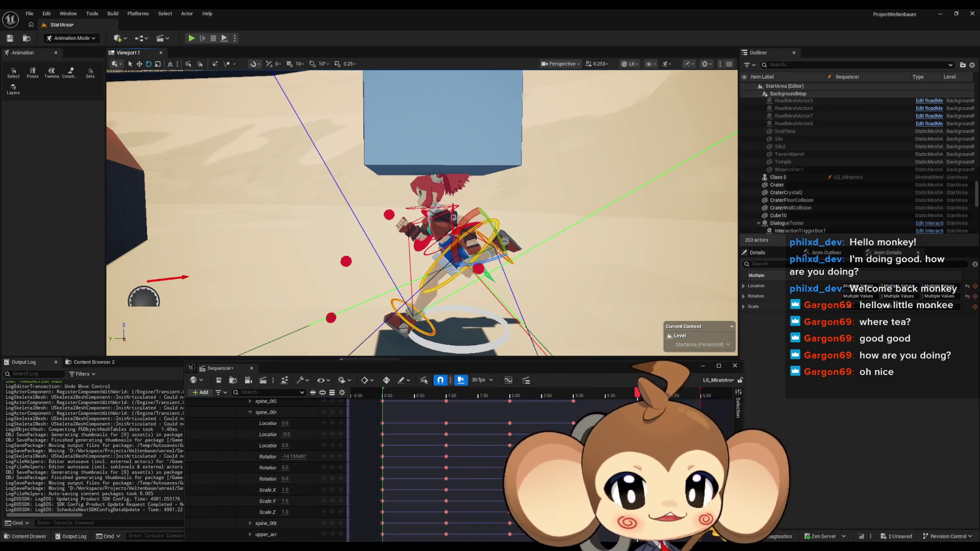
pyautogui.scroll(3, 284, 144)
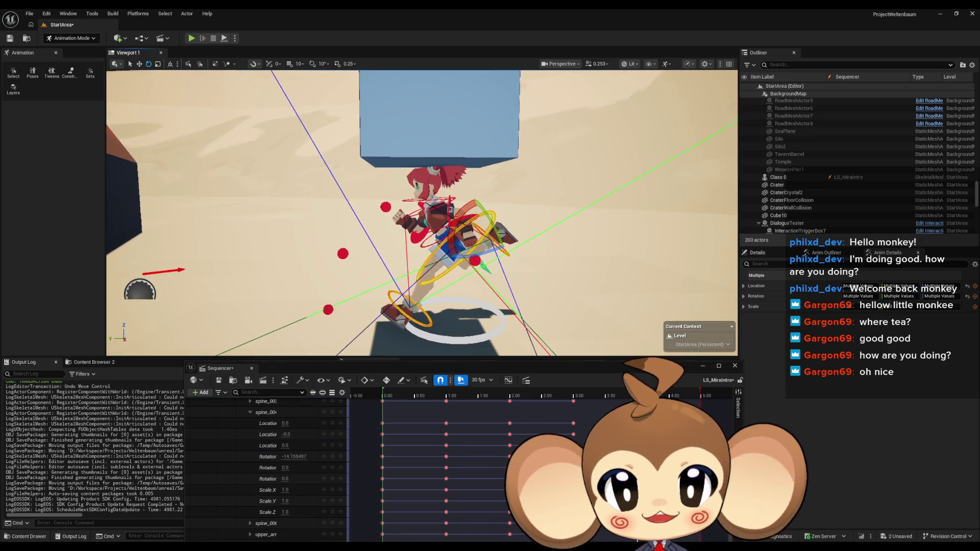
pyautogui.click(139, 64)
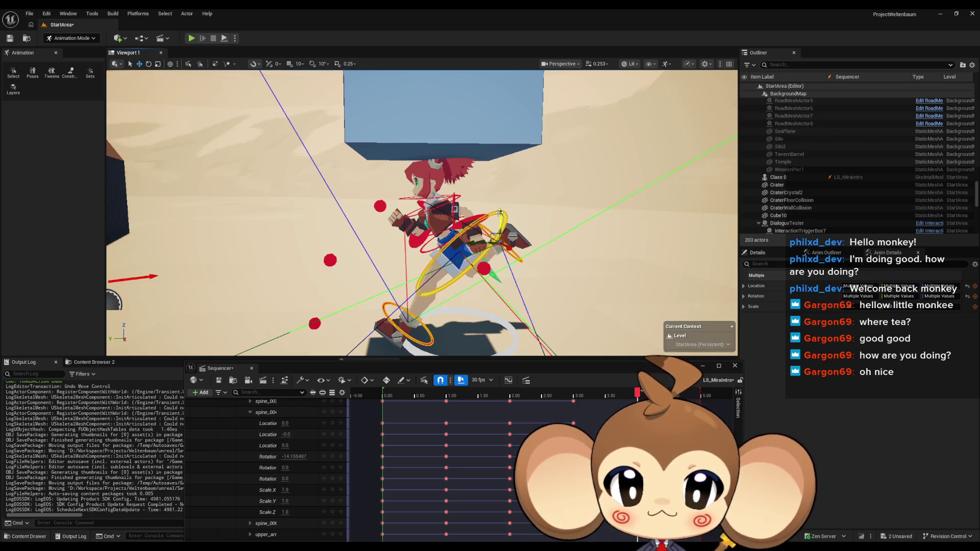
pyautogui.moveTo(500, 213)
pyautogui.mouseDown()
pyautogui.moveTo(500, 222)
pyautogui.moveTo(383, 295)
pyautogui.mouseUp()
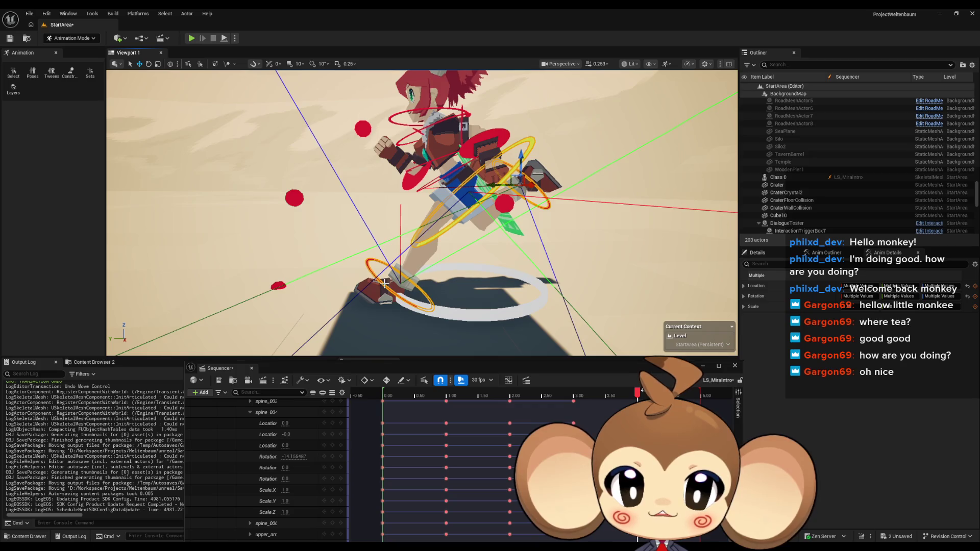
# Step: Move foot_L_ctrl forward under the body and raise it a little
pyautogui.click(384, 284)
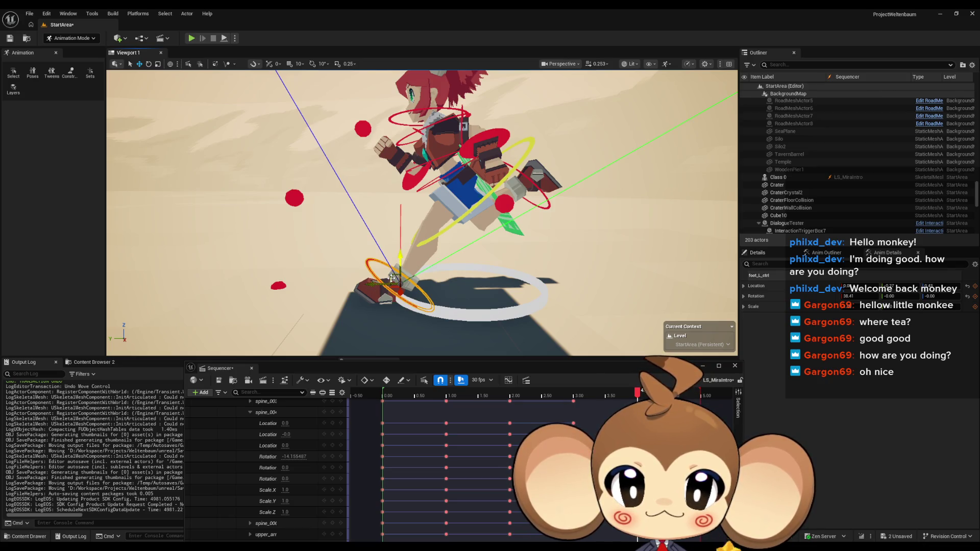
pyautogui.moveTo(391, 279); pyautogui.dragTo(460, 276)
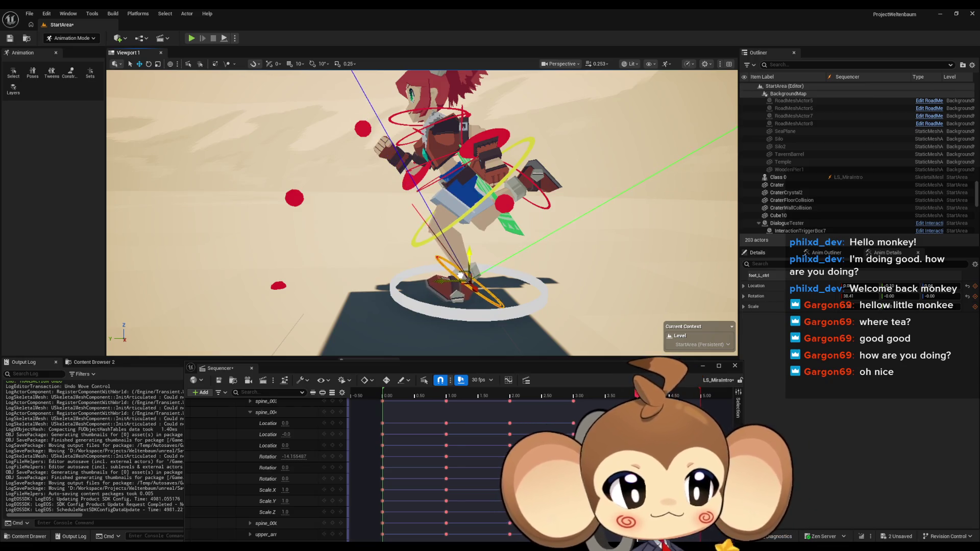
pyautogui.moveTo(461, 276); pyautogui.dragTo(463, 264)
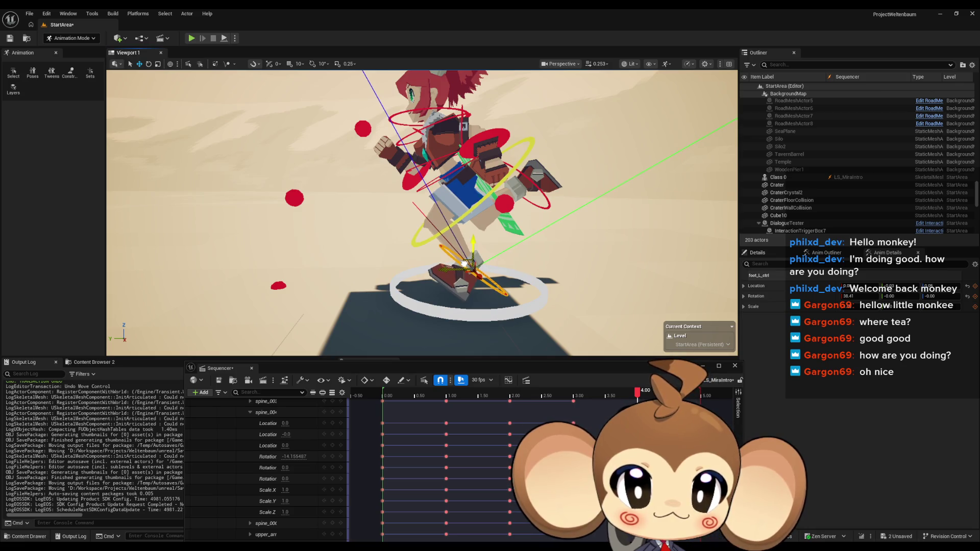
pyautogui.click(149, 64)
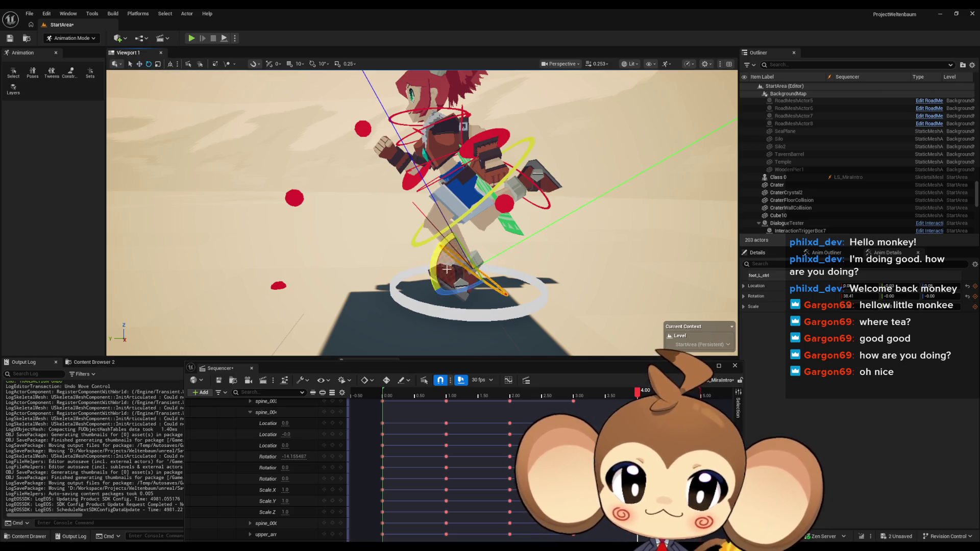
pyautogui.click(448, 250)
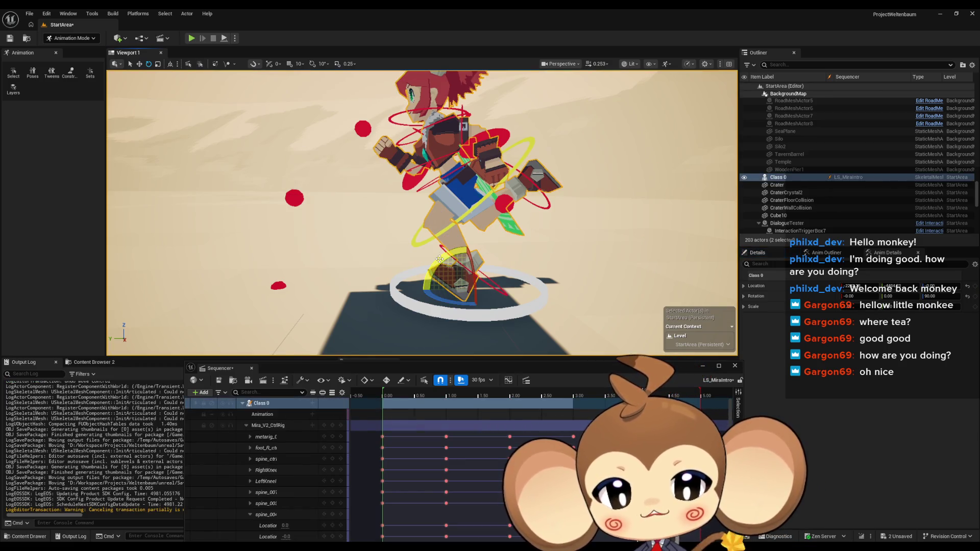
pyautogui.moveTo(440, 259)
pyautogui.mouseDown()
pyautogui.moveTo(424, 258)
pyautogui.moveTo(444, 343)
pyautogui.moveTo(413, 312)
pyautogui.moveTo(472, 244)
pyautogui.moveTo(444, 282)
pyautogui.moveTo(411, 278)
pyautogui.moveTo(378, 293)
pyautogui.moveTo(492, 249)
pyautogui.moveTo(515, 282)
pyautogui.mouseUp()
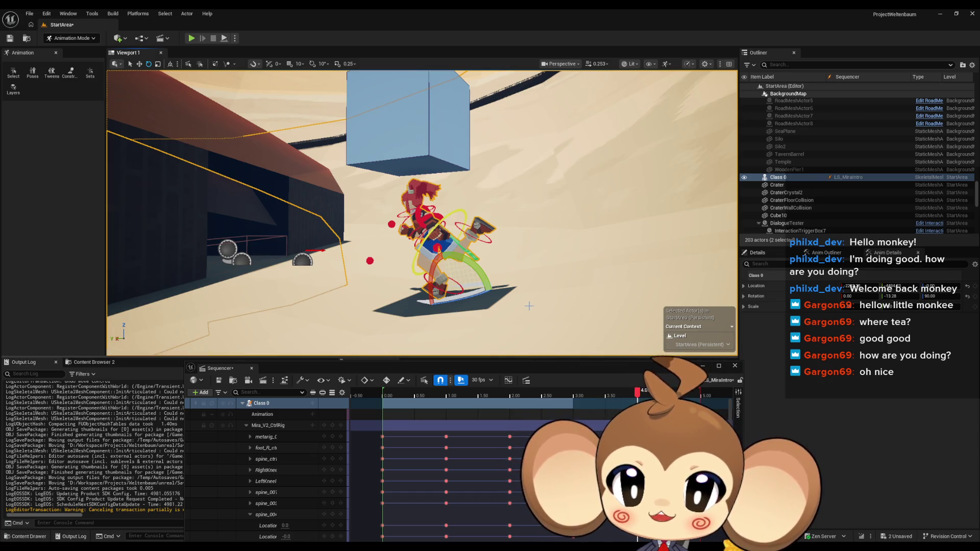
pyautogui.hotkey('ctrl', 'z')
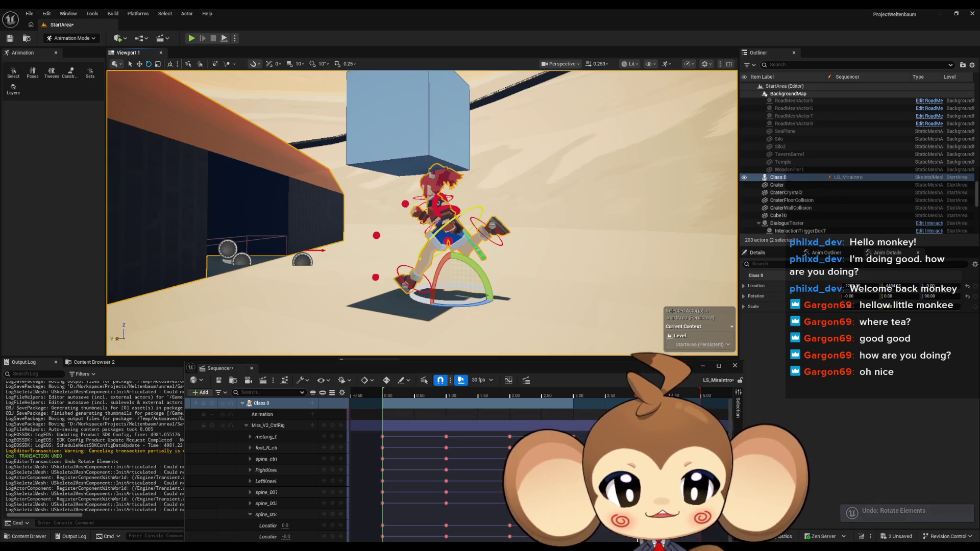
pyautogui.moveTo(575, 227)
pyautogui.mouseDown()
pyautogui.moveTo(563, 290)
pyautogui.moveTo(460, 293)
pyautogui.moveTo(460, 230)
pyautogui.moveTo(485, 214)
pyautogui.moveTo(347, 260)
pyautogui.moveTo(368, 250)
pyautogui.mouseUp()
pyautogui.click(569, 250)
pyautogui.moveTo(426, 338); pyautogui.dragTo(427, 338)
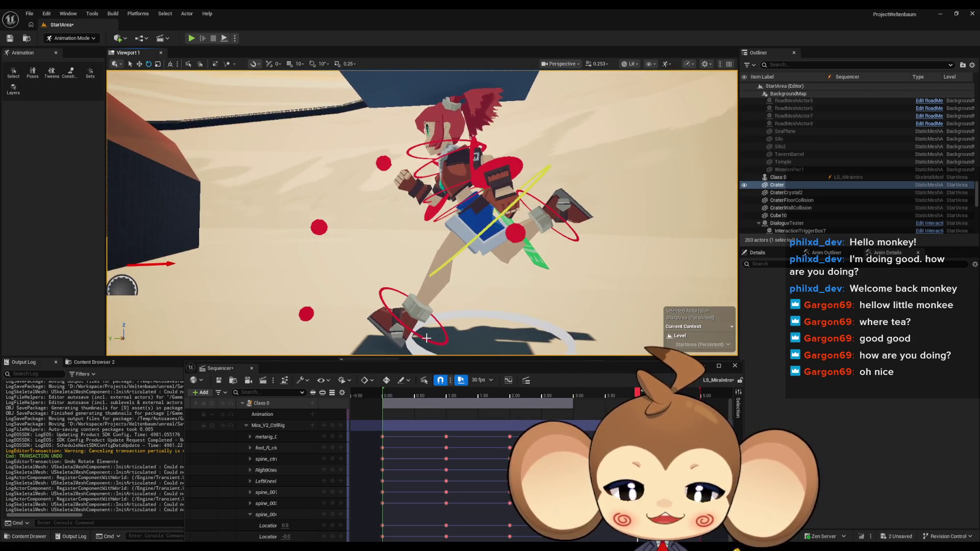
pyautogui.click(424, 339)
pyautogui.press('f')
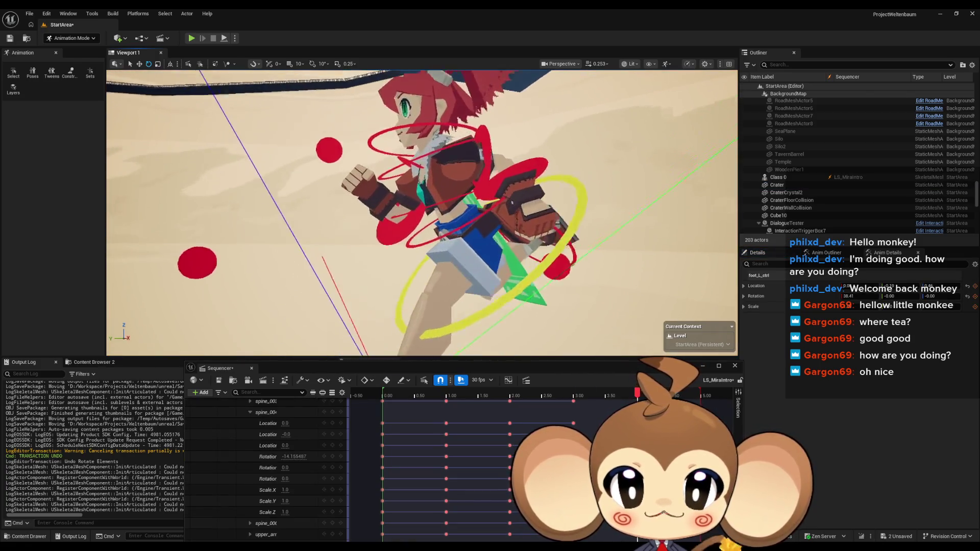
pyautogui.keyDown('ctrl'); pyautogui.click(574, 259); pyautogui.keyUp('ctrl')
pyautogui.press('f')
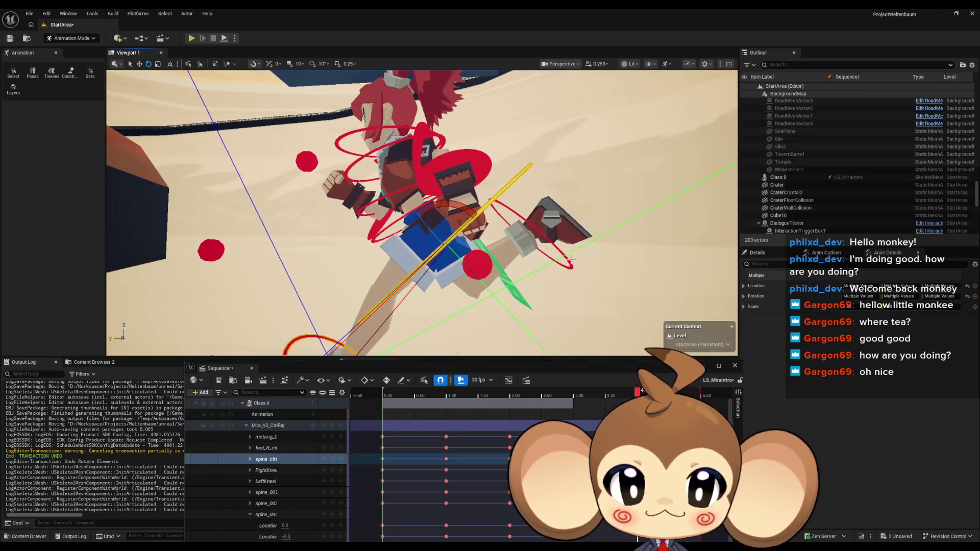
pyautogui.keyDown('ctrl'); pyautogui.click(572, 264); pyautogui.keyUp('ctrl')
pyautogui.press('f')
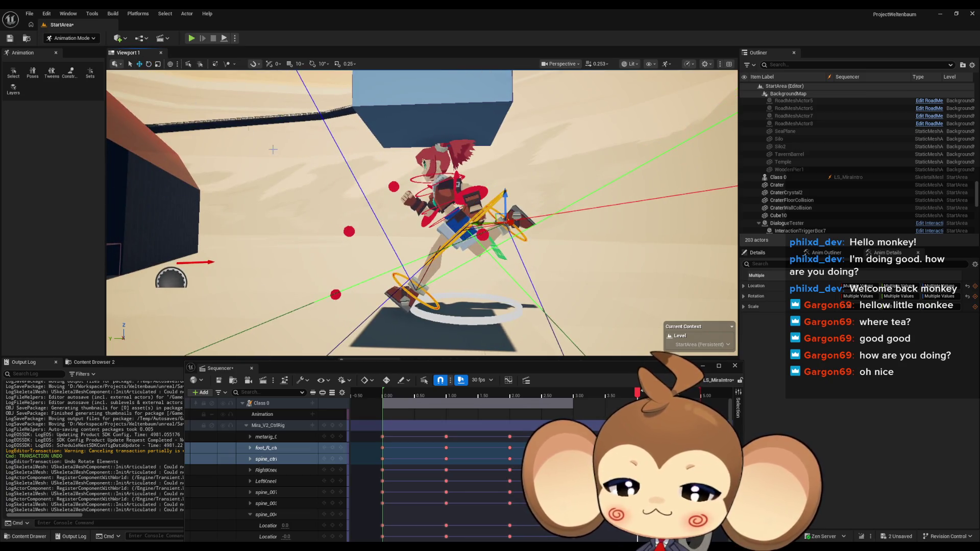
pyautogui.press('f')
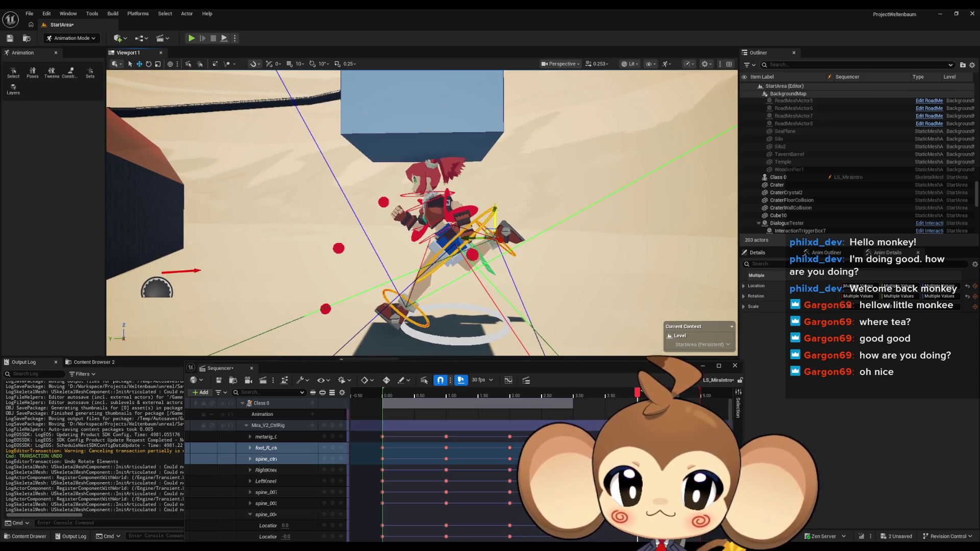
pyautogui.moveTo(497, 212); pyautogui.dragTo(496, 225)
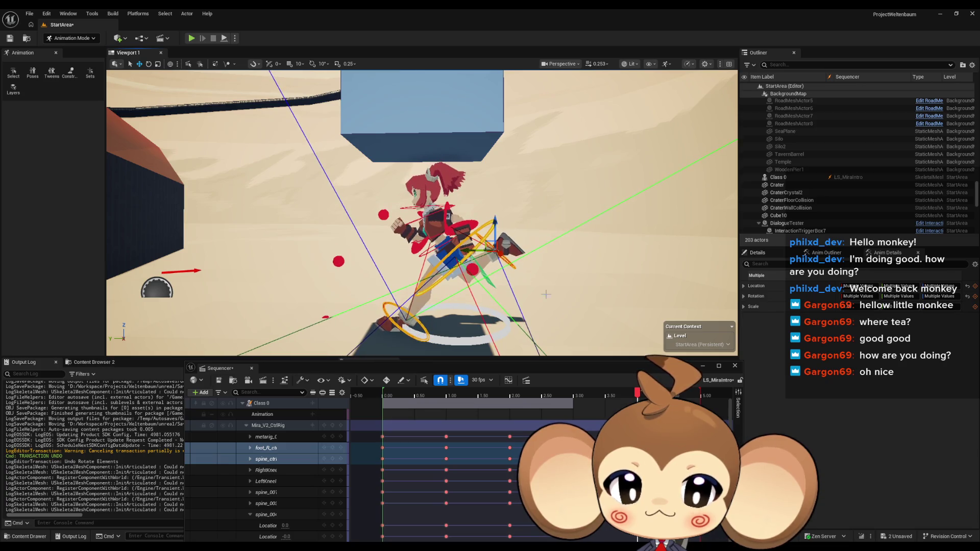
pyautogui.click(335, 426)
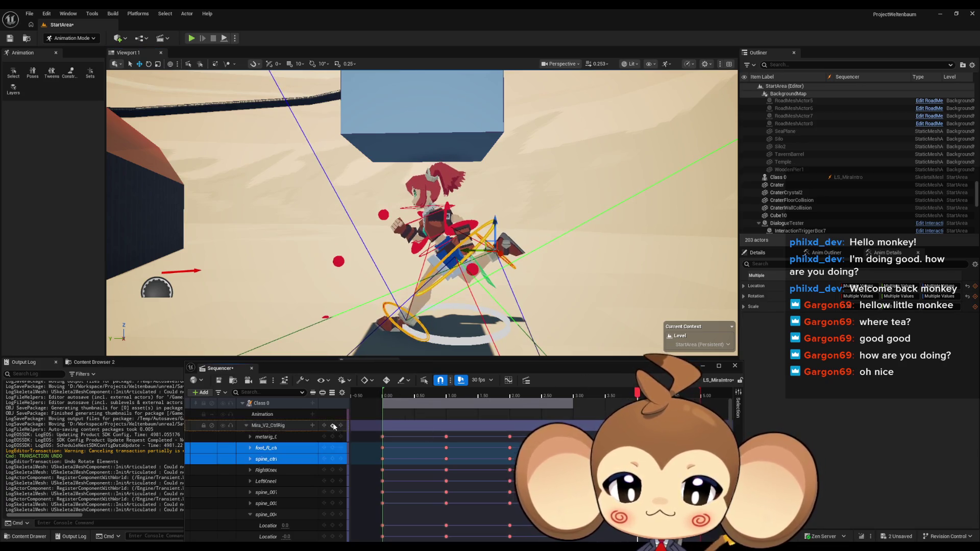
pyautogui.click(403, 331)
pyautogui.press('f')
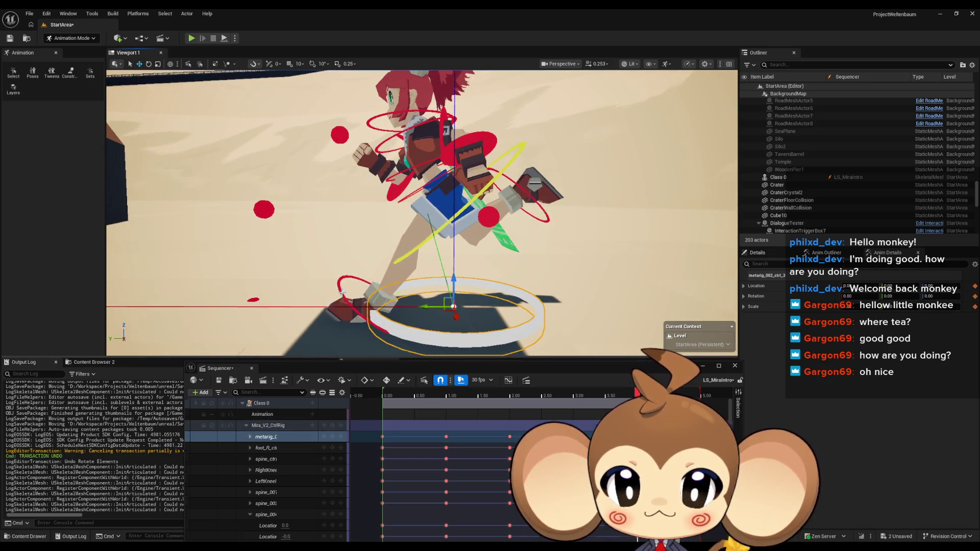
pyautogui.click(391, 311)
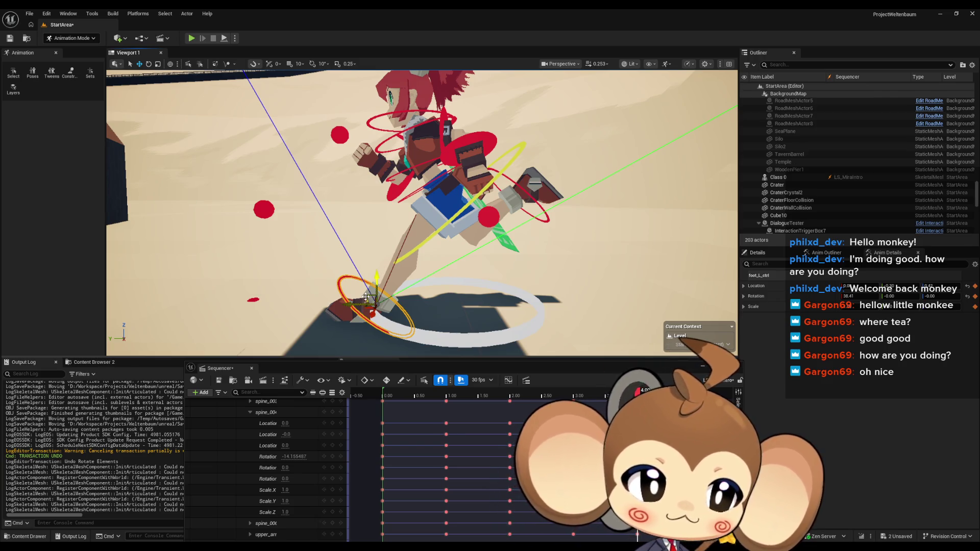
pyautogui.moveTo(366, 296)
pyautogui.mouseDown()
pyautogui.moveTo(406, 301)
pyautogui.moveTo(439, 286)
pyautogui.moveTo(424, 255)
pyautogui.moveTo(393, 275)
pyautogui.mouseUp()
pyautogui.press('e')
pyautogui.click(140, 65)
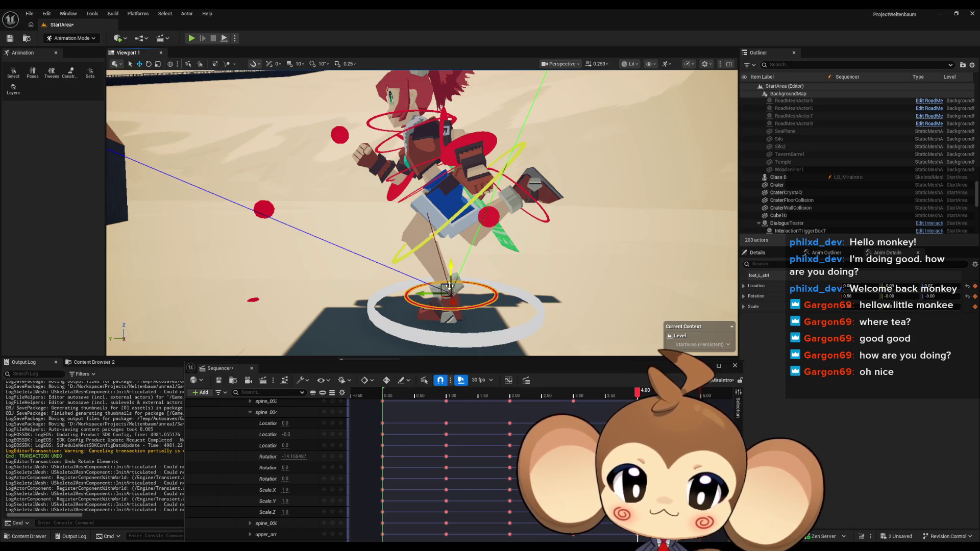
pyautogui.moveTo(442, 287); pyautogui.dragTo(448, 280)
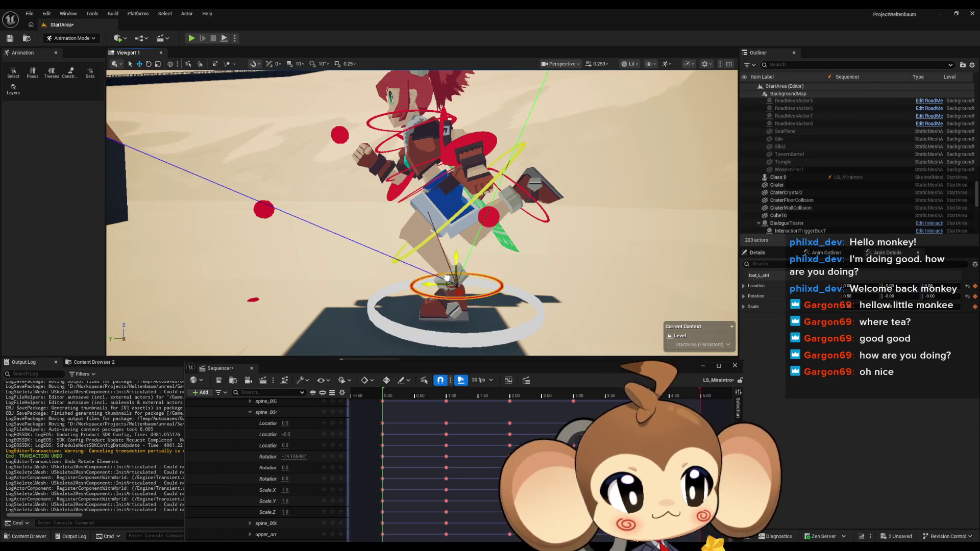
pyautogui.scroll(5, 327, 439)
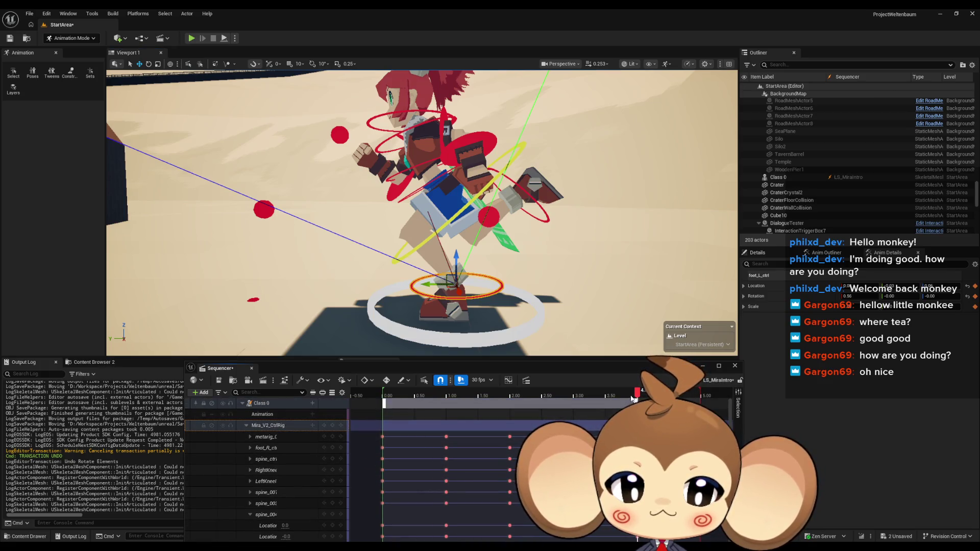
pyautogui.moveTo(592, 392)
pyautogui.mouseDown()
pyautogui.moveTo(466, 390)
pyautogui.moveTo(587, 380)
pyautogui.moveTo(545, 378)
pyautogui.moveTo(664, 390)
pyautogui.moveTo(631, 389)
pyautogui.moveTo(640, 390)
pyautogui.mouseUp()
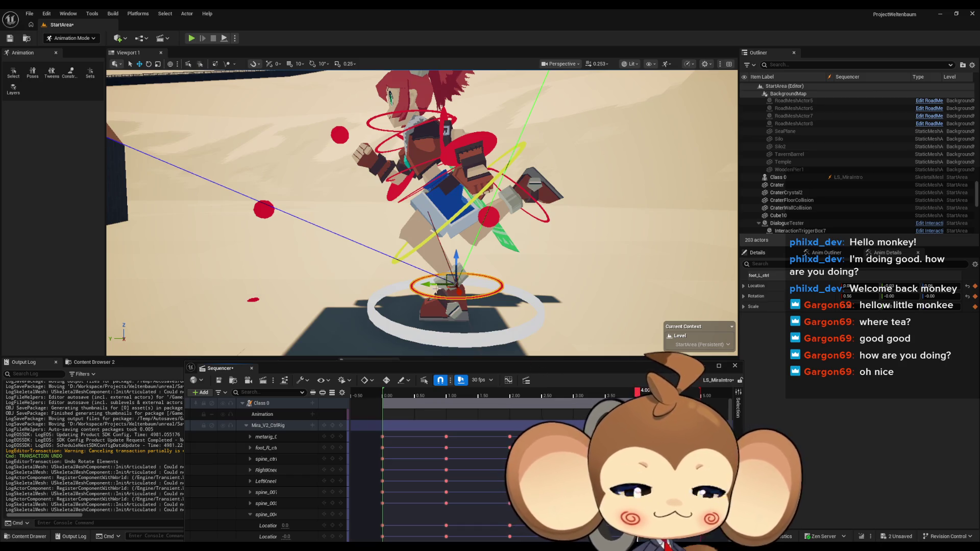
pyautogui.moveTo(401, 304)
pyautogui.mouseDown()
pyautogui.moveTo(388, 295)
pyautogui.moveTo(517, 204)
pyautogui.mouseUp()
# Step: Rotate foot_R_ctrl, then move it down and back
pyautogui.click(518, 204)
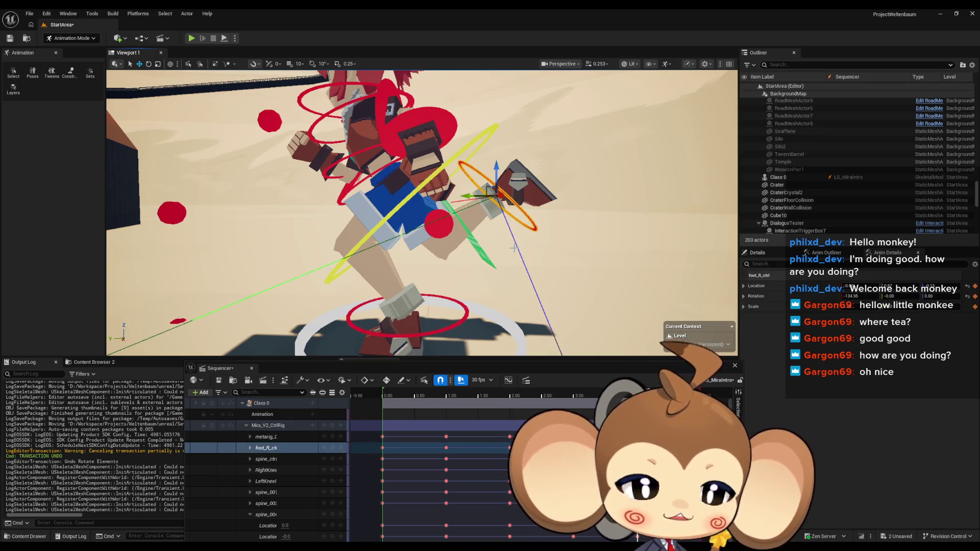
pyautogui.moveTo(514, 251)
pyautogui.mouseDown()
pyautogui.moveTo(459, 249)
pyautogui.moveTo(479, 272)
pyautogui.mouseUp()
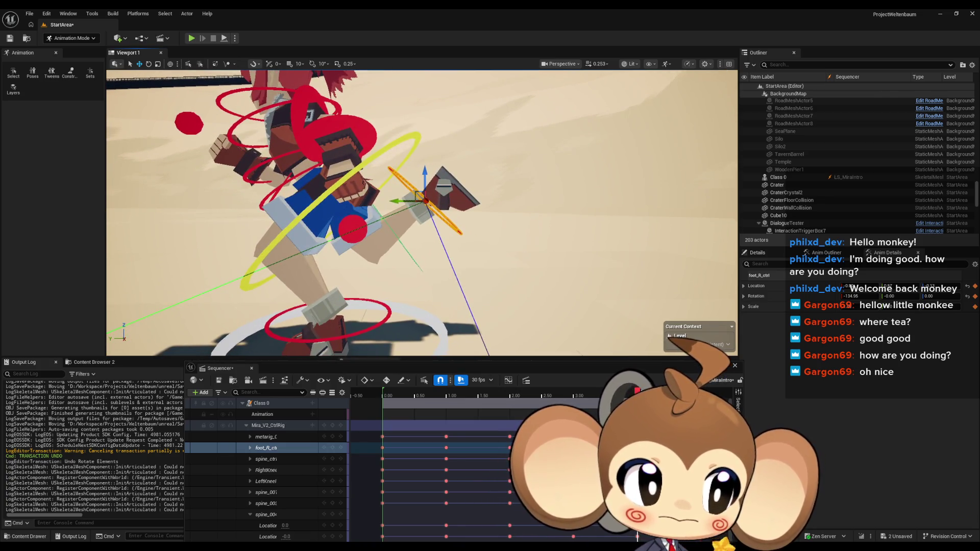
pyautogui.click(148, 64)
pyautogui.moveTo(433, 221)
pyautogui.mouseDown()
pyautogui.moveTo(403, 239)
pyautogui.moveTo(462, 231)
pyautogui.mouseUp()
pyautogui.click(139, 64)
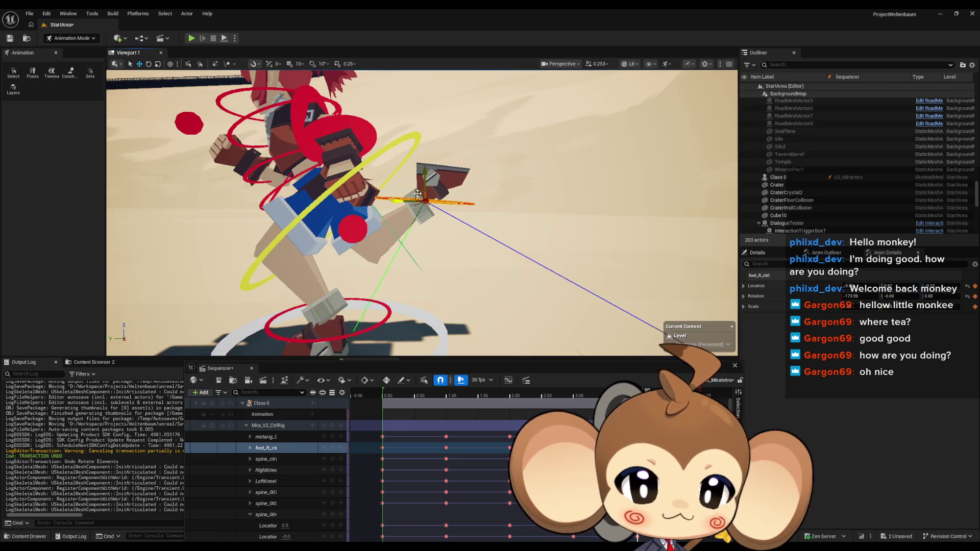
pyautogui.moveTo(417, 194); pyautogui.dragTo(397, 221)
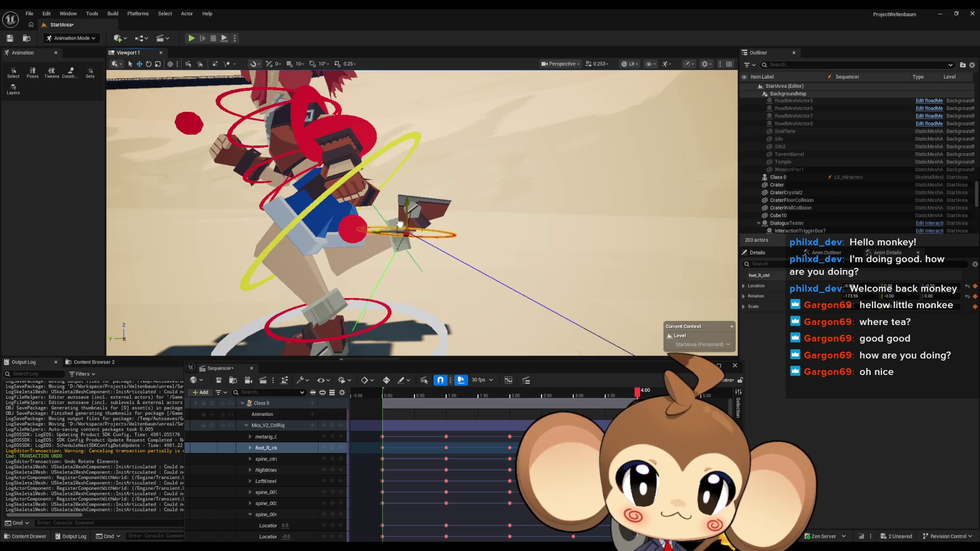
# Step: Tilt the right foot about 24 degrees and nudge it slightly up into place
pyautogui.moveTo(407, 230); pyautogui.dragTo(674, 236)
pyautogui.scroll(5, 422, 213)
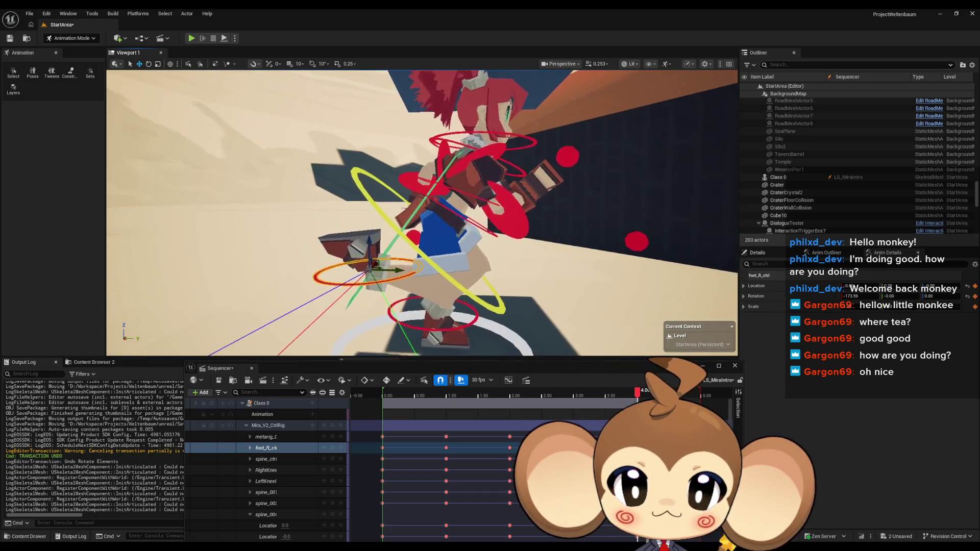
pyautogui.scroll(5, 422, 213)
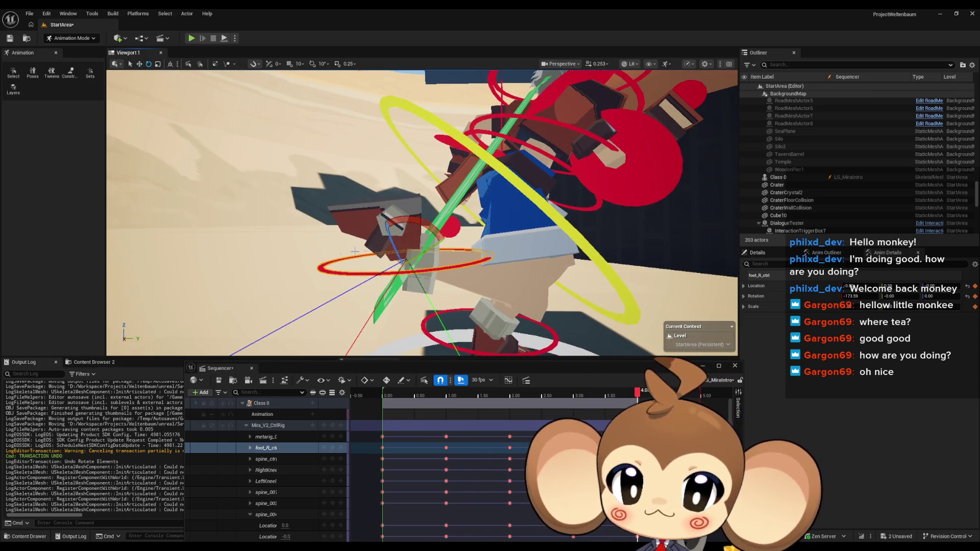
pyautogui.moveTo(413, 221); pyautogui.dragTo(380, 296)
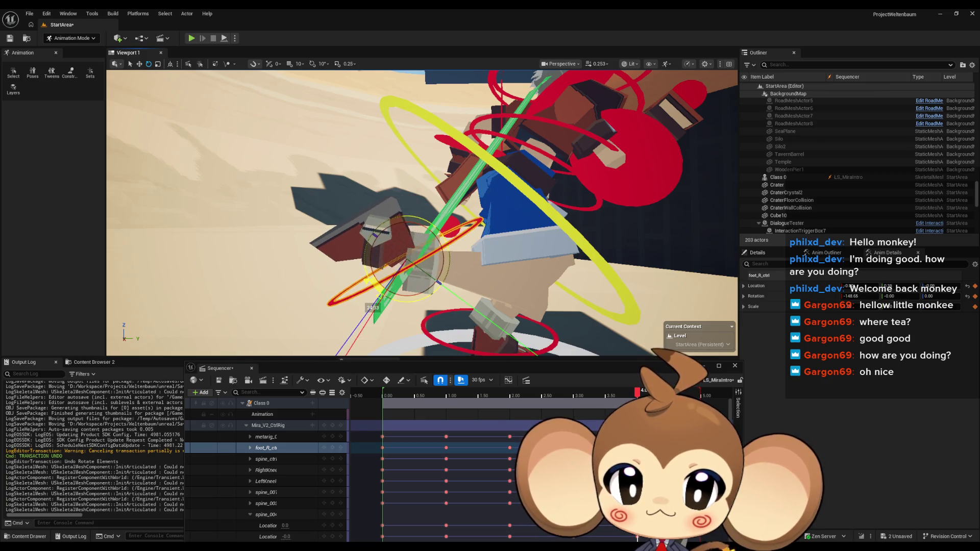
pyautogui.scroll(-8, 411, 221)
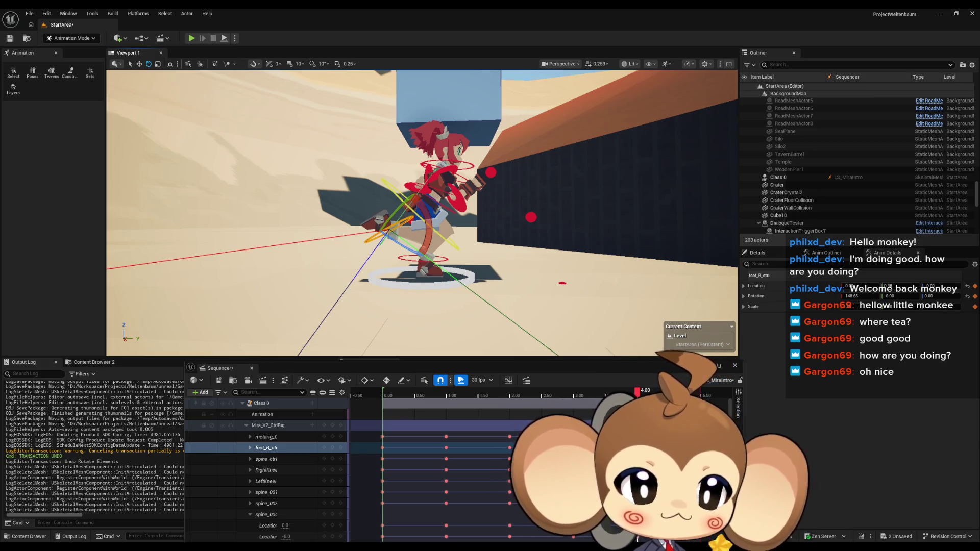
pyautogui.scroll(8, 411, 221)
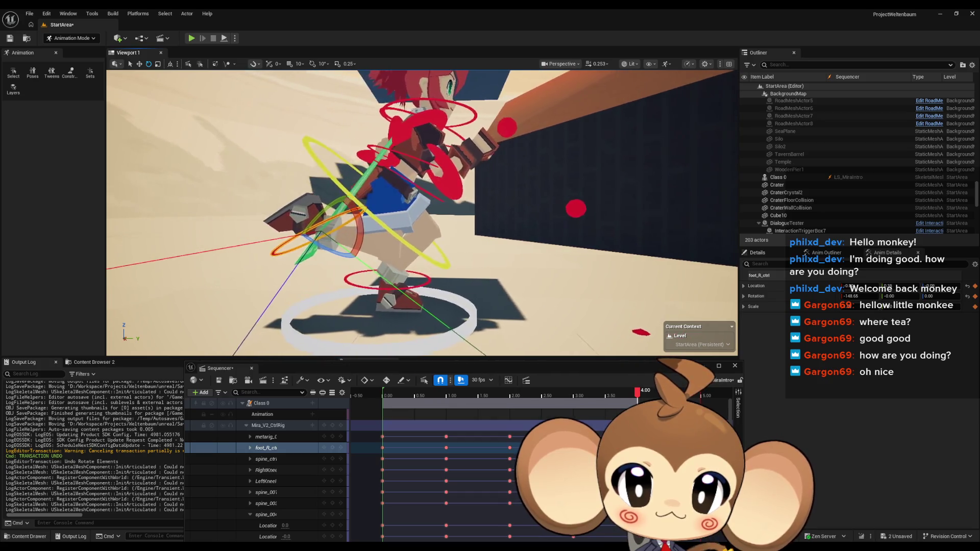
pyautogui.moveTo(316, 240); pyautogui.dragTo(337, 251)
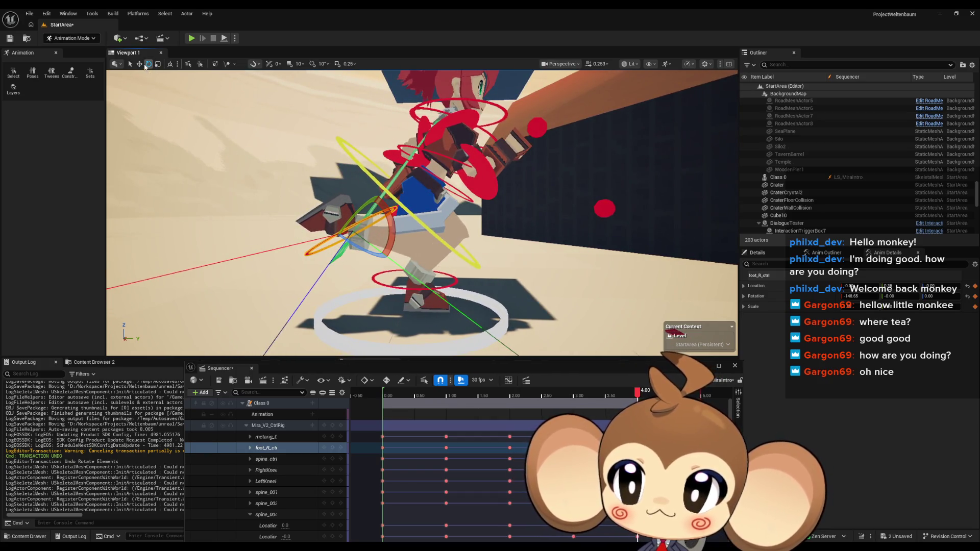
pyautogui.moveTo(361, 226); pyautogui.dragTo(351, 225)
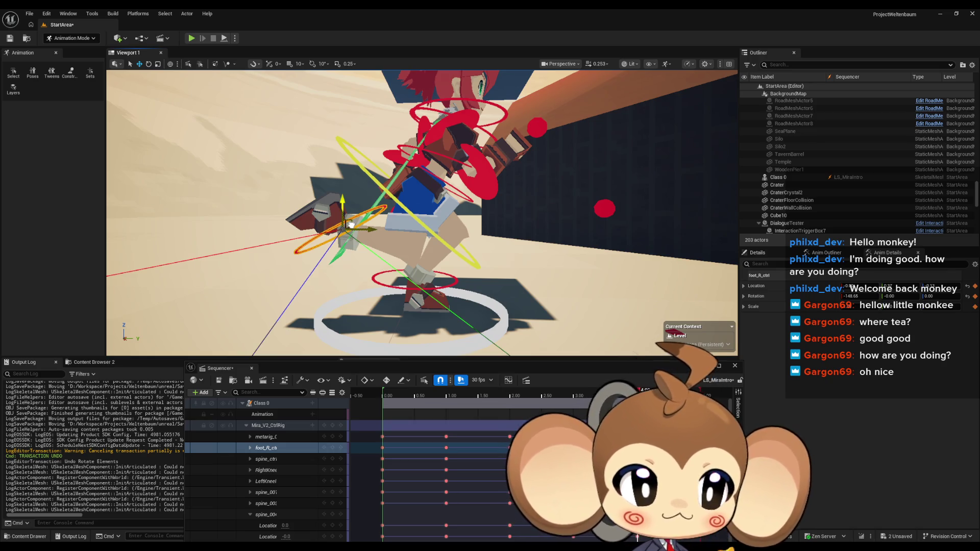
pyautogui.moveTo(351, 225); pyautogui.dragTo(353, 221)
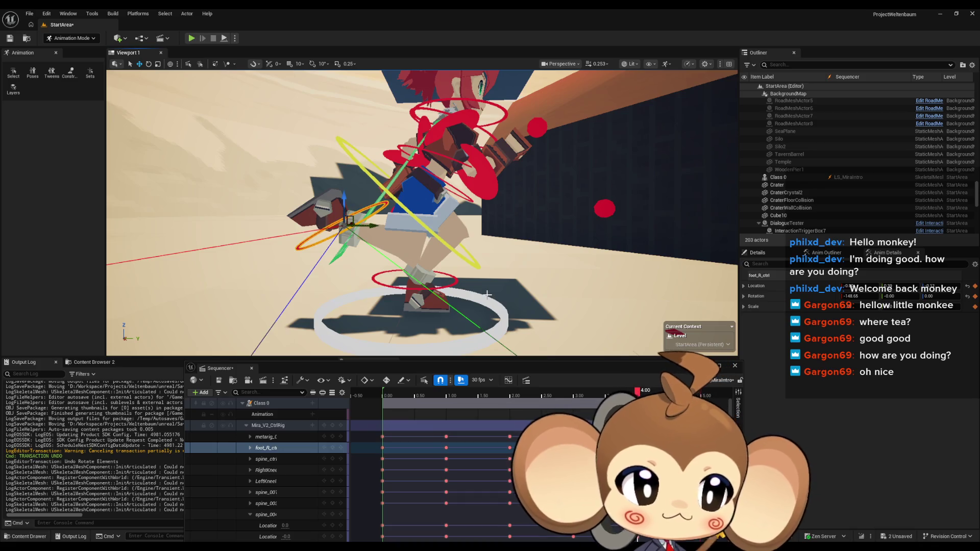
pyautogui.moveTo(487, 295)
pyautogui.mouseDown()
pyautogui.moveTo(465, 293)
pyautogui.moveTo(513, 280)
pyautogui.mouseUp()
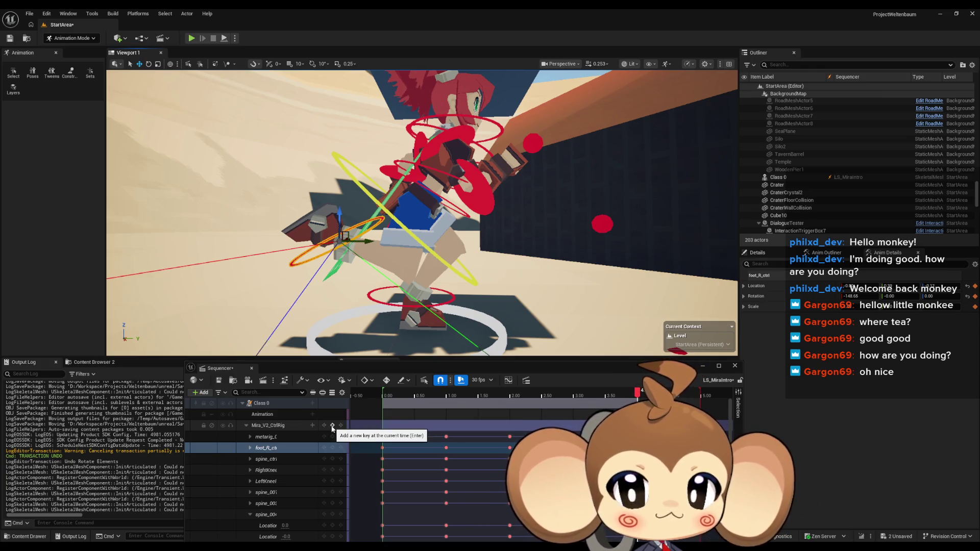
# Step: Key the Mira_V2_CtrlRig pose at 4.00 and scrub back toward the run's start
pyautogui.click(332, 426)
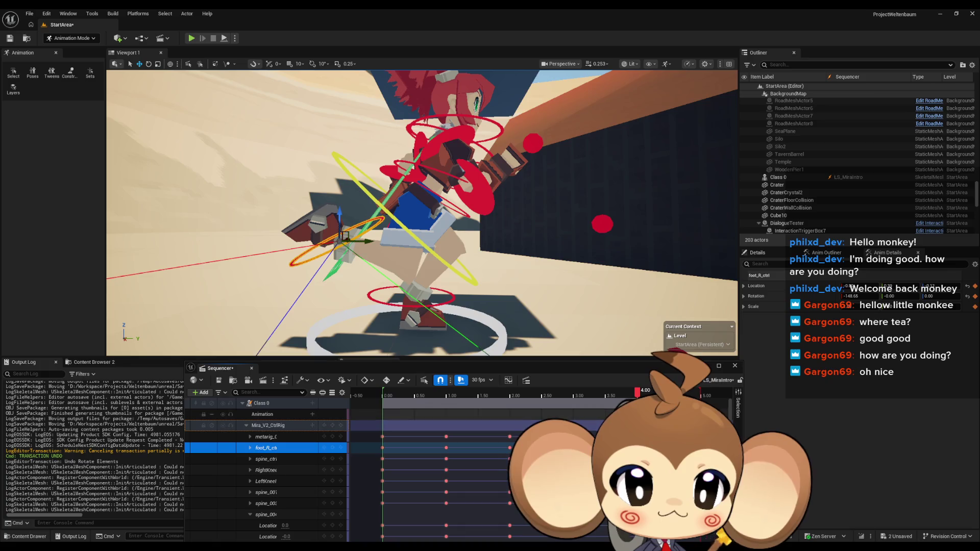
pyautogui.moveTo(638, 395)
pyautogui.mouseDown()
pyautogui.moveTo(654, 396)
pyautogui.moveTo(380, 397)
pyautogui.moveTo(604, 406)
pyautogui.moveTo(644, 403)
pyautogui.moveTo(457, 403)
pyautogui.moveTo(613, 401)
pyautogui.moveTo(472, 388)
pyautogui.moveTo(574, 397)
pyautogui.moveTo(452, 400)
pyautogui.moveTo(677, 396)
pyautogui.moveTo(357, 398)
pyautogui.moveTo(638, 407)
pyautogui.mouseUp()
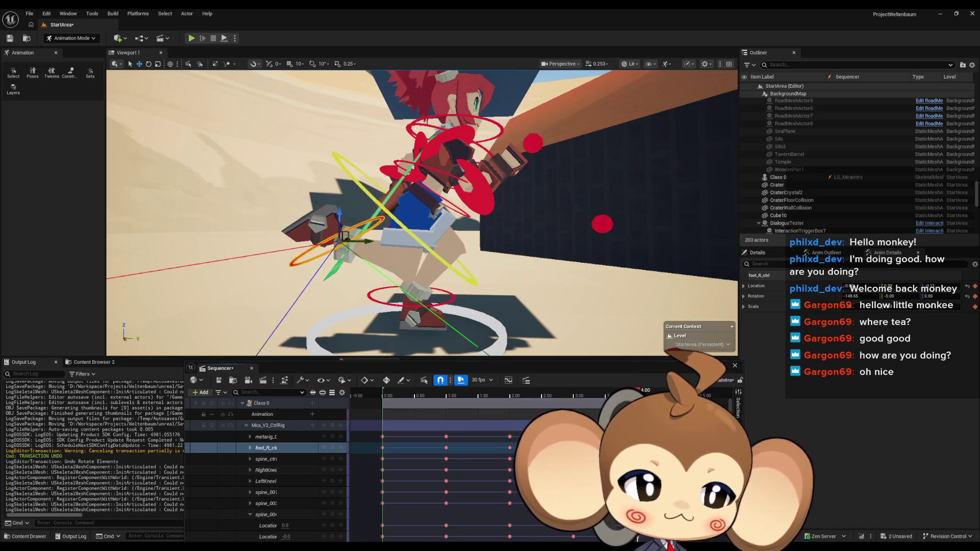
pyautogui.moveTo(427, 315); pyautogui.dragTo(296, 295)
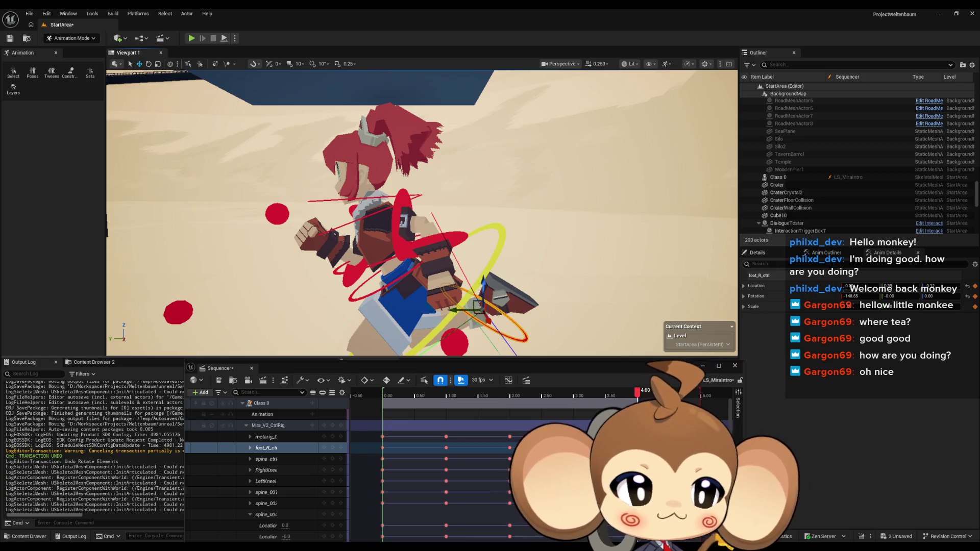
pyautogui.moveTo(296, 295); pyautogui.dragTo(293, 292)
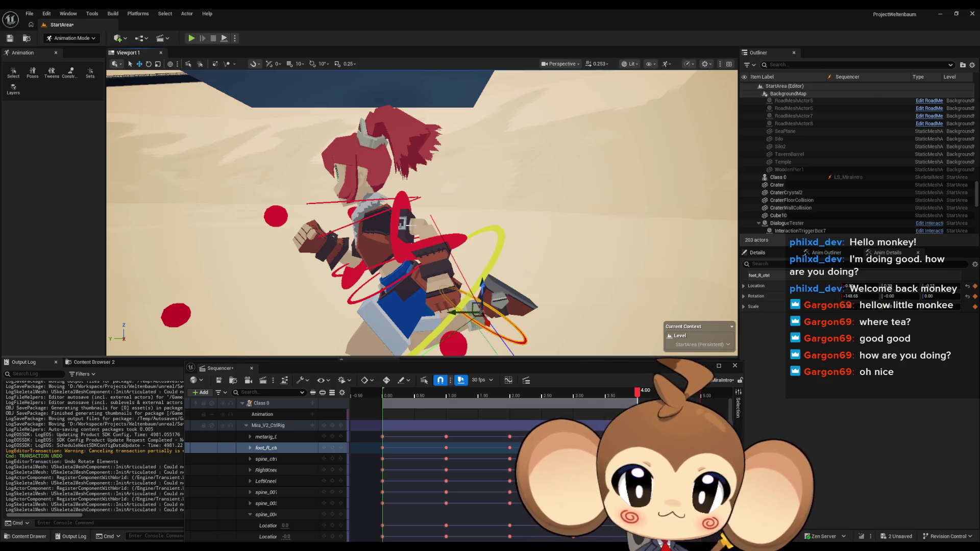
pyautogui.click(394, 215)
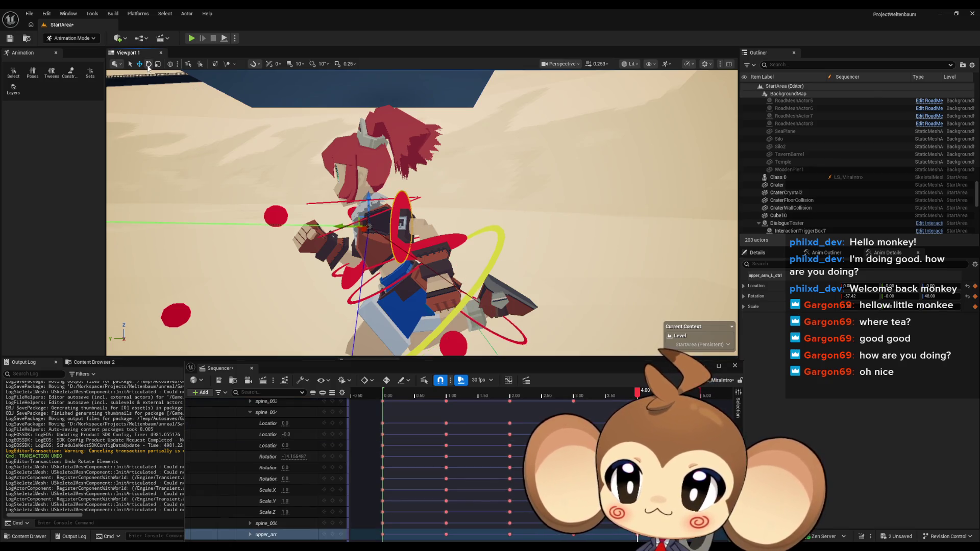
# Step: Rotate the left upper arm about 20° and the left forearm about 34°, then go to 2.3333
pyautogui.moveTo(407, 231); pyautogui.dragTo(350, 269)
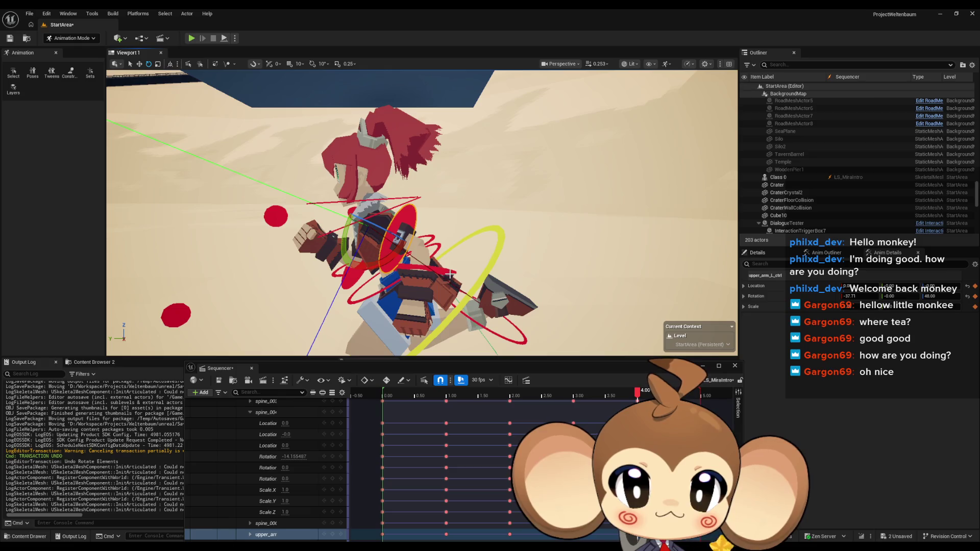
pyautogui.click(449, 275)
pyautogui.moveTo(449, 255); pyautogui.dragTo(378, 276)
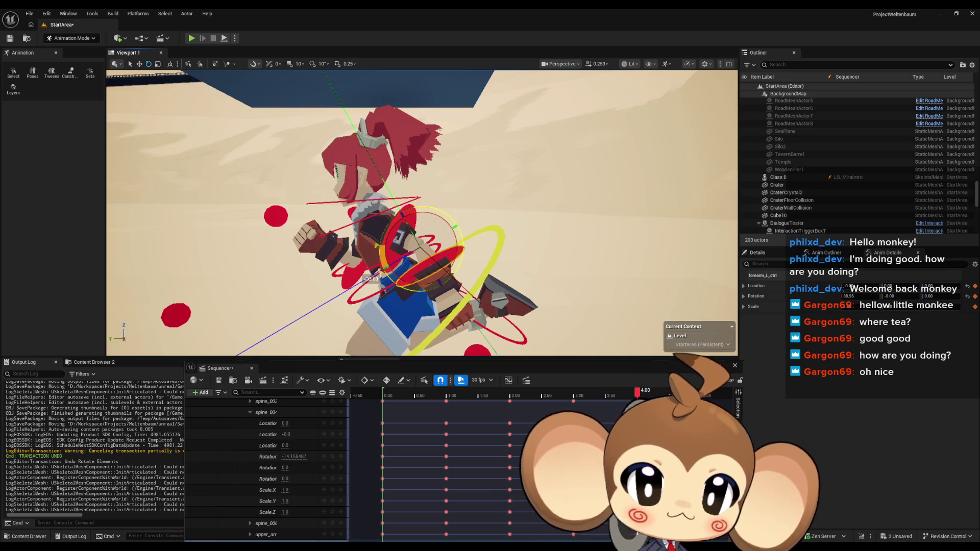
pyautogui.moveTo(378, 276); pyautogui.dragTo(378, 275)
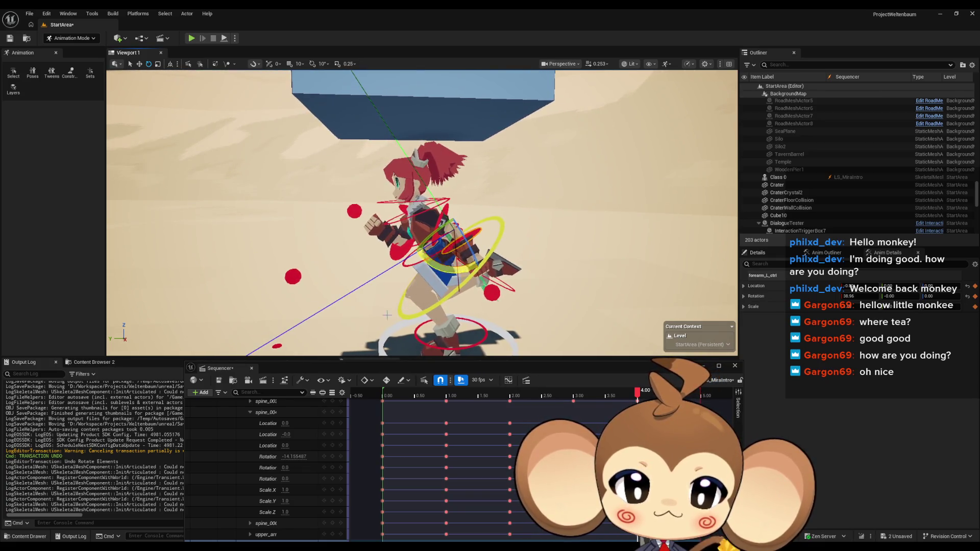
pyautogui.scroll(4, 319, 413)
pyautogui.scroll(2, 326, 424)
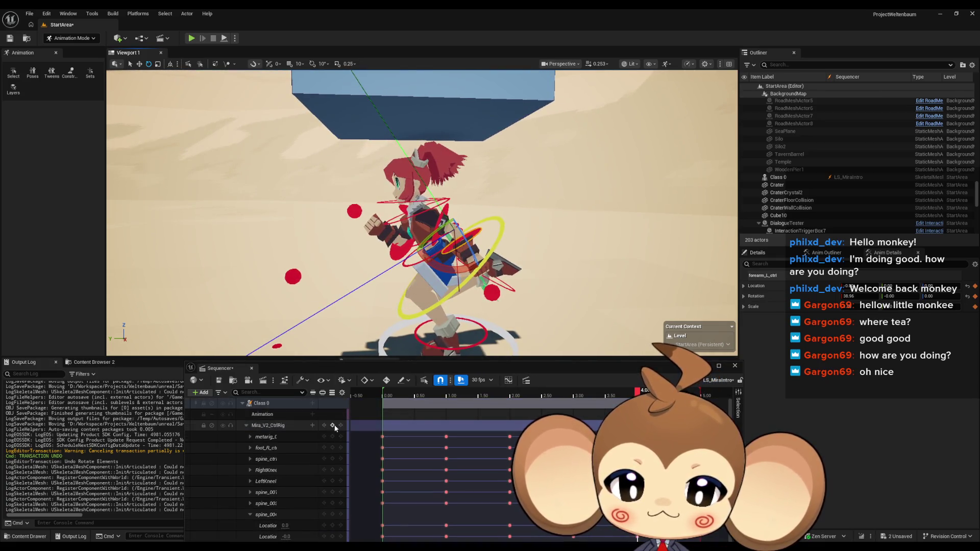
pyautogui.click(528, 397)
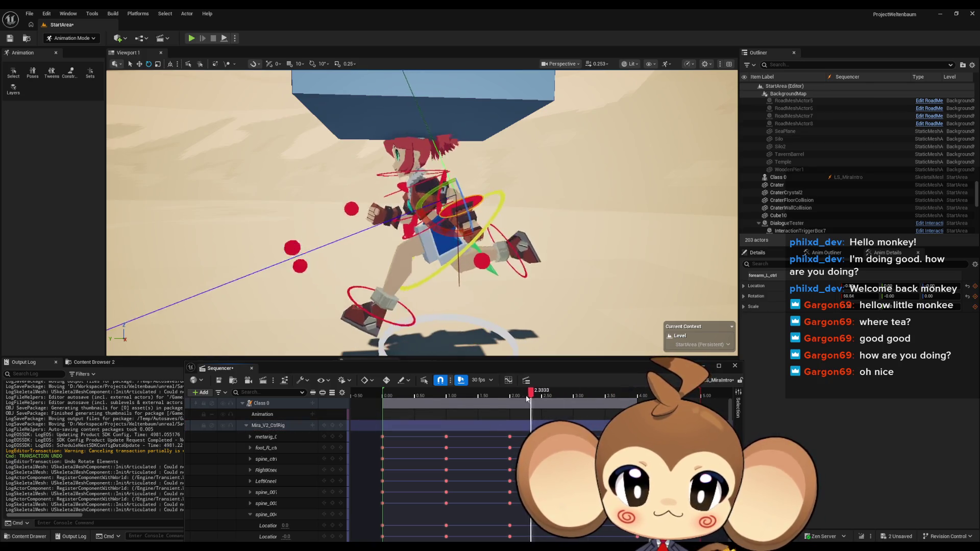
# Step: Rotate the left forearm back about 15° and key the rig at 3.00
pyautogui.moveTo(528, 399)
pyautogui.mouseDown()
pyautogui.moveTo(376, 399)
pyautogui.moveTo(621, 406)
pyautogui.moveTo(512, 399)
pyautogui.moveTo(577, 403)
pyautogui.mouseUp()
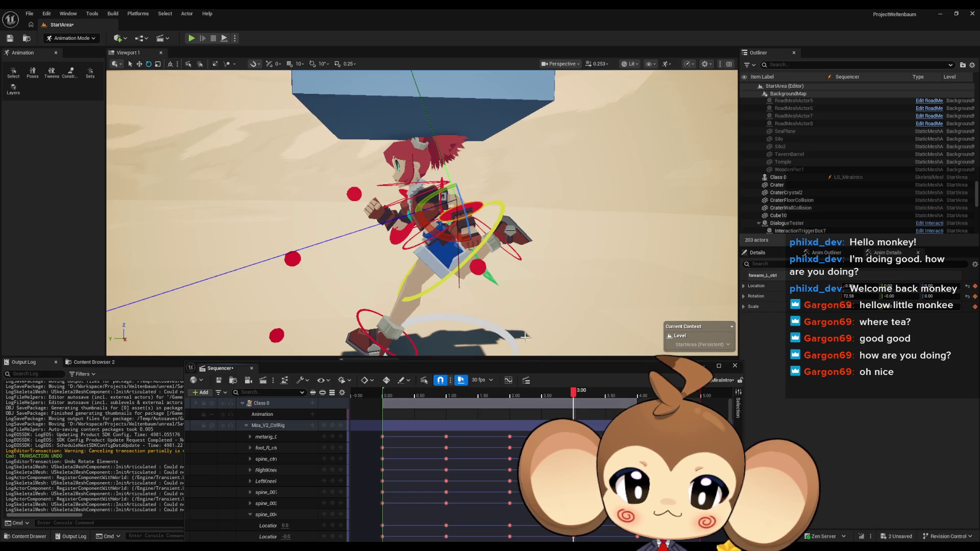
pyautogui.moveTo(438, 225); pyautogui.dragTo(406, 234)
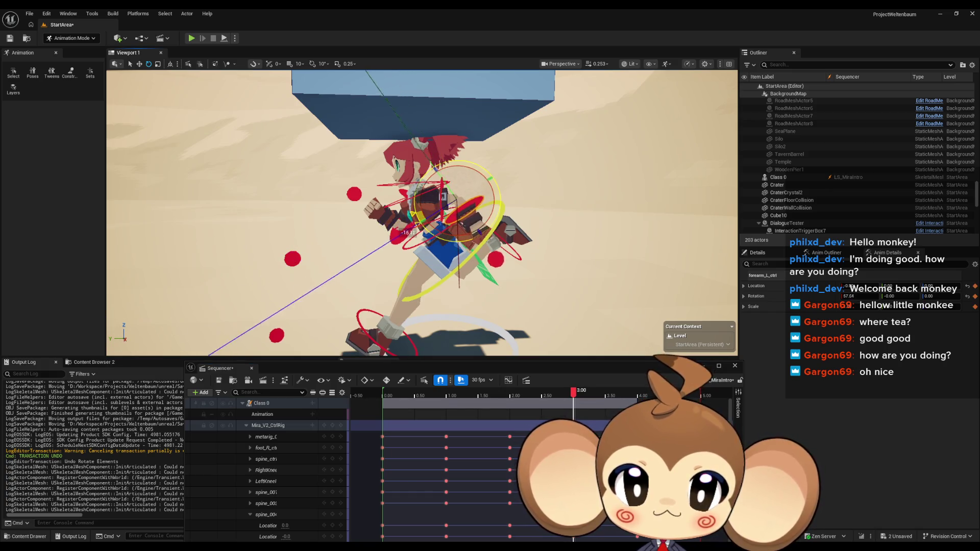
pyautogui.click(333, 428)
# Step: At 4.00, adjust the left forearm rotation slightly and key the rig again
pyautogui.moveTo(574, 393)
pyautogui.mouseDown()
pyautogui.moveTo(449, 394)
pyautogui.moveTo(616, 404)
pyautogui.moveTo(436, 394)
pyautogui.moveTo(631, 396)
pyautogui.mouseUp()
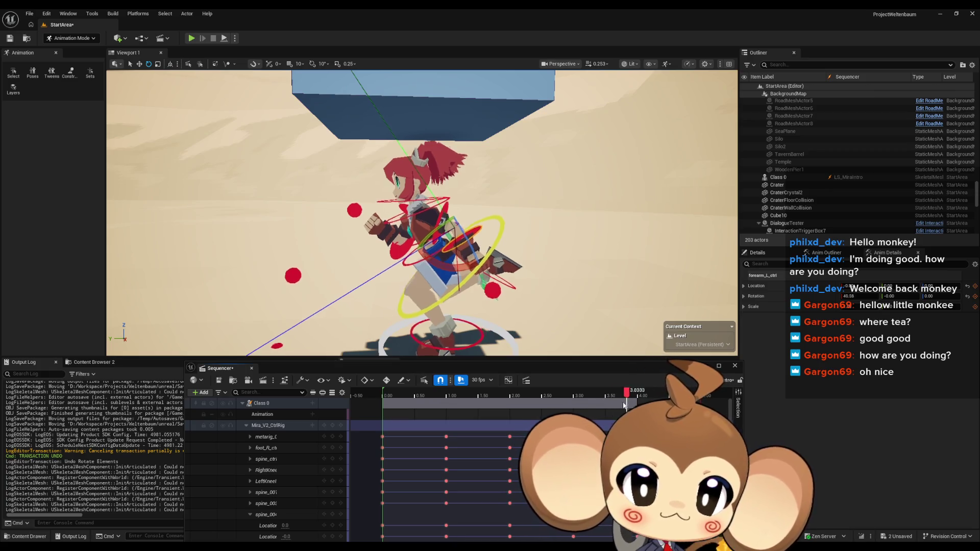
pyautogui.moveTo(632, 393); pyautogui.dragTo(637, 393)
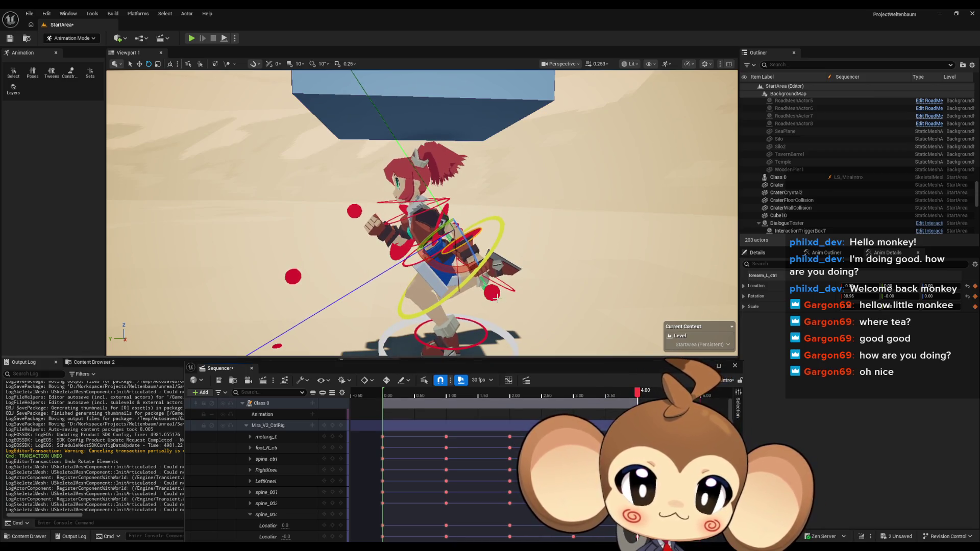
pyautogui.moveTo(414, 266); pyautogui.dragTo(403, 267)
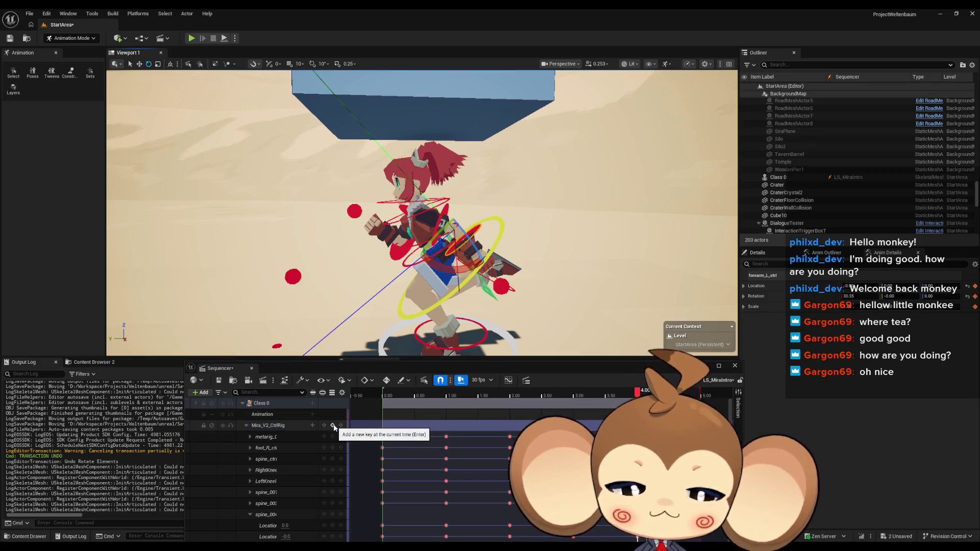
pyautogui.click(332, 426)
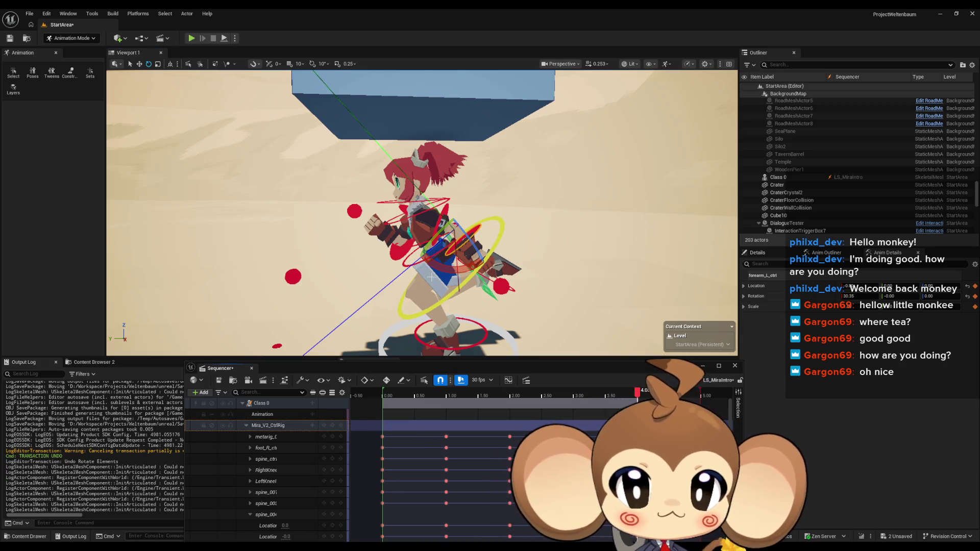
pyautogui.press('f')
pyautogui.moveTo(329, 259); pyautogui.dragTo(329, 259)
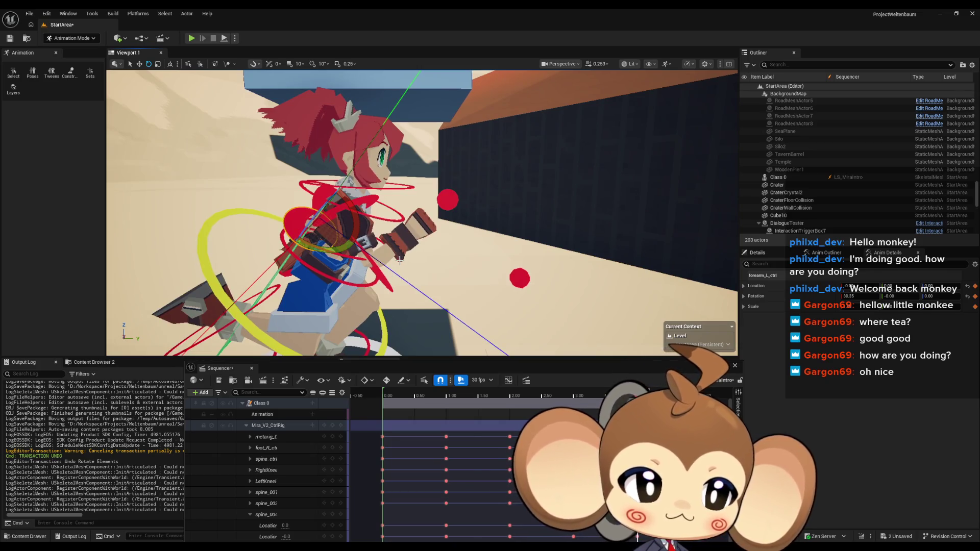
# Step: Rotate upper_arm_R_ctrl from about 54° to 50° at 4.00, then select foot_L_ctrl
pyautogui.moveTo(373, 263); pyautogui.dragTo(345, 262)
pyautogui.click(345, 262)
pyautogui.moveTo(449, 228)
pyautogui.mouseDown()
pyautogui.moveTo(463, 227)
pyautogui.moveTo(462, 240)
pyautogui.mouseUp()
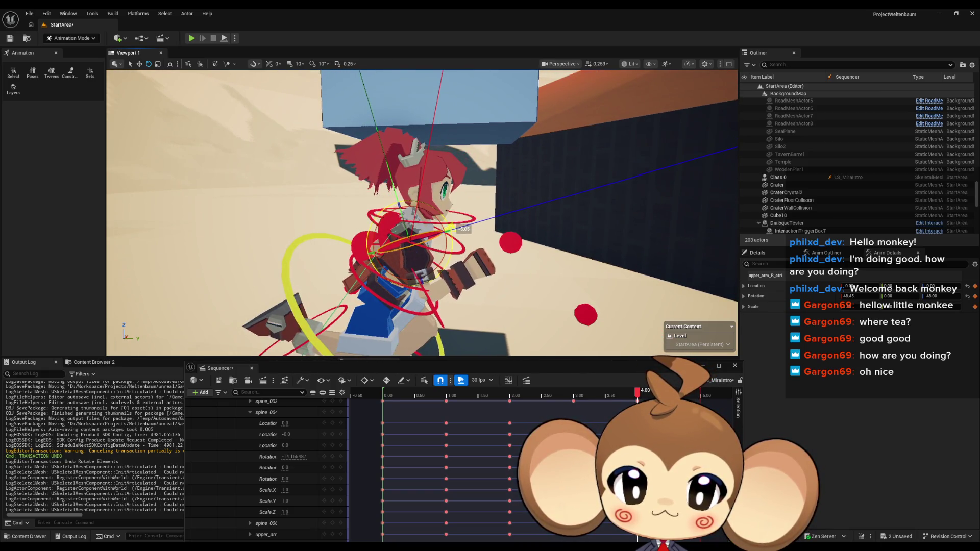
pyautogui.scroll(5, 314, 443)
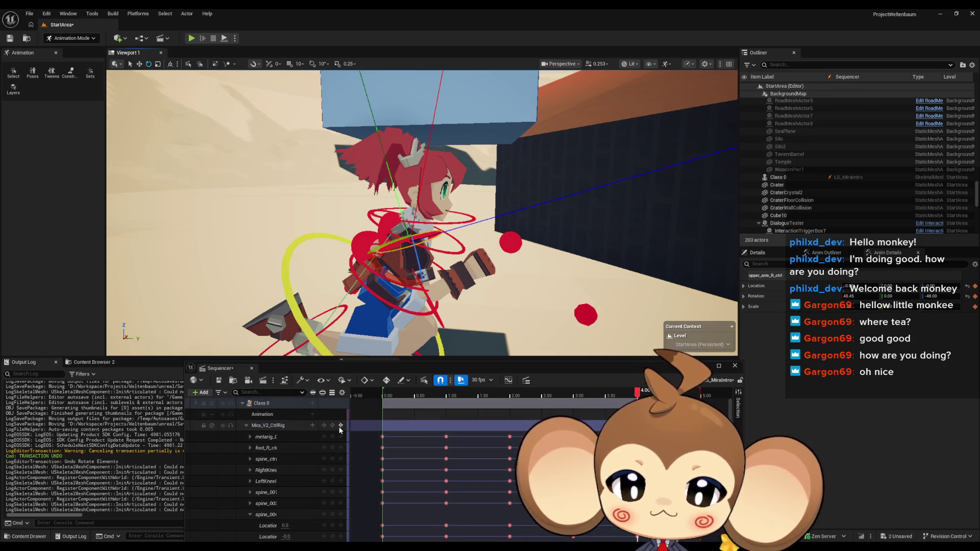
pyautogui.click(333, 426)
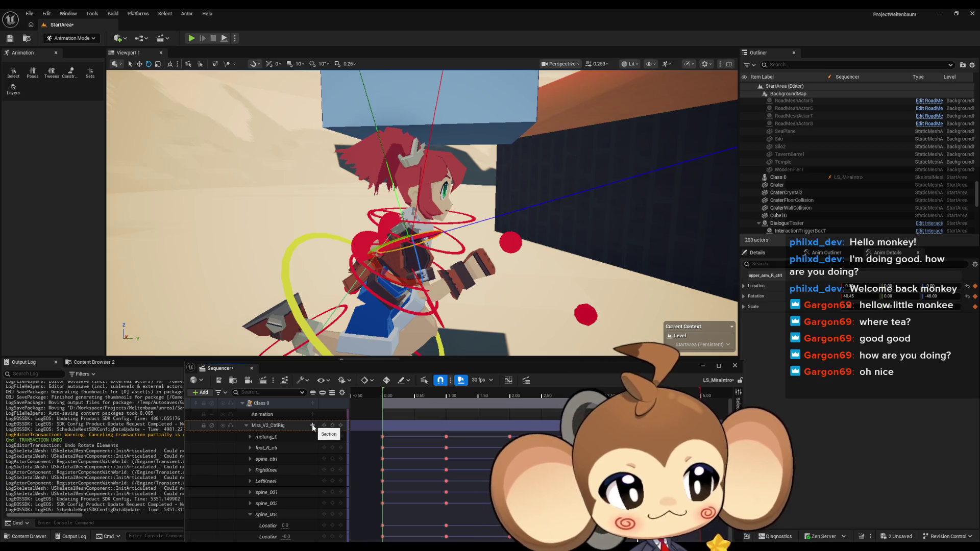
pyautogui.moveTo(417, 297); pyautogui.dragTo(418, 296)
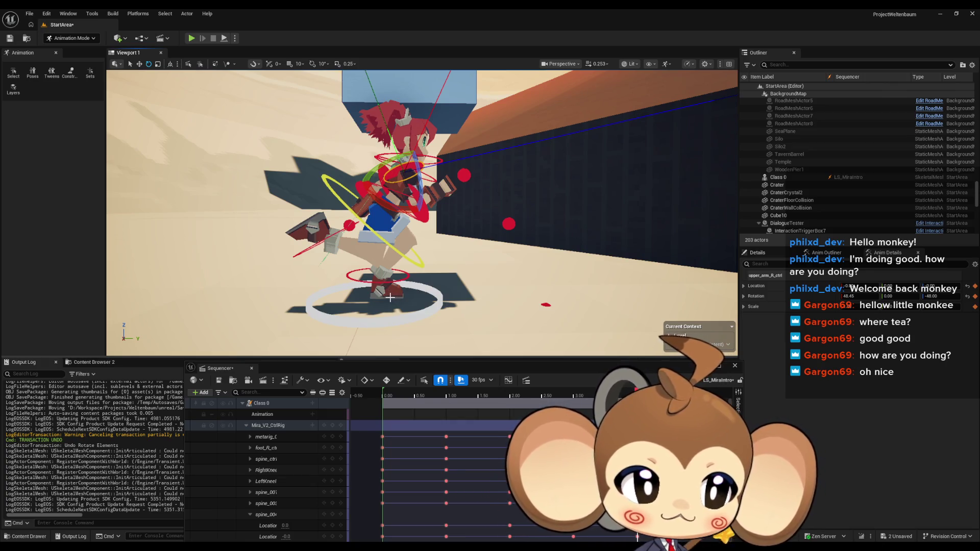
pyautogui.scroll(5, 393, 293)
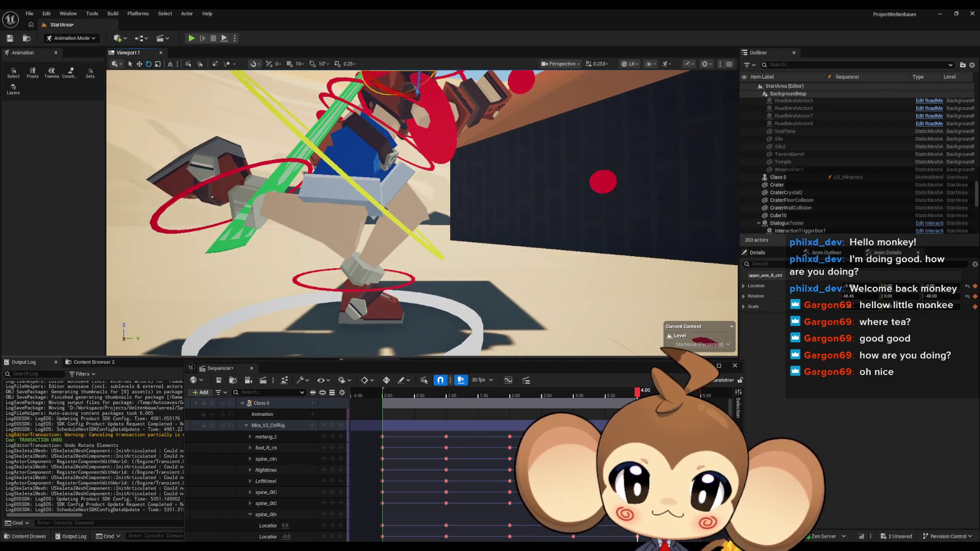
pyautogui.click(392, 286)
# Step: Frame the left foot, switch to the Move tool, and scrub the playhead to 5.00
pyautogui.press('f')
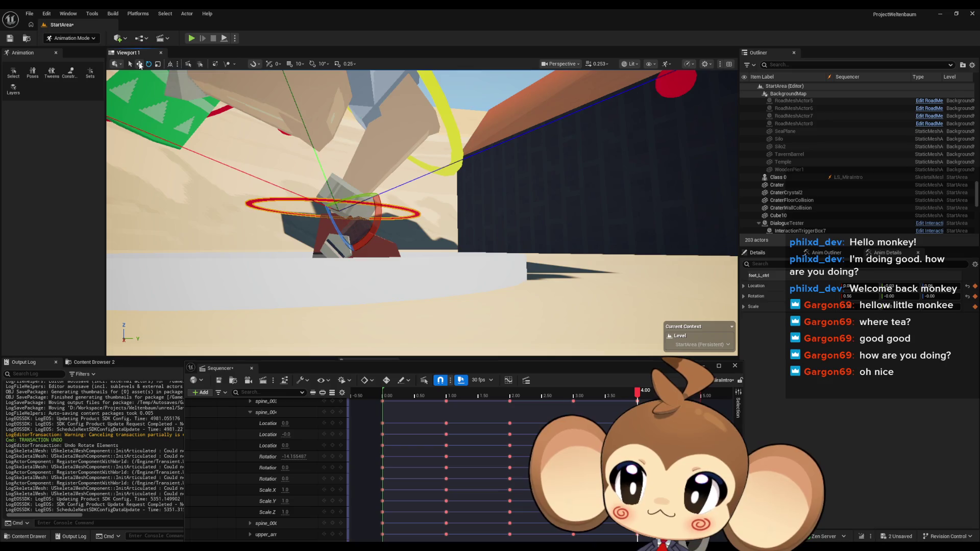
pyautogui.click(140, 65)
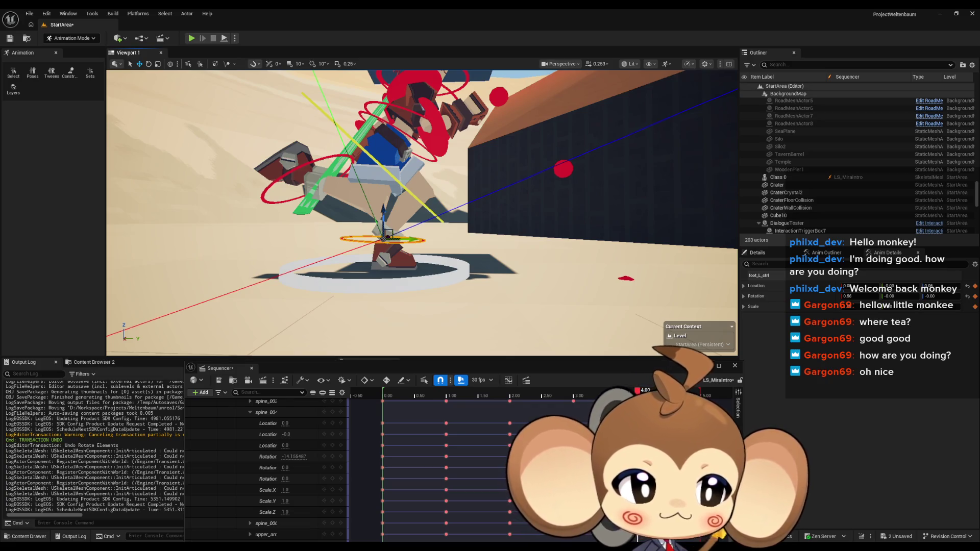
pyautogui.moveTo(388, 235)
pyautogui.mouseDown()
pyautogui.moveTo(382, 219)
pyautogui.moveTo(410, 218)
pyautogui.mouseUp()
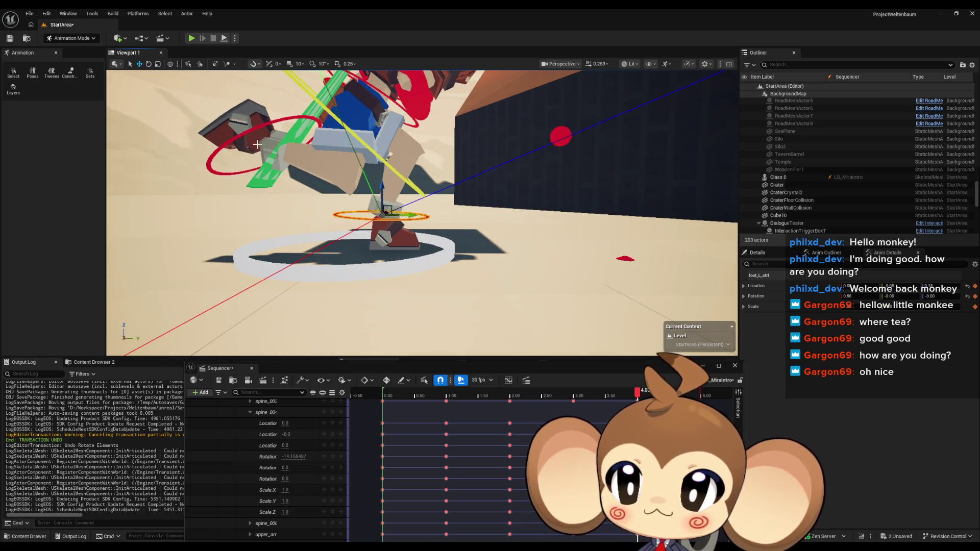
pyautogui.scroll(5, 321, 402)
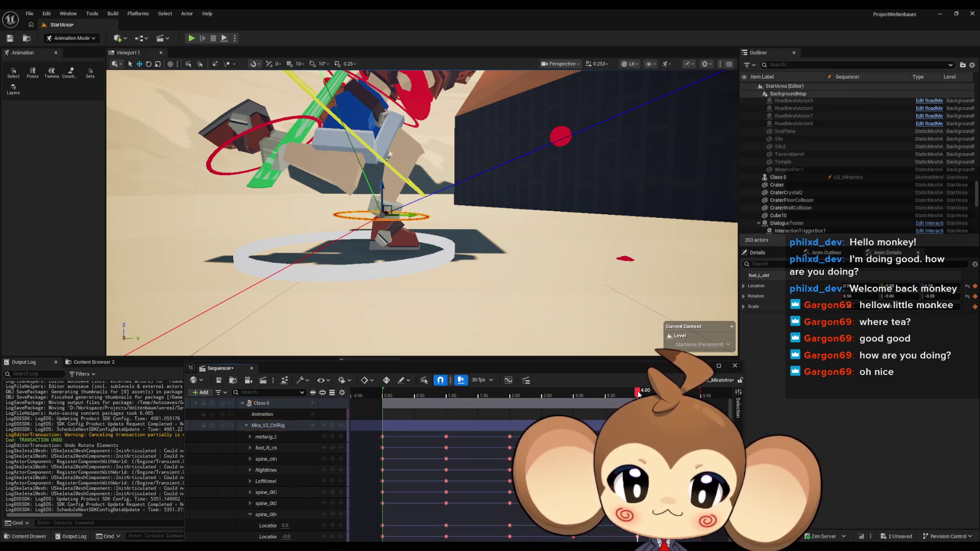
pyautogui.moveTo(638, 392)
pyautogui.mouseDown()
pyautogui.moveTo(472, 392)
pyautogui.moveTo(642, 393)
pyautogui.moveTo(499, 392)
pyautogui.moveTo(550, 397)
pyautogui.mouseUp()
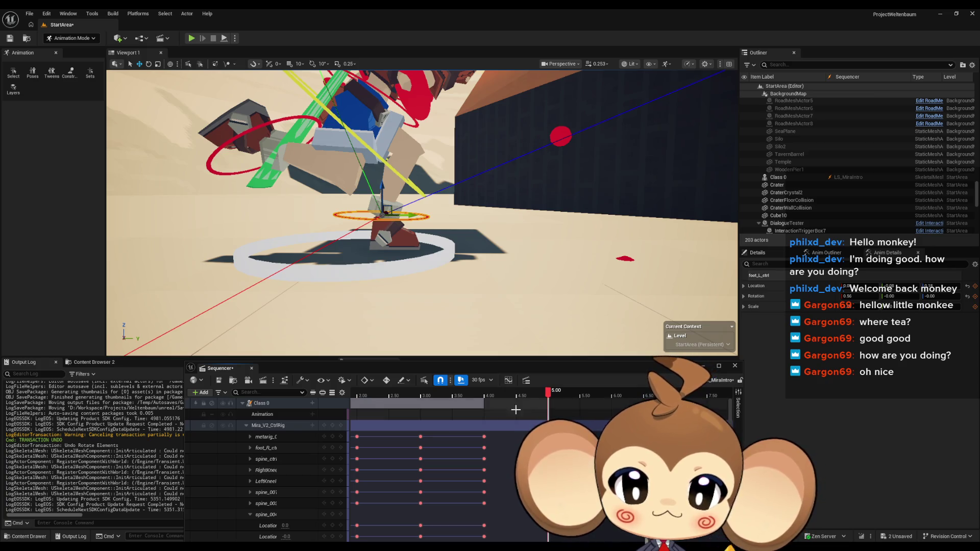
# Step: Key the whole Mira_V2_CtrlRig at 5.00 and shift the left foot along the ground
pyautogui.click(336, 426)
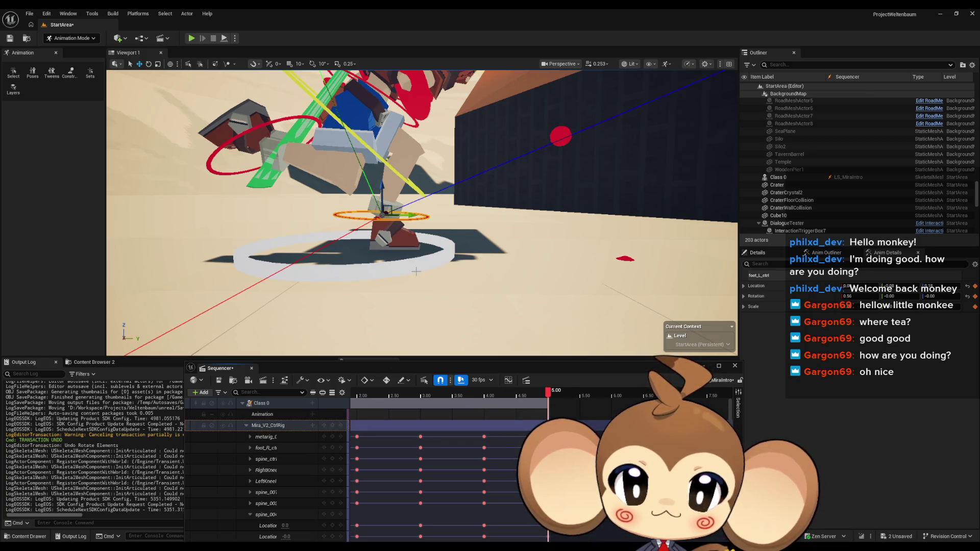
pyautogui.press('f')
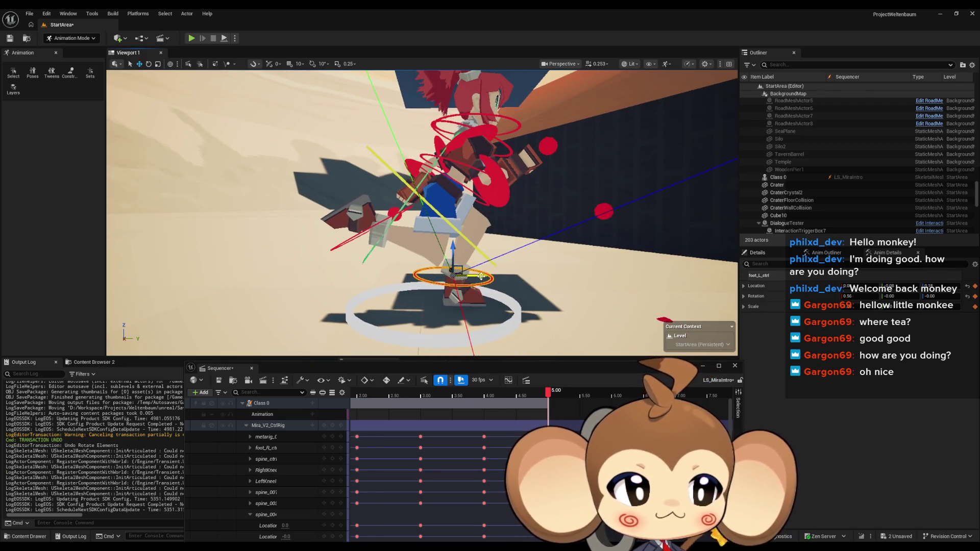
pyautogui.moveTo(482, 277); pyautogui.dragTo(433, 279)
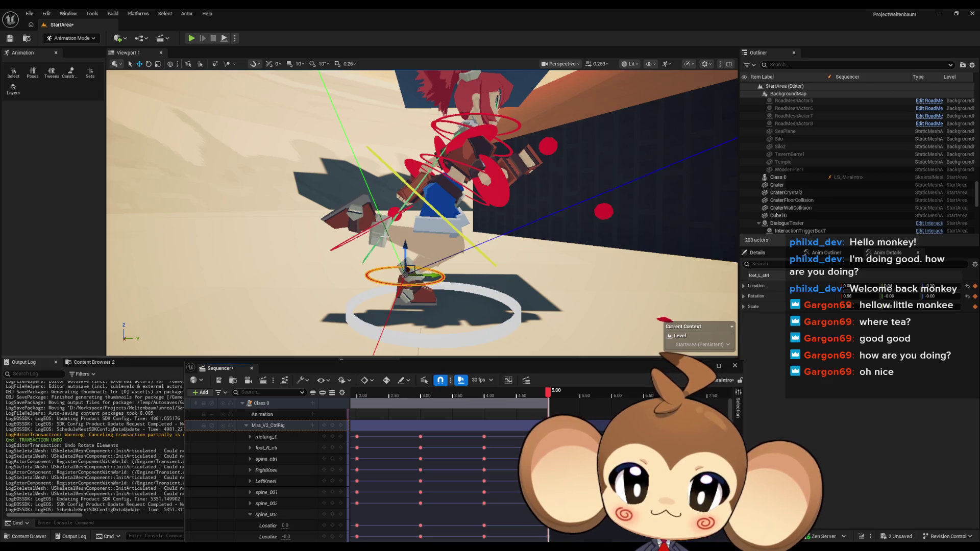
# Step: Tilt foot_R_ctrl about 31 degrees and raise it into a new position
pyautogui.click(370, 230)
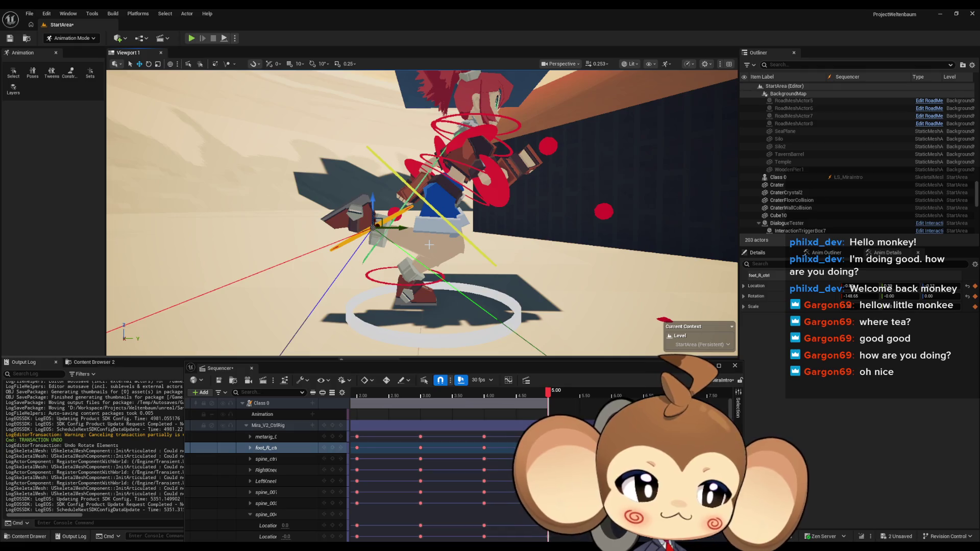
pyautogui.moveTo(413, 245); pyautogui.dragTo(397, 236)
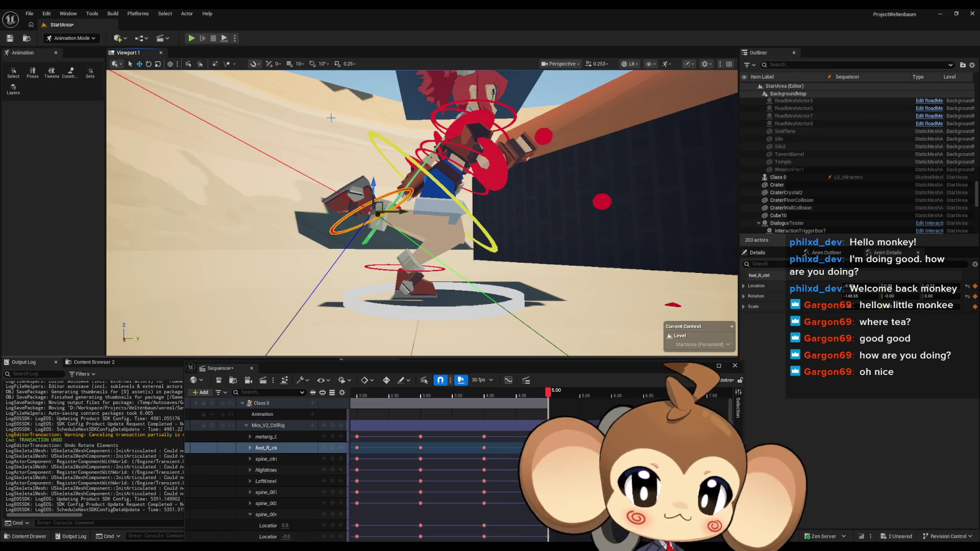
pyautogui.click(149, 65)
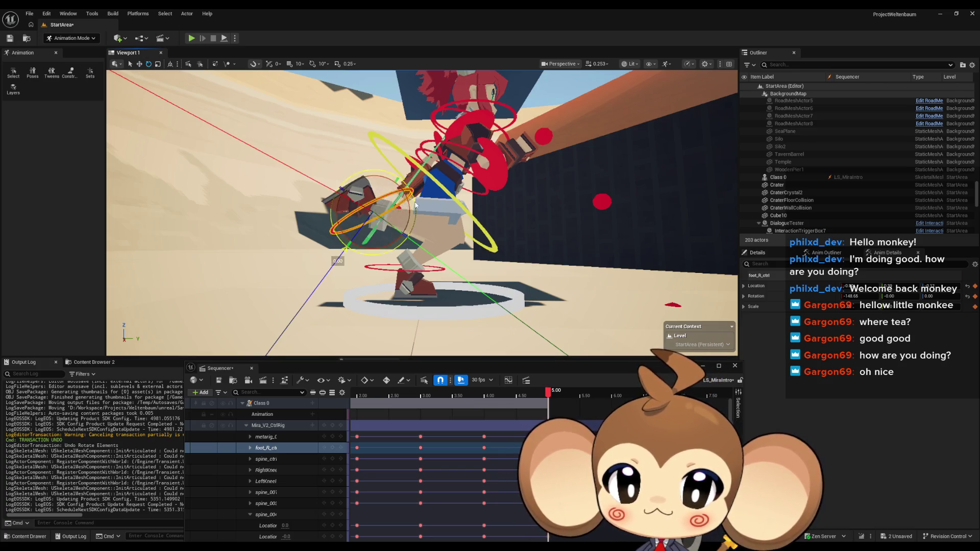
pyautogui.moveTo(336, 213)
pyautogui.mouseDown()
pyautogui.moveTo(363, 266)
pyautogui.moveTo(248, 100)
pyautogui.mouseUp()
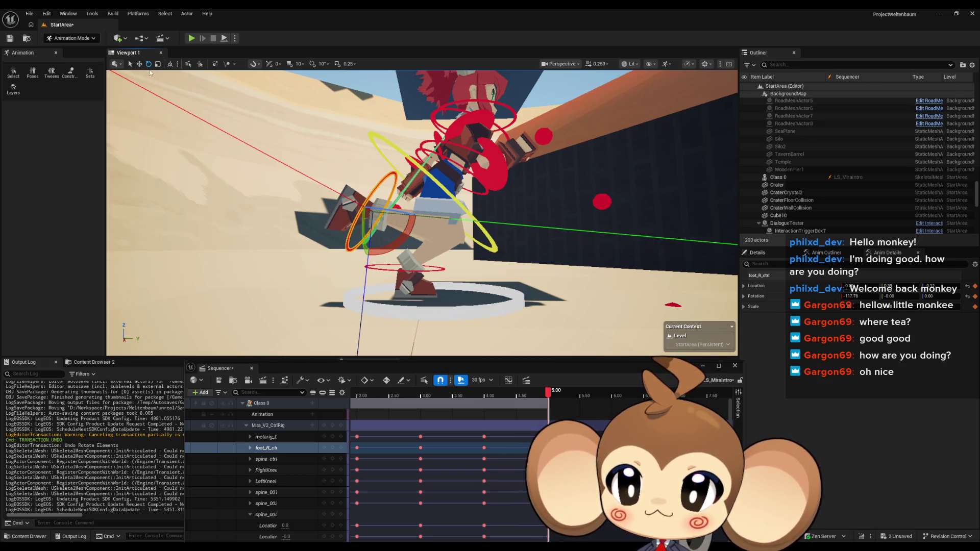
pyautogui.click(139, 64)
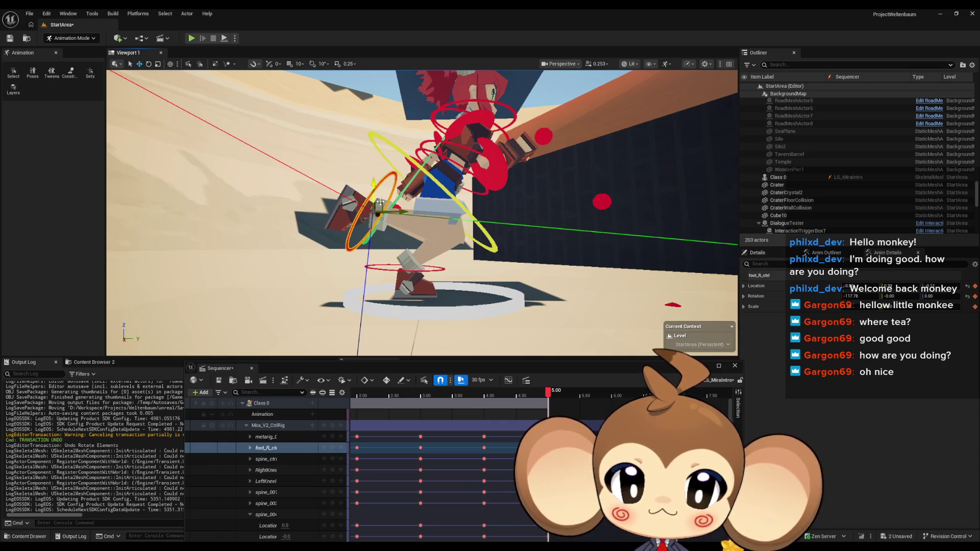
pyautogui.moveTo(380, 202); pyautogui.dragTo(424, 237)
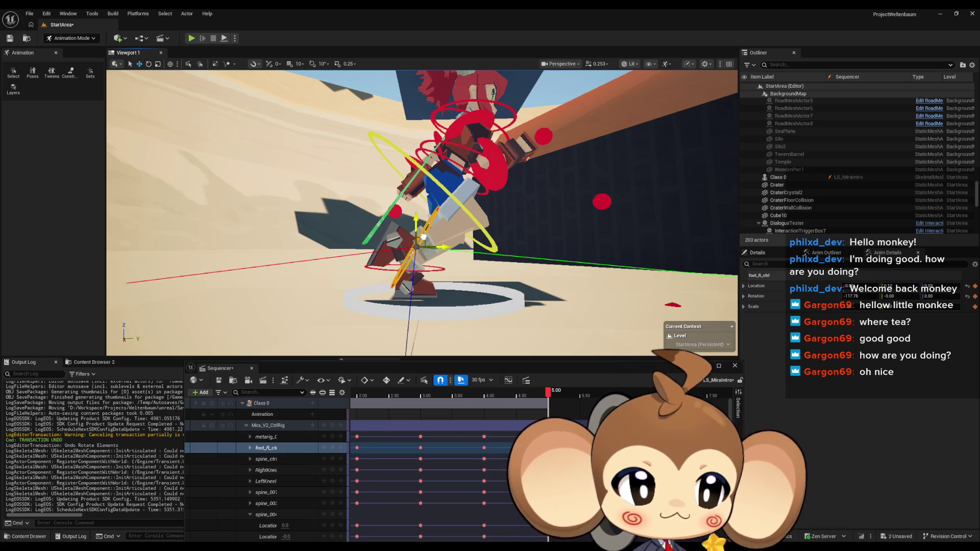
pyautogui.moveTo(424, 237)
pyautogui.mouseDown()
pyautogui.moveTo(439, 271)
pyautogui.moveTo(475, 273)
pyautogui.moveTo(474, 258)
pyautogui.mouseUp()
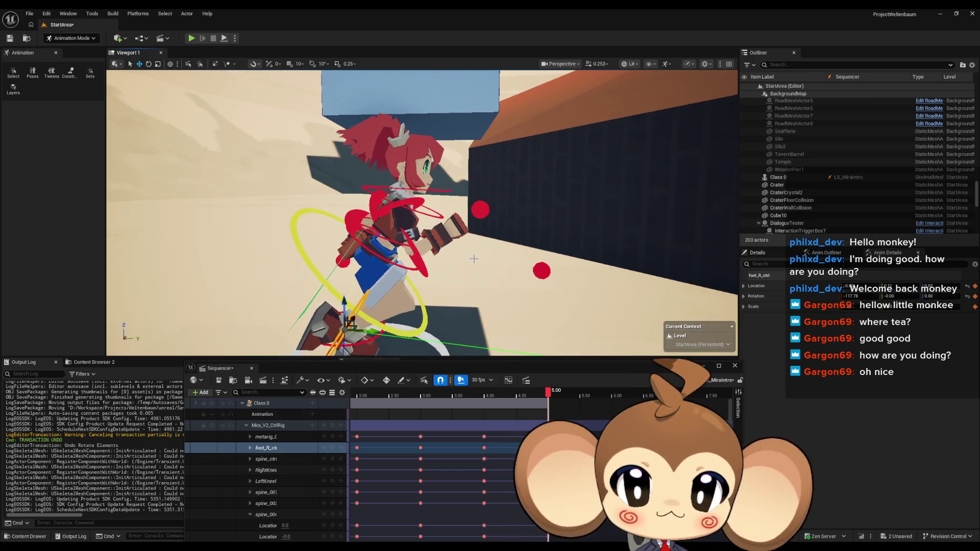
# Step: In local space, swing the right upper arm from 48.45 to 16.66 and bend the right forearm about 45°
pyautogui.click(417, 203)
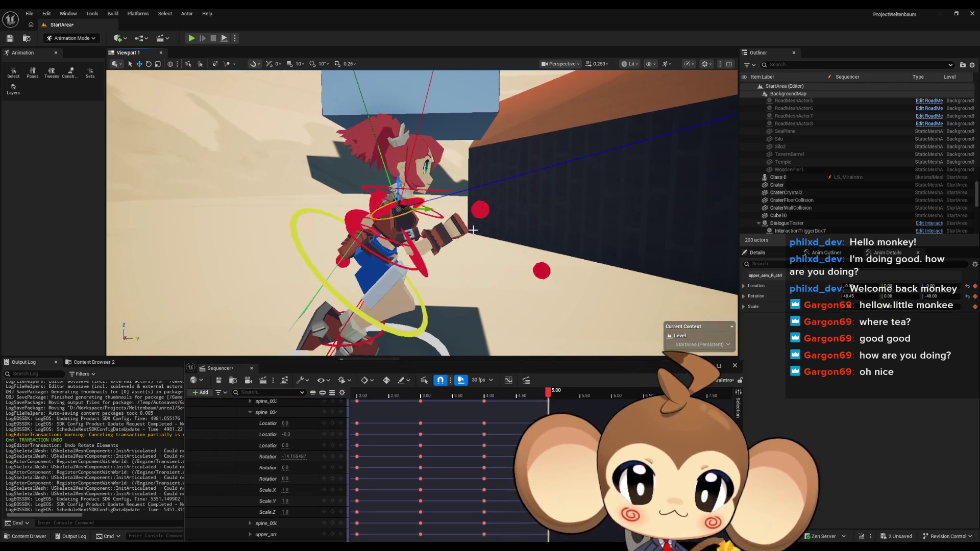
pyautogui.hotkey('ctrl', '`')
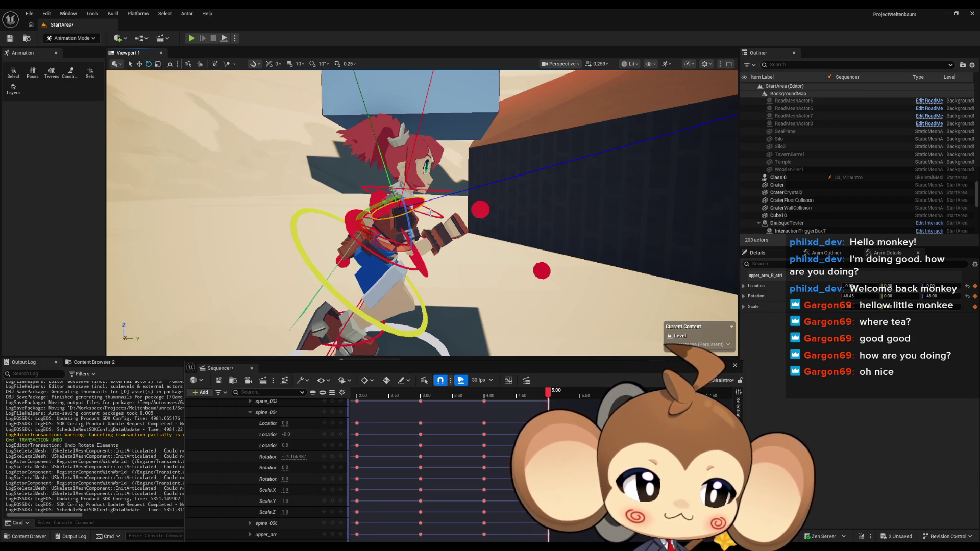
pyautogui.moveTo(408, 180)
pyautogui.mouseDown()
pyautogui.moveTo(433, 179)
pyautogui.moveTo(463, 253)
pyautogui.mouseUp()
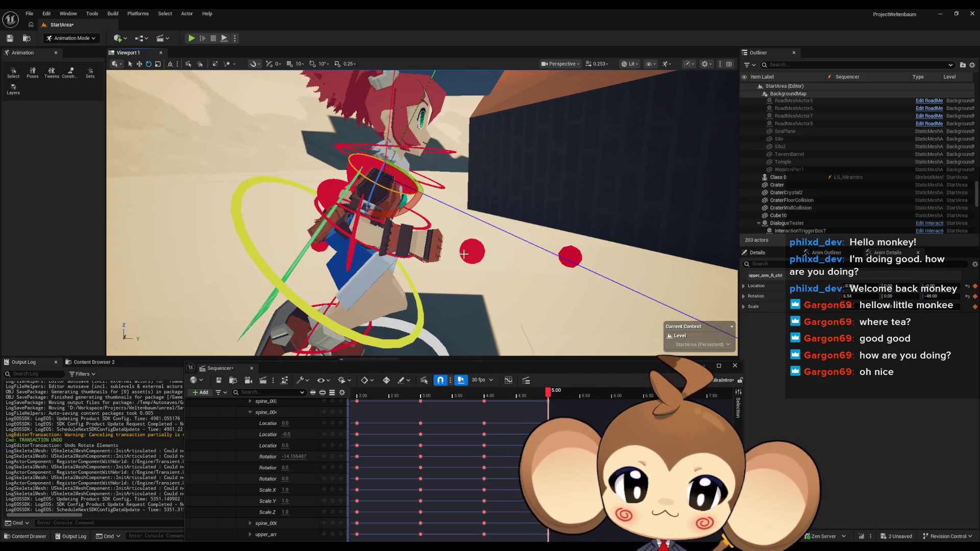
pyautogui.click(404, 245)
pyautogui.press('f')
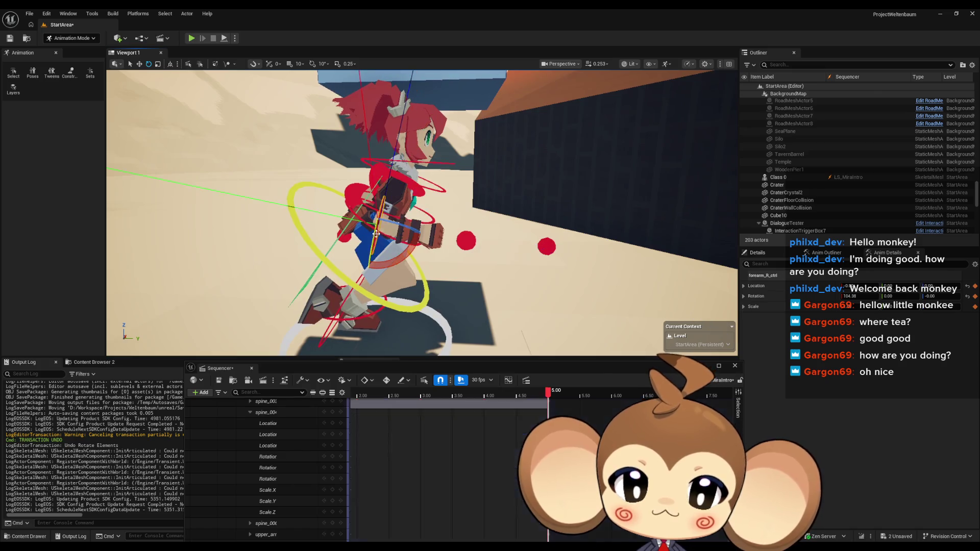
pyautogui.moveTo(408, 244); pyautogui.dragTo(414, 294)
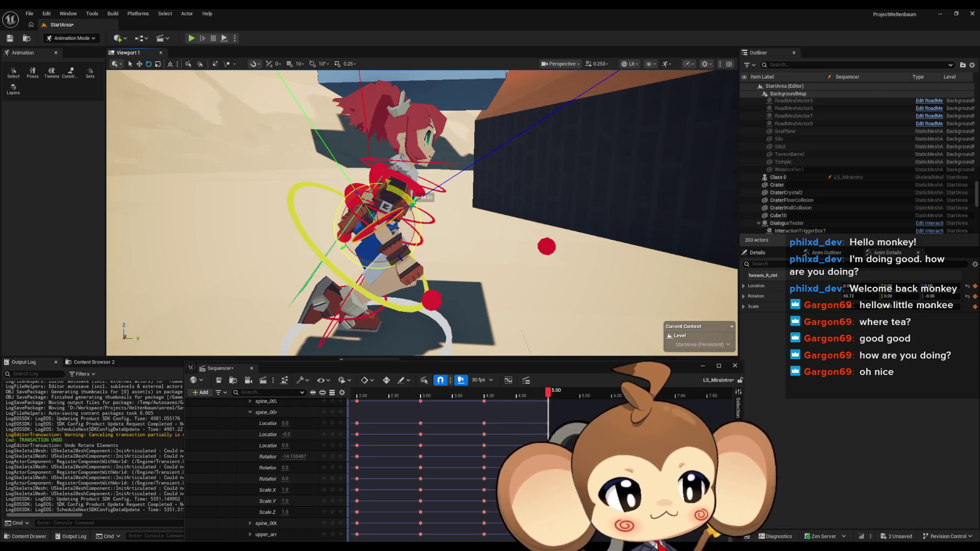
pyautogui.moveTo(426, 199)
pyautogui.mouseDown()
pyautogui.moveTo(433, 218)
pyautogui.moveTo(458, 217)
pyautogui.moveTo(467, 253)
pyautogui.moveTo(613, 258)
pyautogui.moveTo(501, 206)
pyautogui.mouseUp()
pyautogui.click(433, 218)
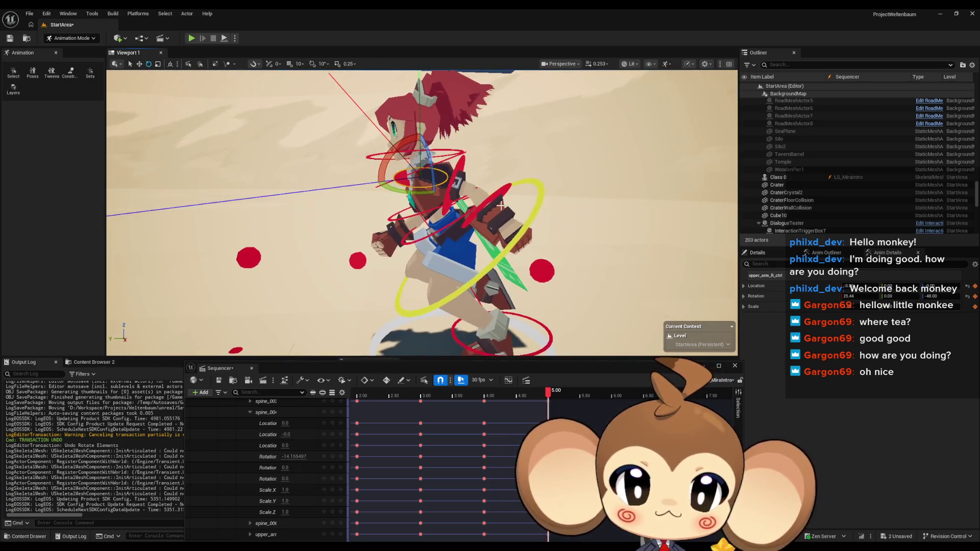
# Step: Rotate the left upper arm from -37.71 to -3.20
pyautogui.click(493, 202)
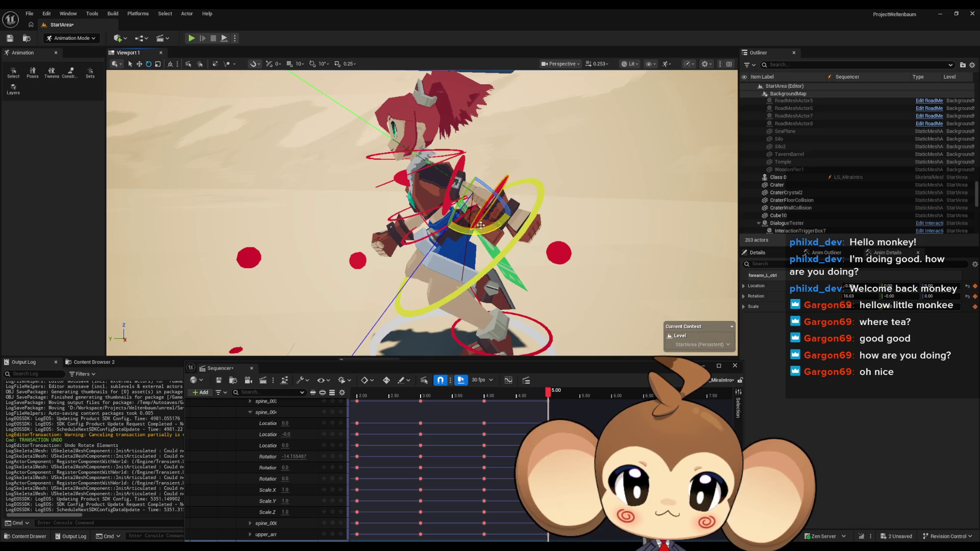
pyautogui.click(456, 173)
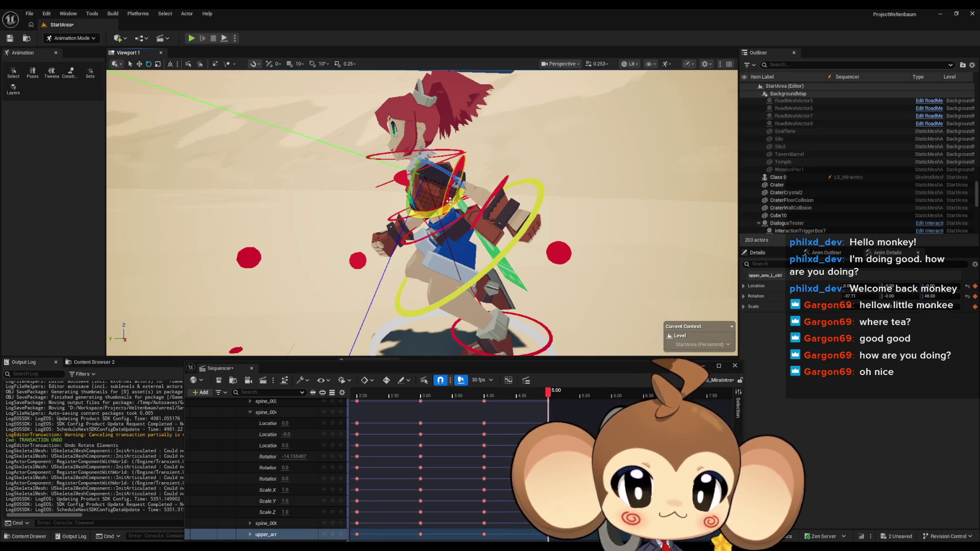
pyautogui.moveTo(450, 200)
pyautogui.mouseDown()
pyautogui.moveTo(441, 207)
pyautogui.moveTo(449, 200)
pyautogui.mouseUp()
pyautogui.scroll(5, 326, 420)
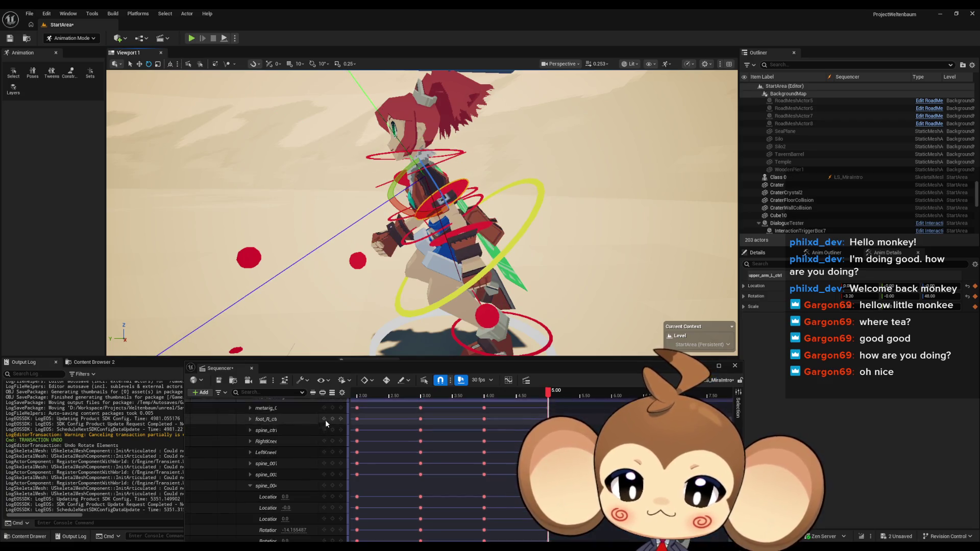